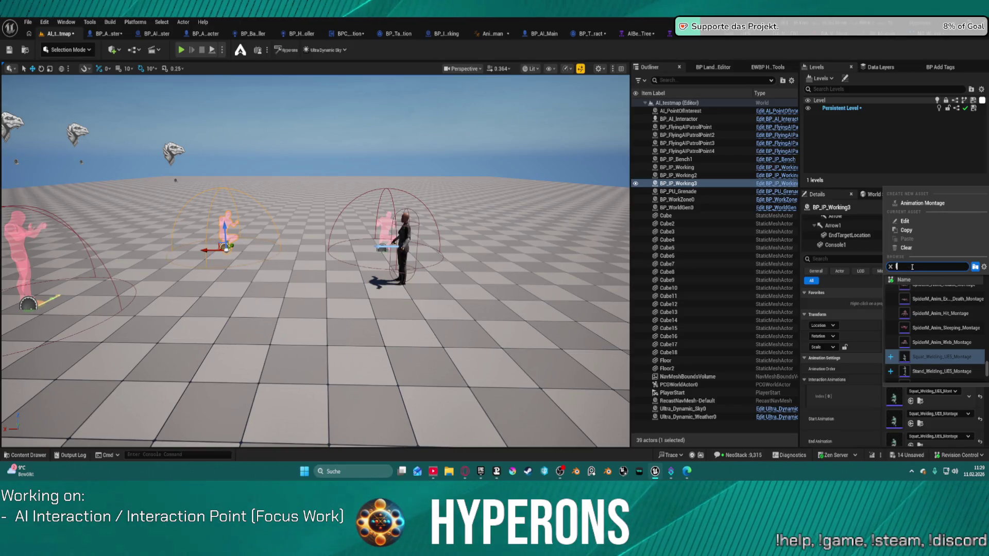
Step: Pick lean_floor_welding_UE5_Montage as BP_IP_Working3's interaction animation montage
type("lean lo")
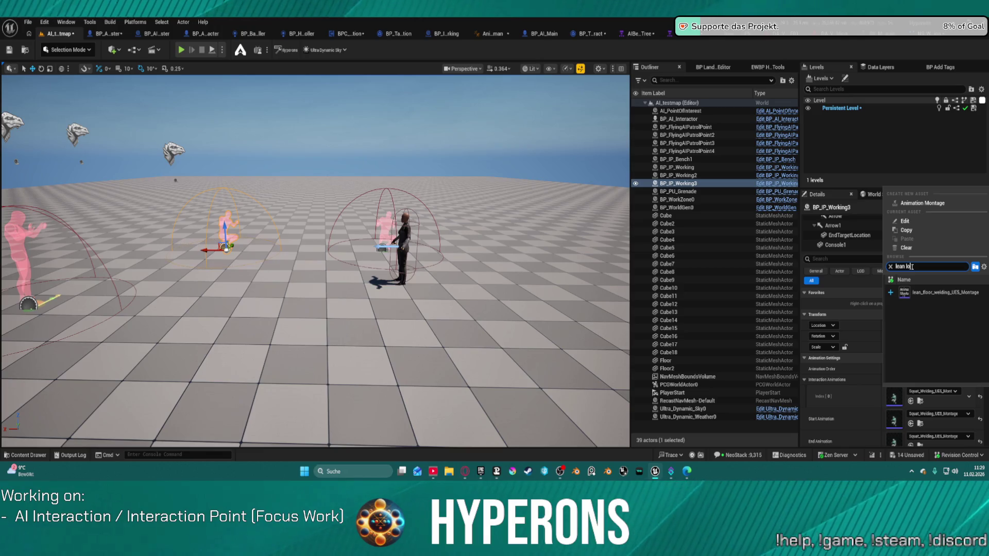
type("r")
key("BackSpace")
left_click(932, 291)
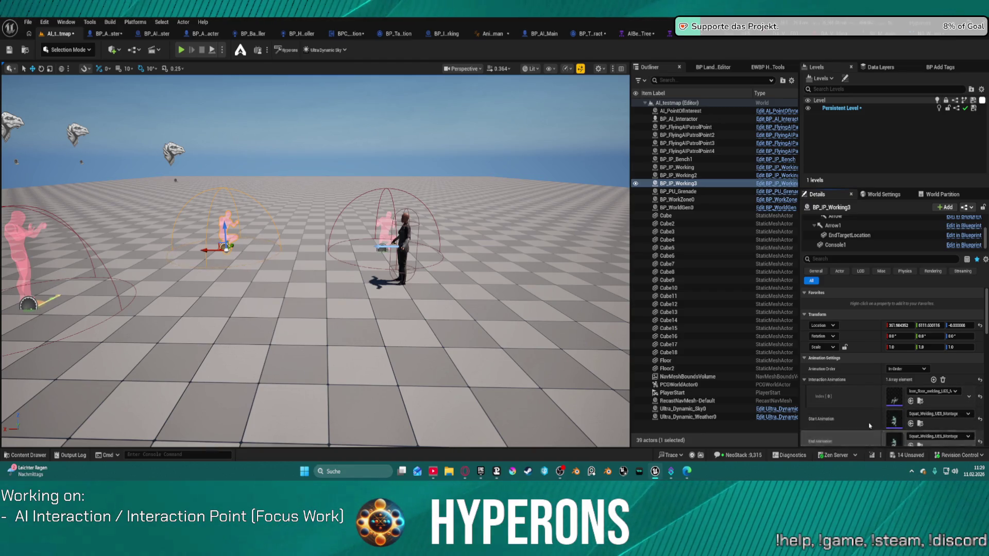
Step: Set Start Animation and End Animation to lean_floor_welding_UE5_Montage as well, then play-test the level
scroll(869, 360, "down", 5)
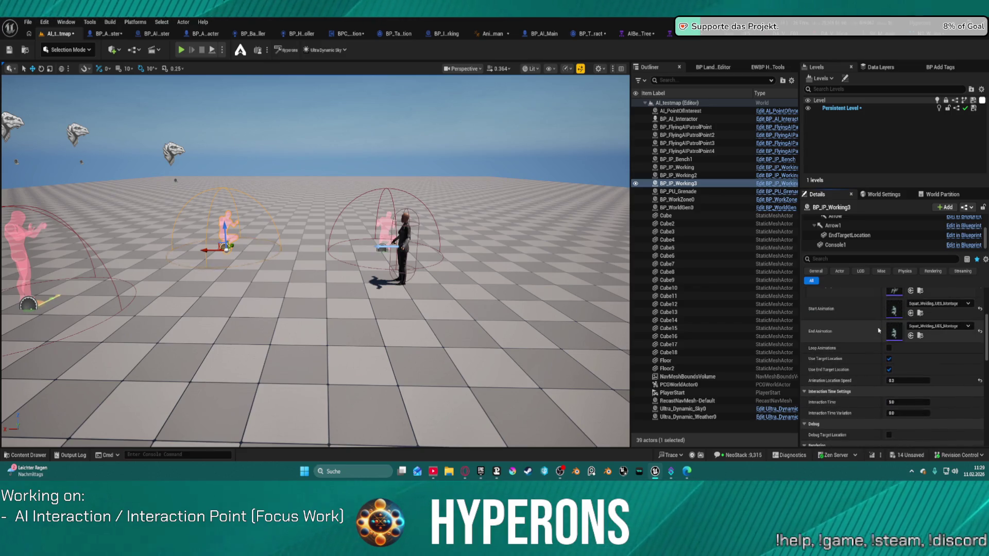
scroll(866, 325, "up", 3)
left_click(865, 334, "shift")
left_click(864, 357, "shift")
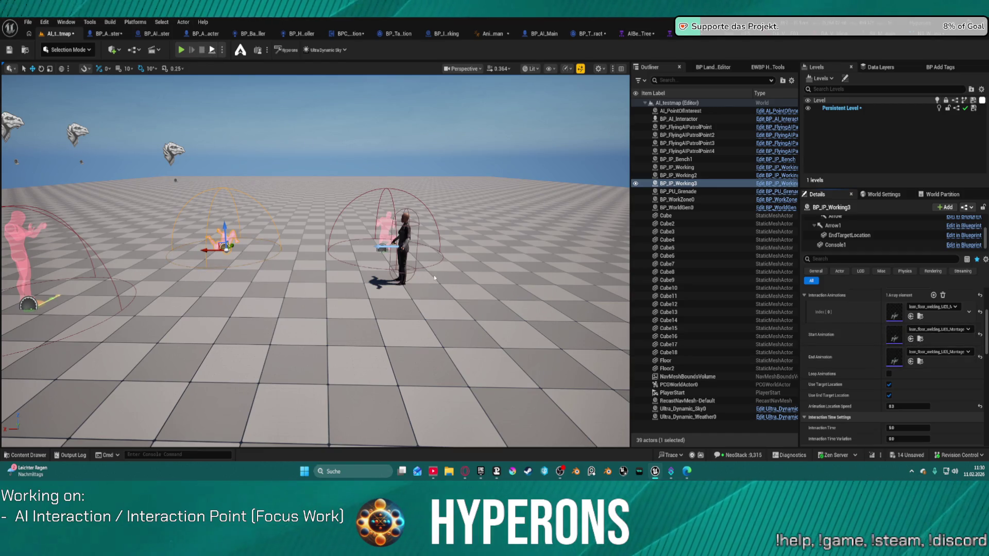
key("alt+p")
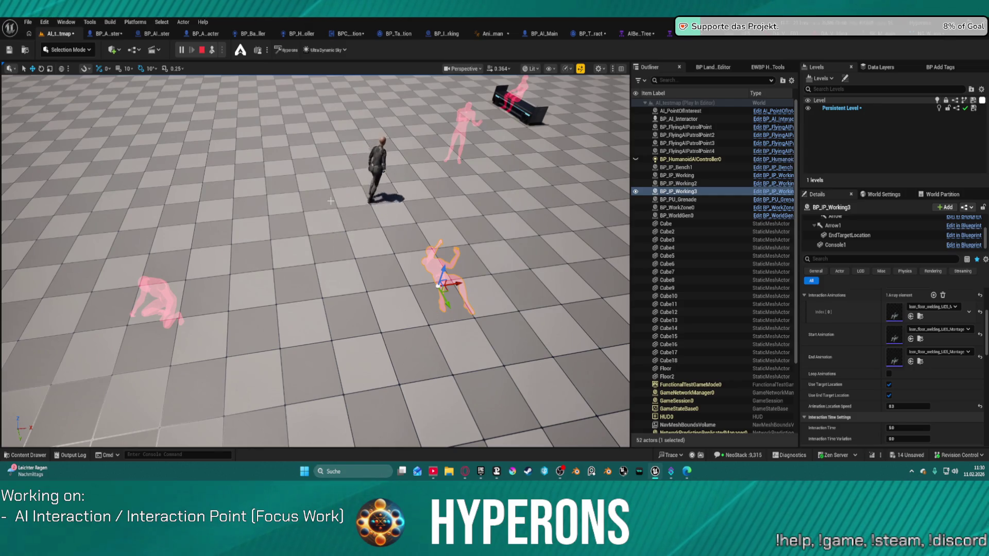
Step: Watch the AI's lean floor welding interaction from a wider view, then stop the play test
left_click_drag(331, 201, 330, 170)
left_click_drag(163, 126, 162, 144)
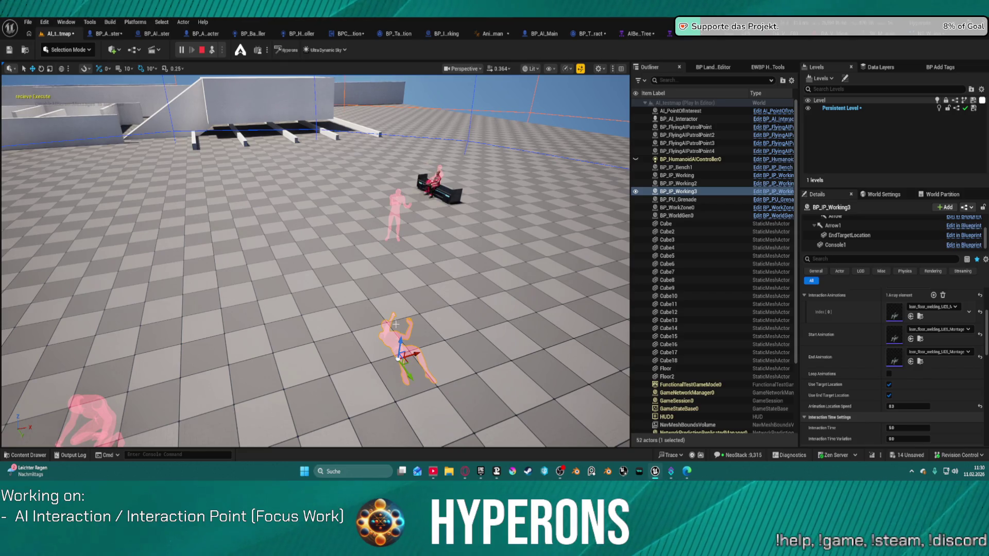
left_click(202, 50)
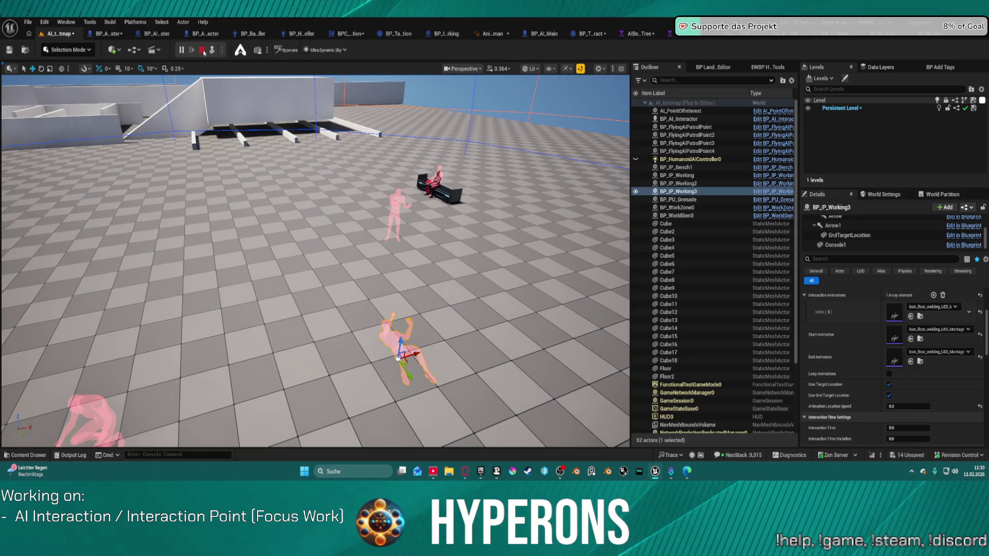
Step: Add BP_IP_Working3 as Index[3] in BP_AI_Interactor's Available Interaction Points, then play-test
left_click(126, 283)
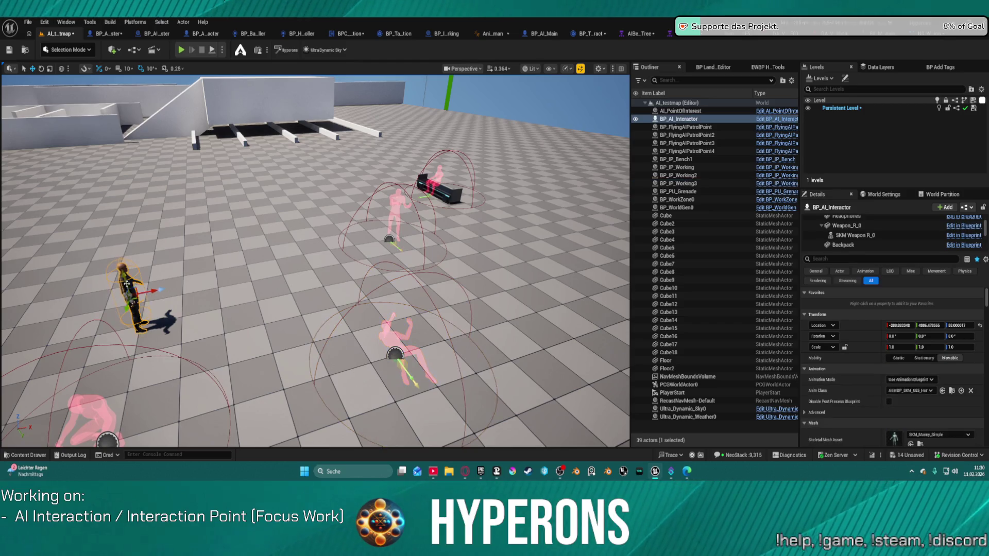
scroll(876, 235, "down", 5)
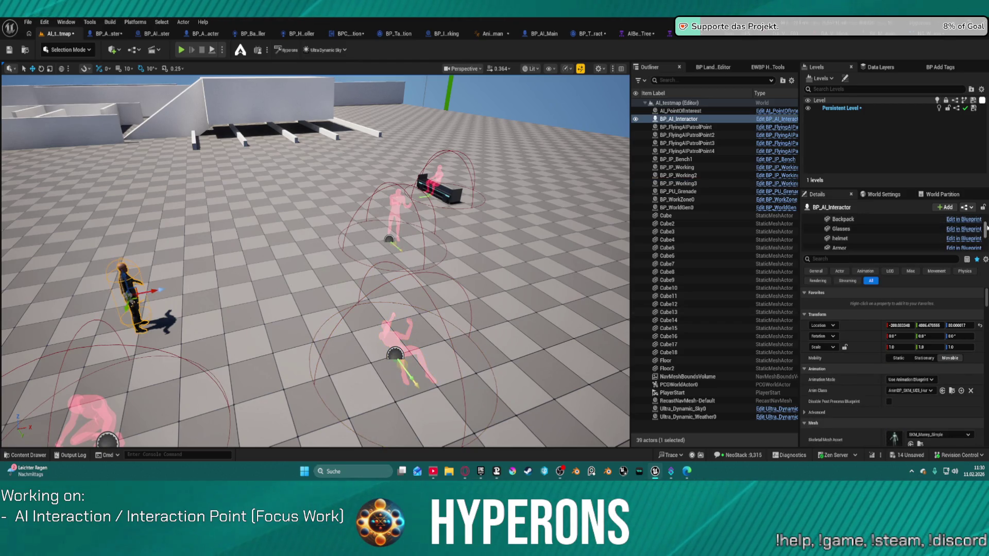
left_click(850, 236)
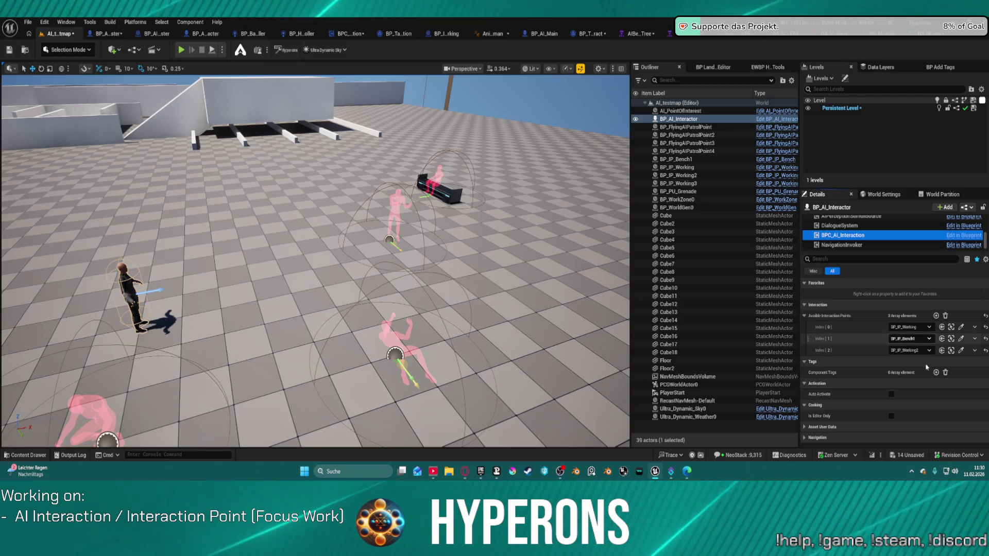
left_click(936, 315)
left_click(906, 362)
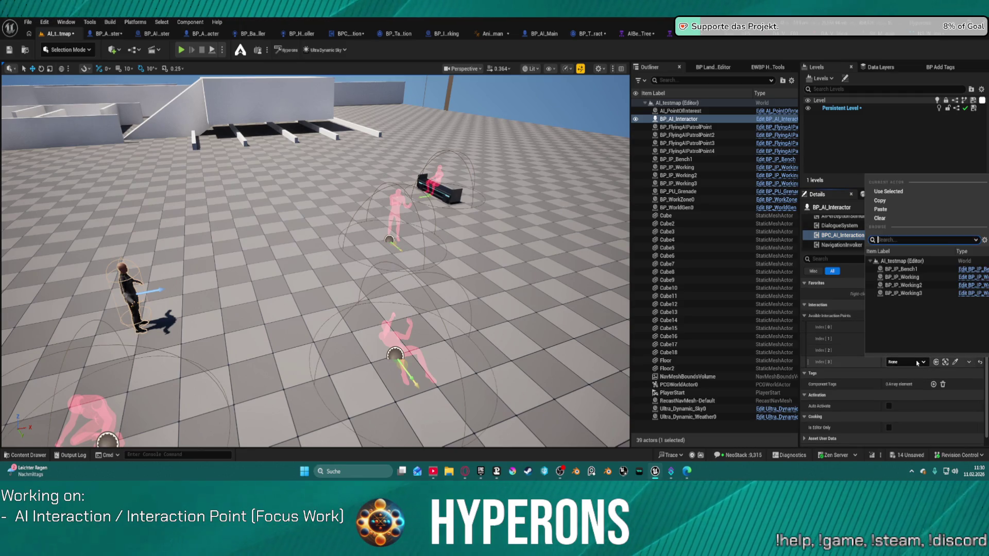
left_click(907, 293)
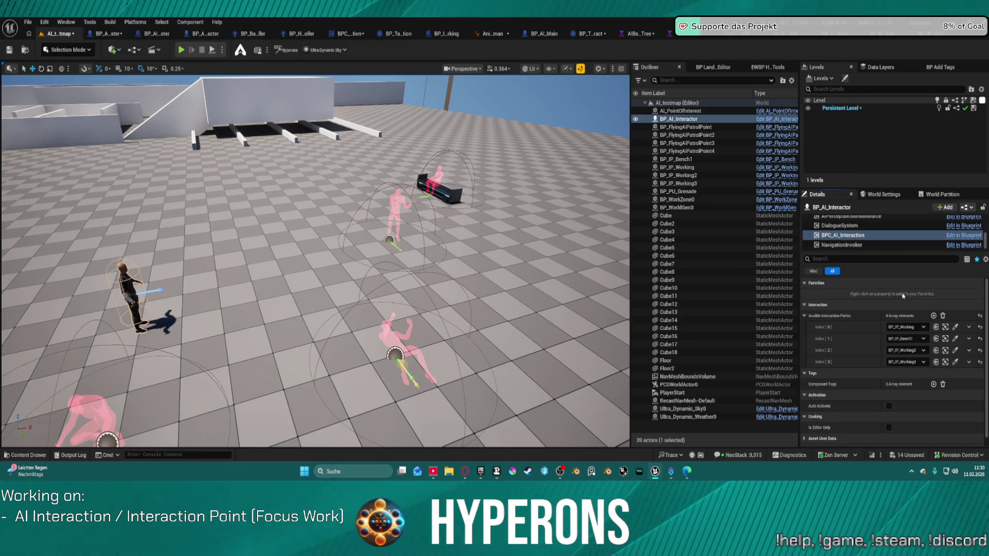
left_click(216, 52)
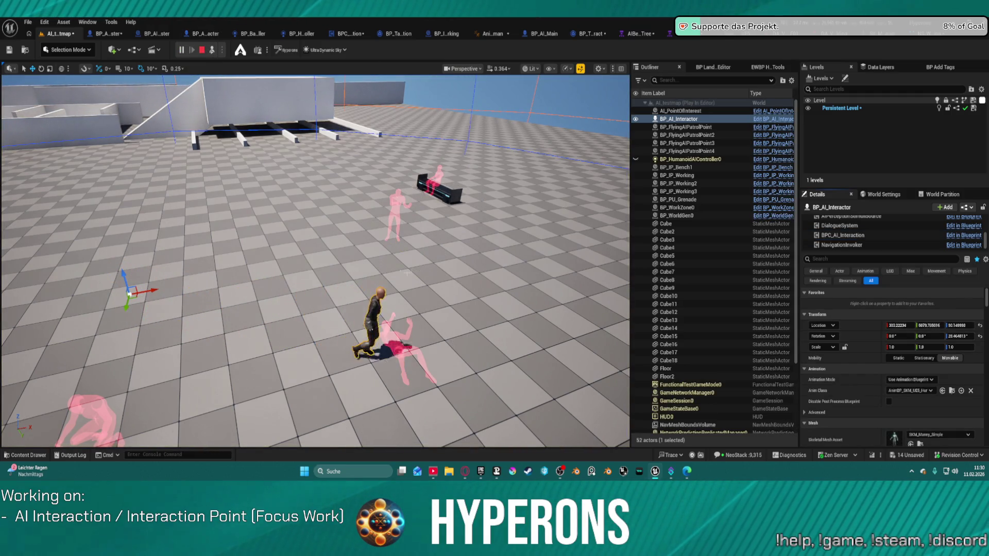
Step: Stop the running play test, then start and end another quick one
key("shift+F1")
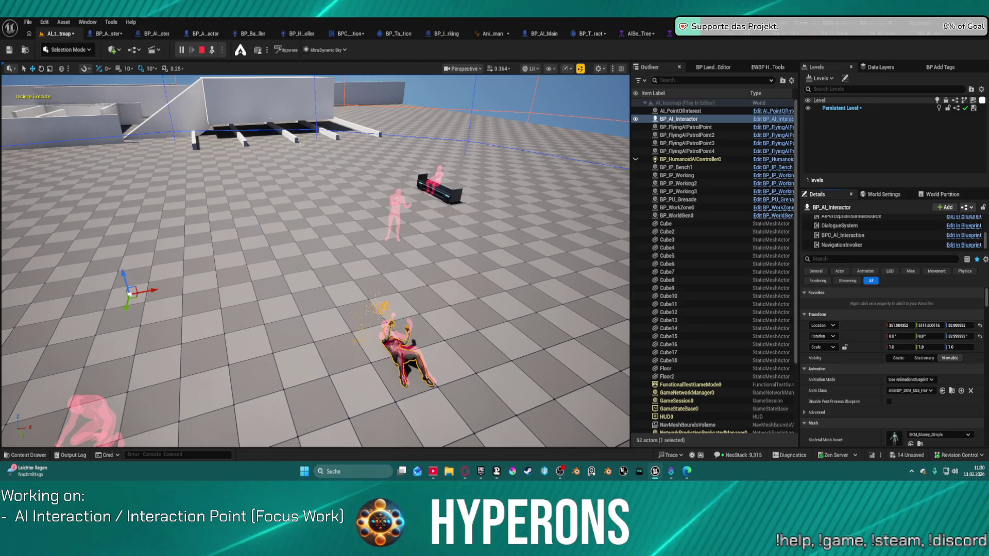
left_click(202, 51)
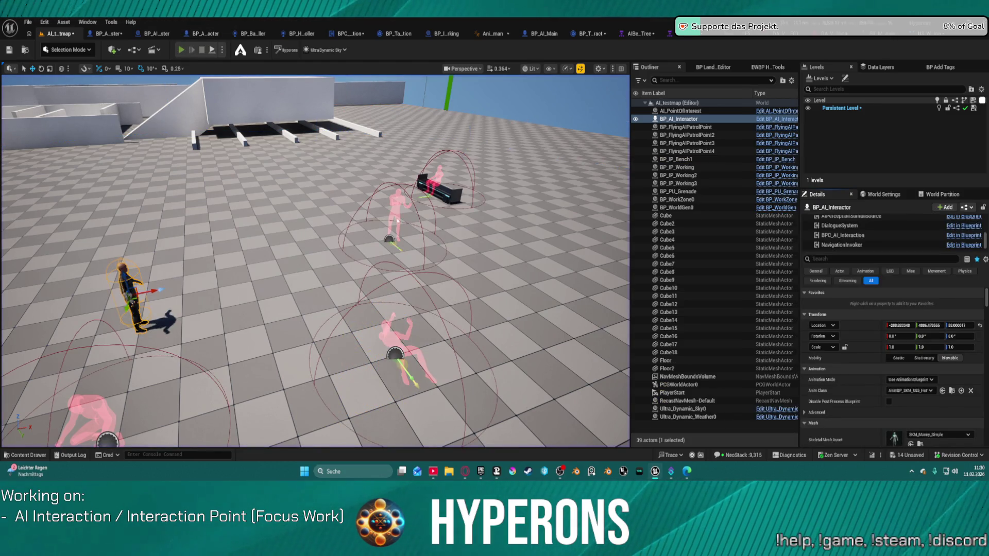
key("alt+p")
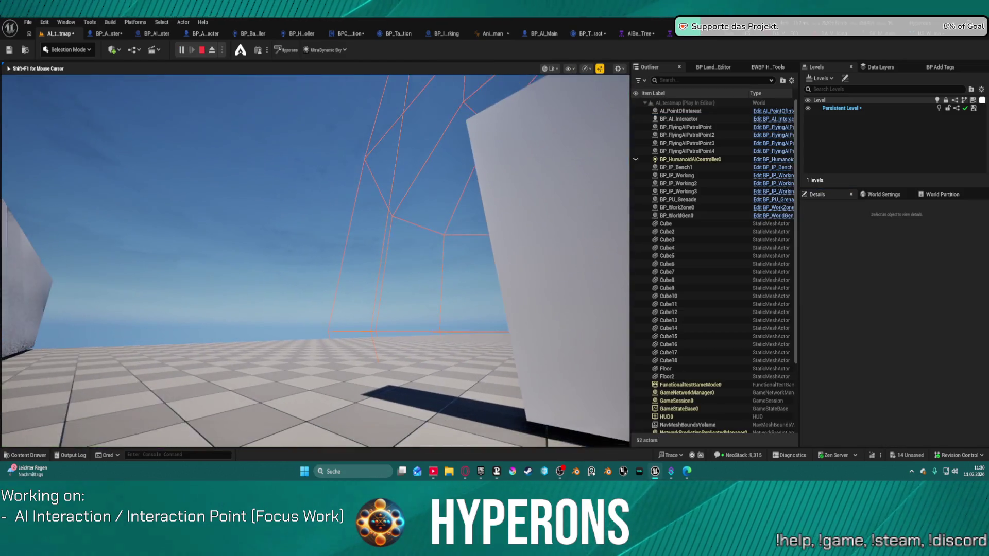
key("Escape")
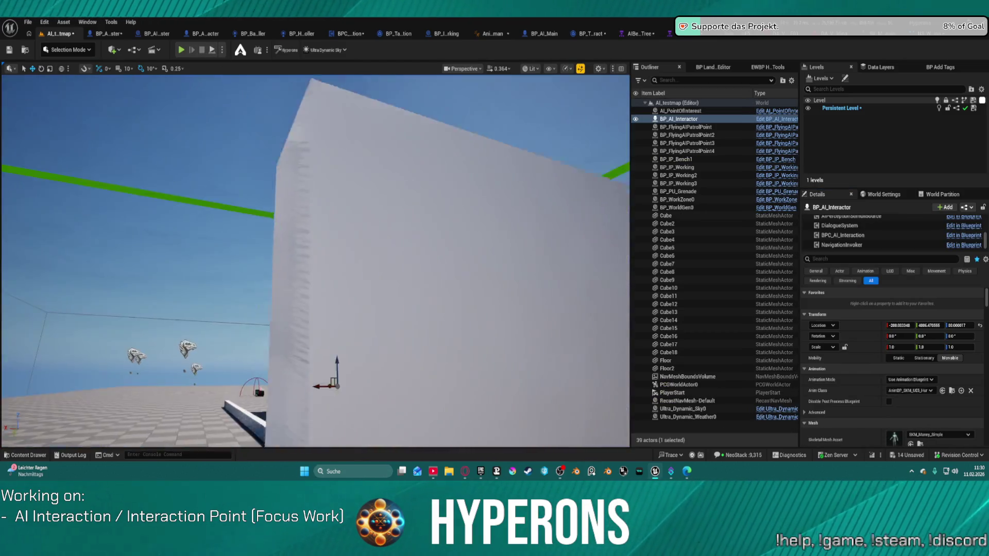
Step: Fly the editor camera over the AI character and interaction spheres, then start a fresh play test
scroll(316, 261, "up", 2)
key("s")
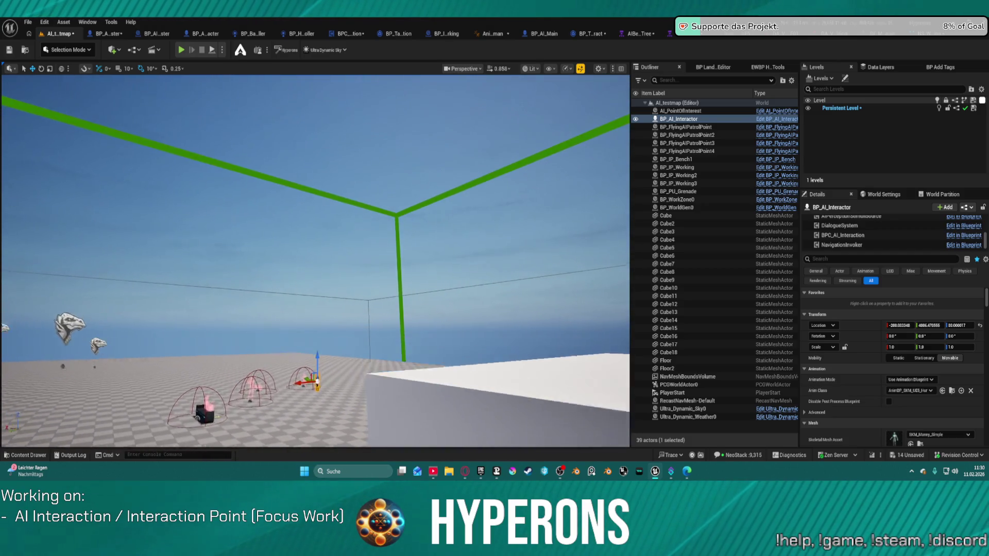
key("w")
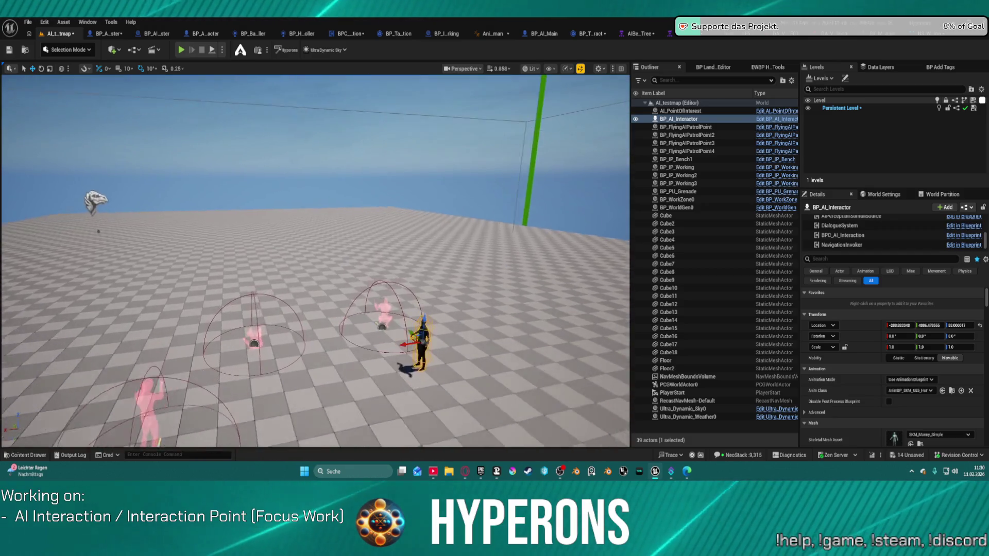
key("w")
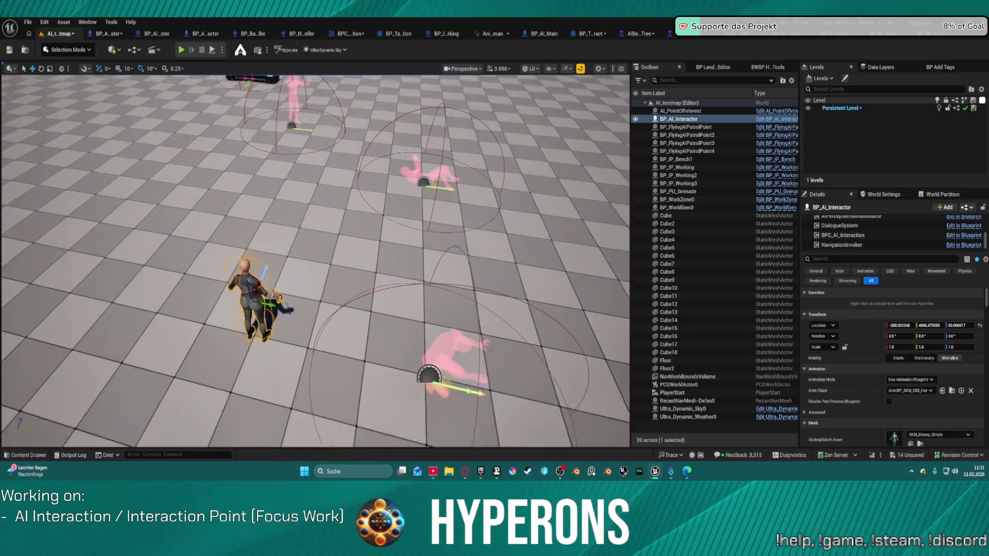
key("w")
left_click(201, 52)
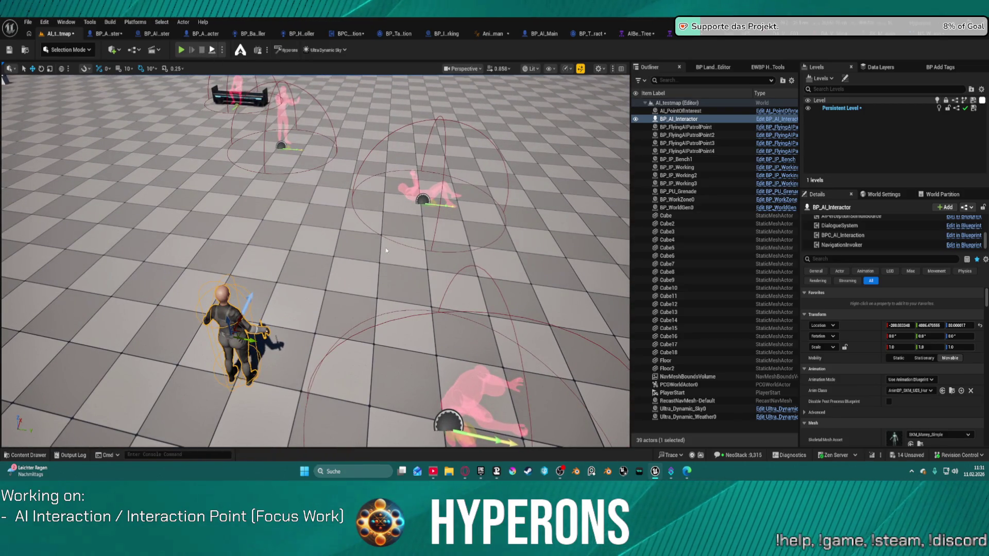
key("alt+p")
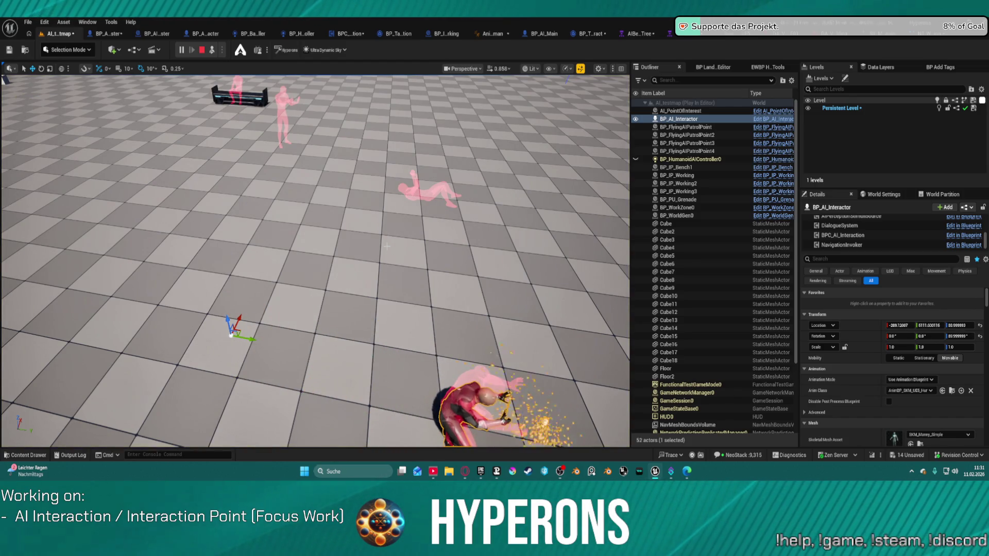
left_click(386, 246)
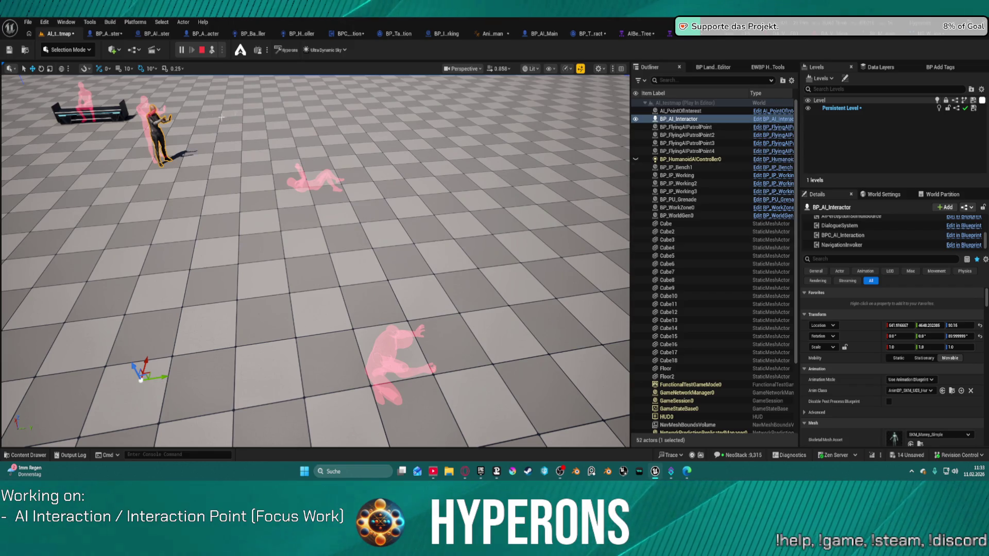
Step: Select BP_AI_Interactor, view its BPC_AI_Interaction component, and bring up the AI Behavior Tree editor
left_click(680, 119)
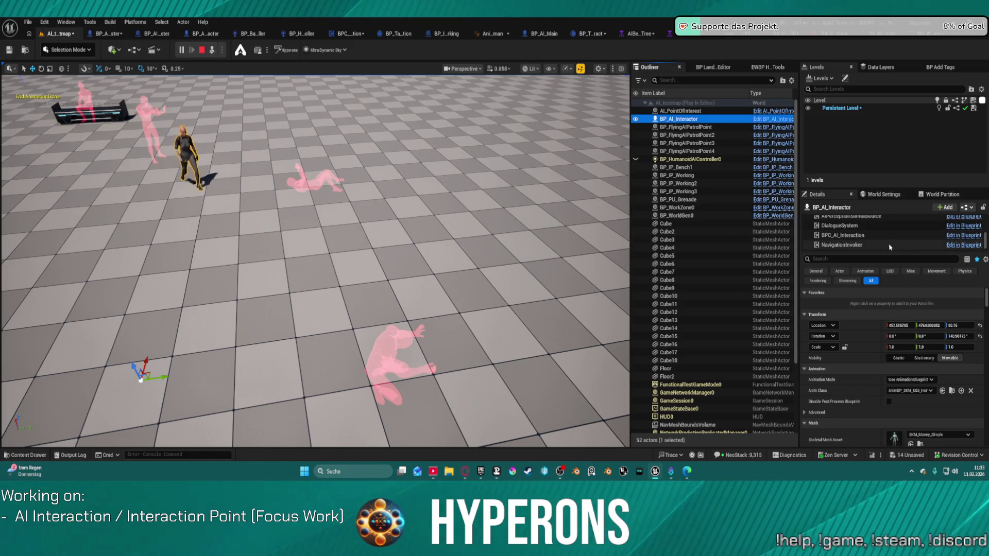
left_click(876, 235)
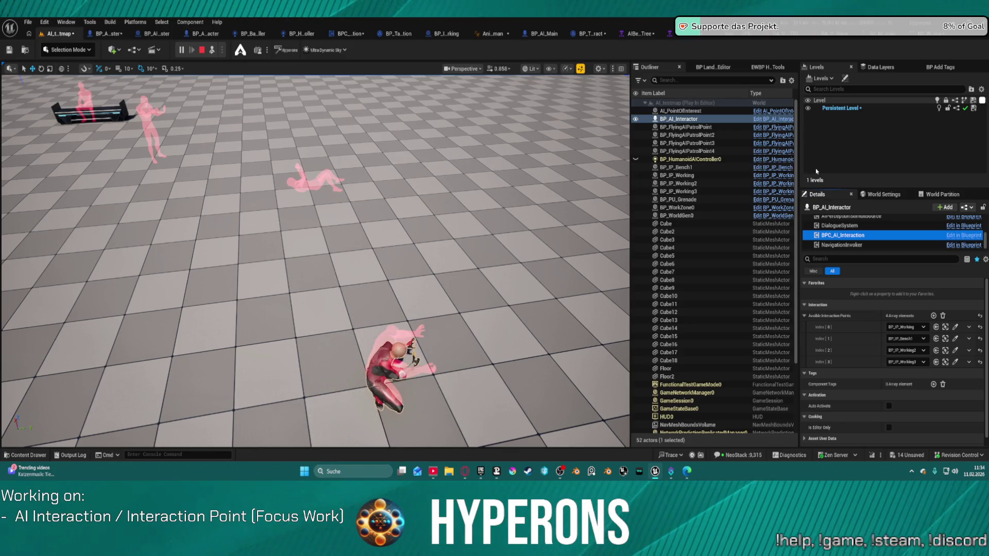
left_click(691, 36)
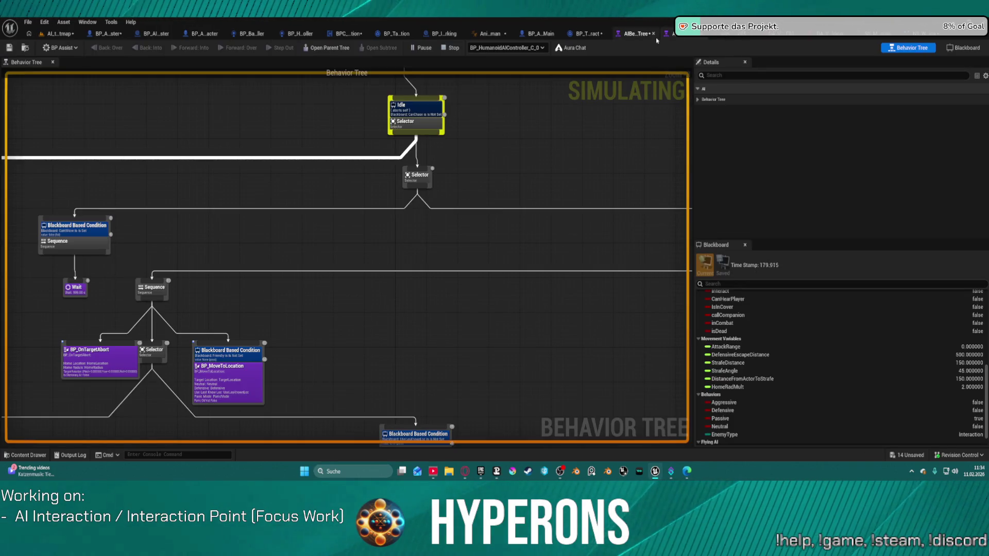
Step: Look through the BP_AI_Main, BP_IP_Working and BPC_AI_Interaction blueprint tabs
left_click(540, 33)
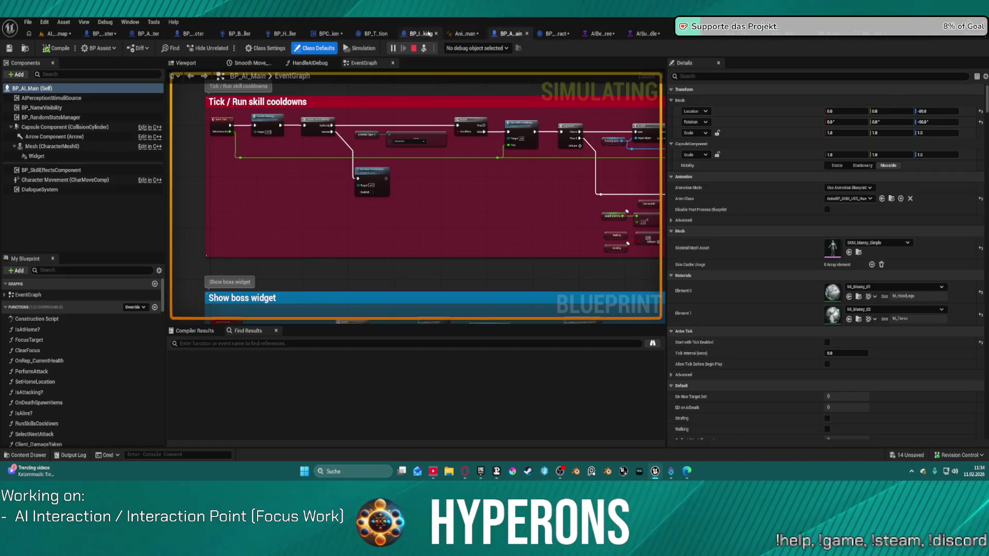
left_click(407, 33)
left_click(297, 34)
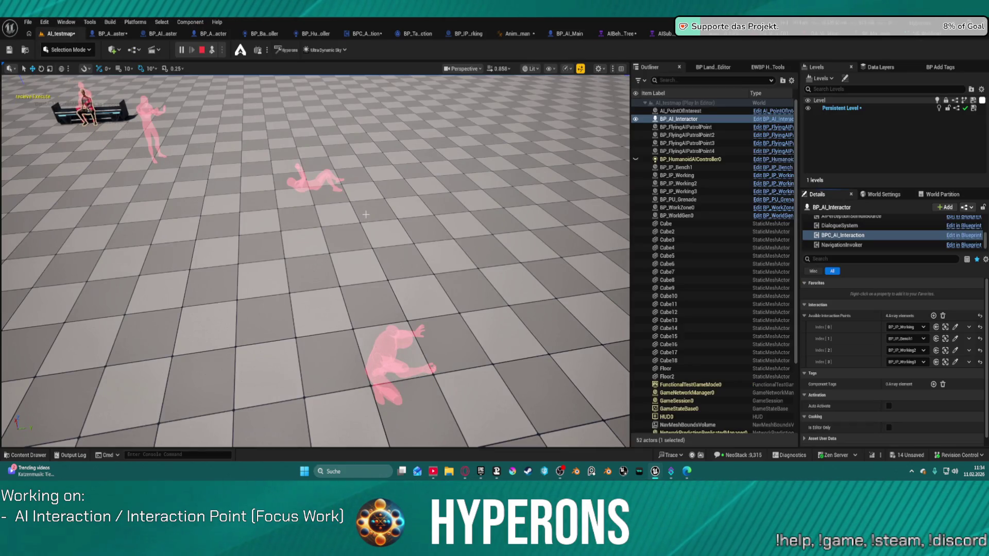
Step: Select Floor2 and watch the AI finish its floor welding interaction, then stop the play session
mouse_move(365, 215)
left_mouse_down()
mouse_move(363, 155)
mouse_move(330, 96)
mouse_move(329, 163)
mouse_move(347, 168)
left_mouse_up()
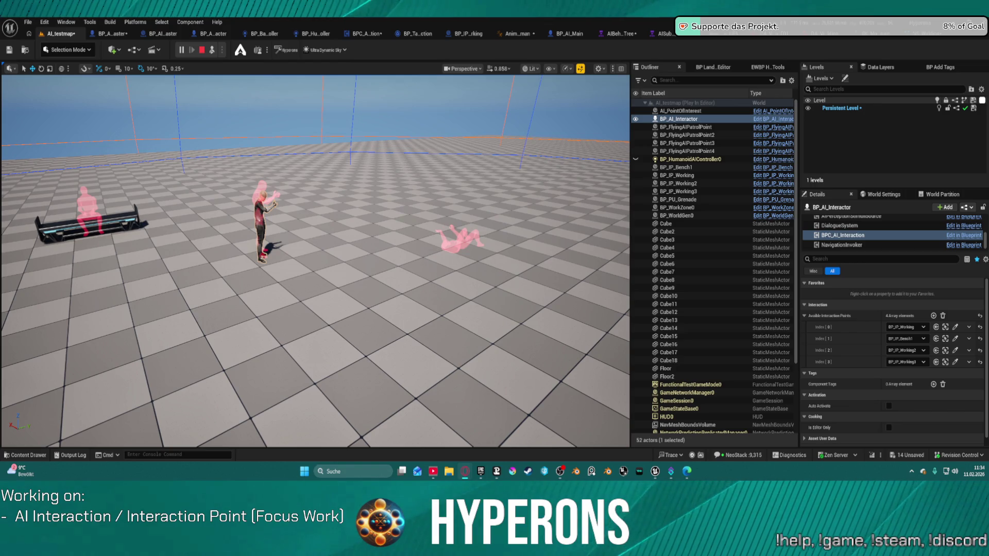
left_click(506, 257)
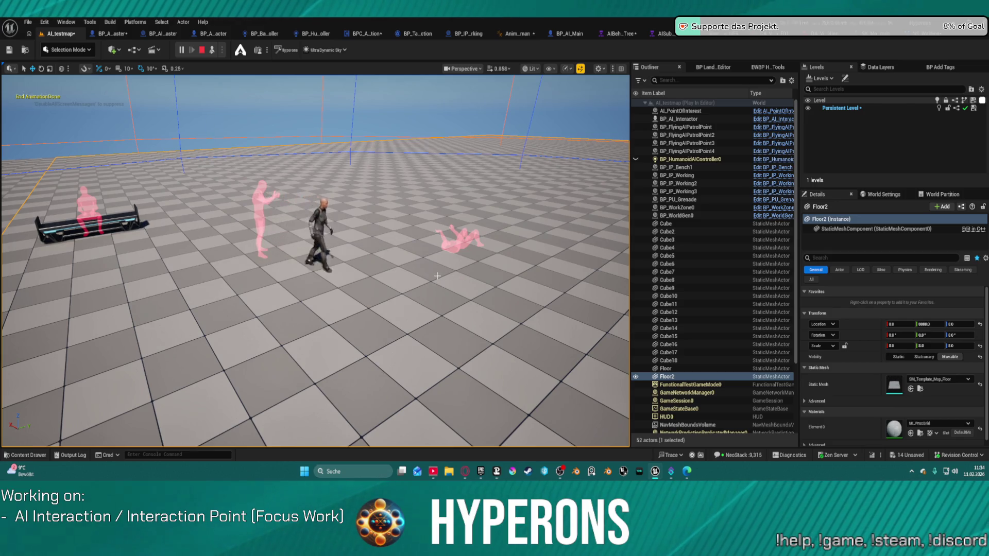
left_click_drag(466, 276, 442, 289)
mouse_move(361, 239)
left_mouse_down()
mouse_move(380, 239)
mouse_move(319, 261)
mouse_move(322, 321)
left_mouse_up()
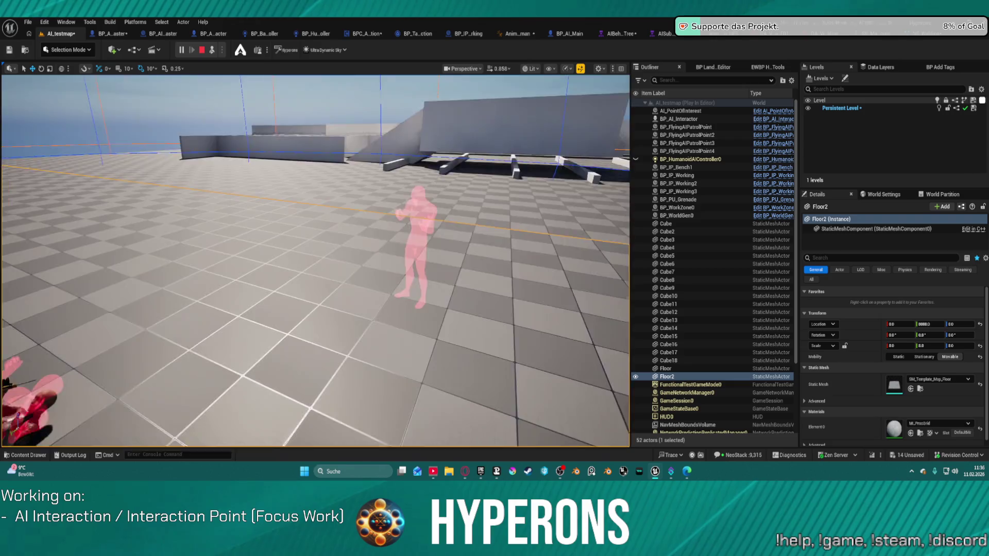
key("e")
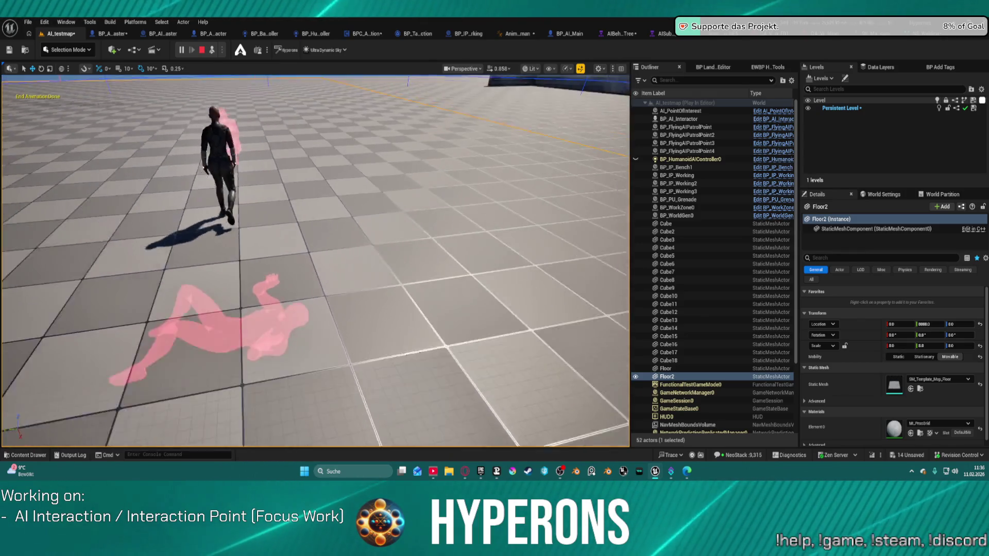
left_click(202, 50)
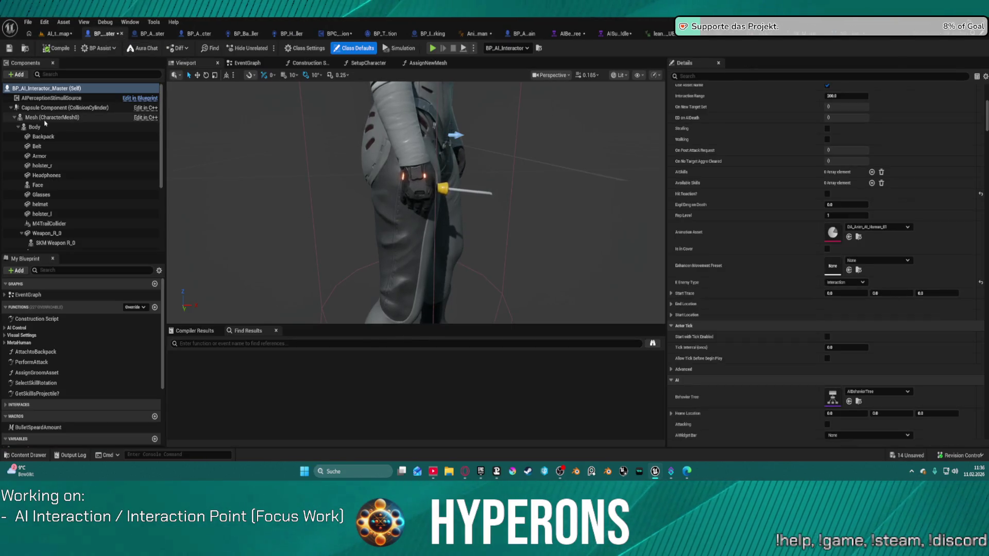
Step: Select the Body mesh component, then inspect the BP_AI_InteractionPointMaster blueprint's event graph
left_click(45, 124)
left_click(164, 35)
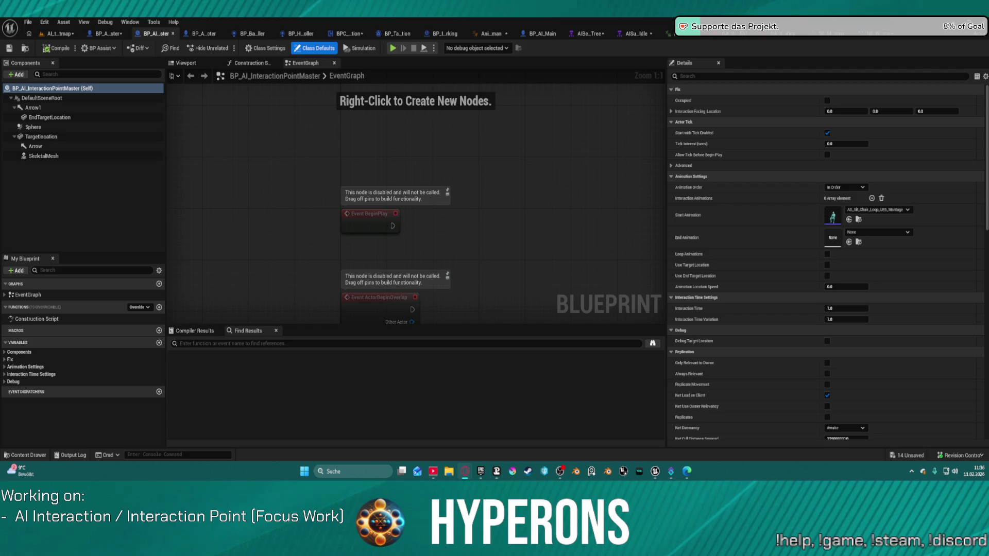
key("alt+Tab")
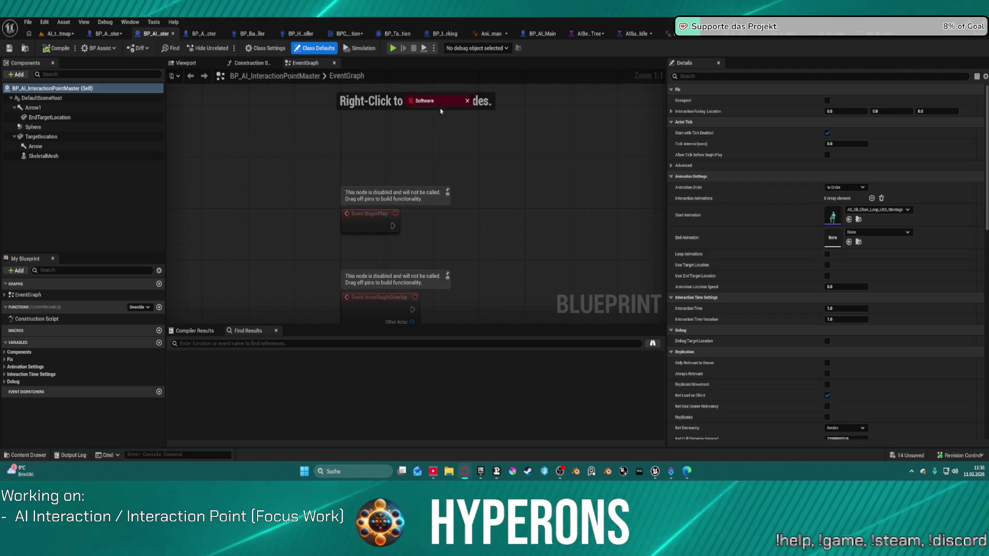
Step: Maximize Opera GX and open the Humble Bundle Game Audio Collection page
left_click_drag(832, 71, 647, 39)
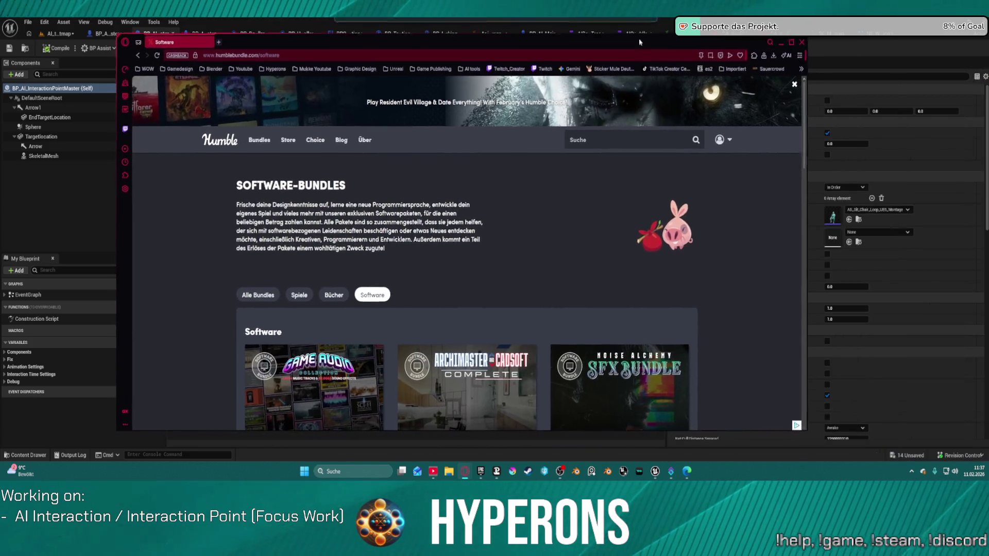
left_click(792, 43)
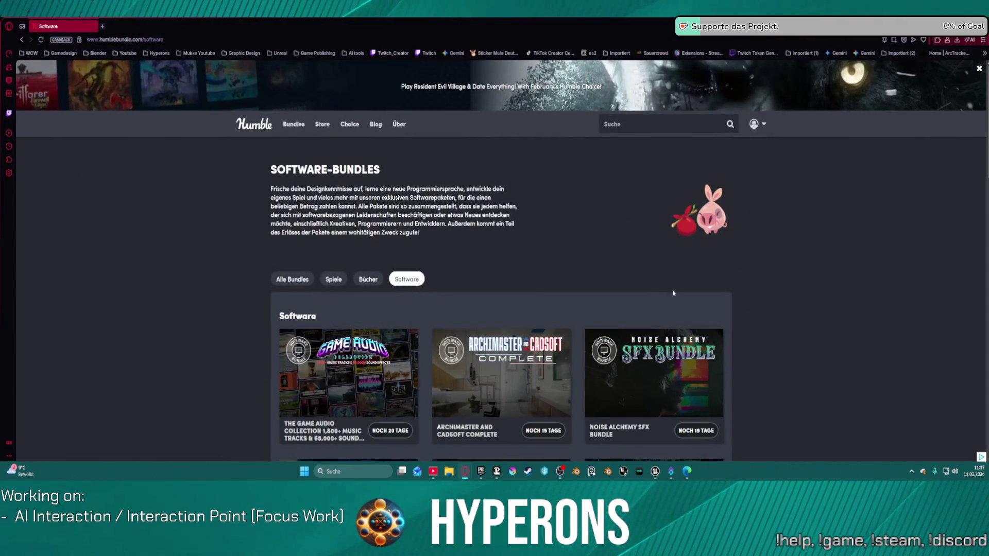
scroll(644, 288, "down", 3)
scroll(628, 285, "down", 1)
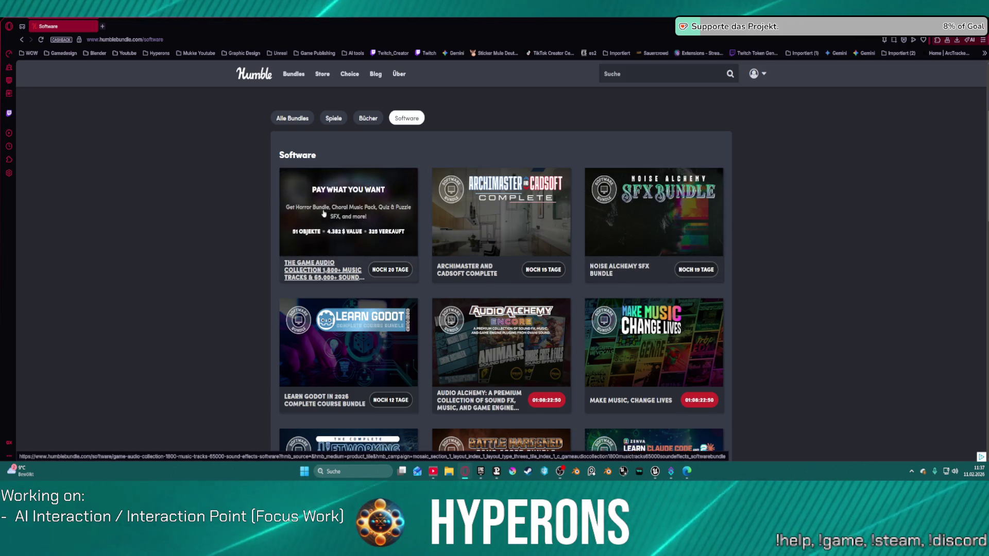
left_click(401, 253)
Step: Scroll down to Modern Fantasy Combat Sounds and expand its item details
scroll(401, 252, "down", 4)
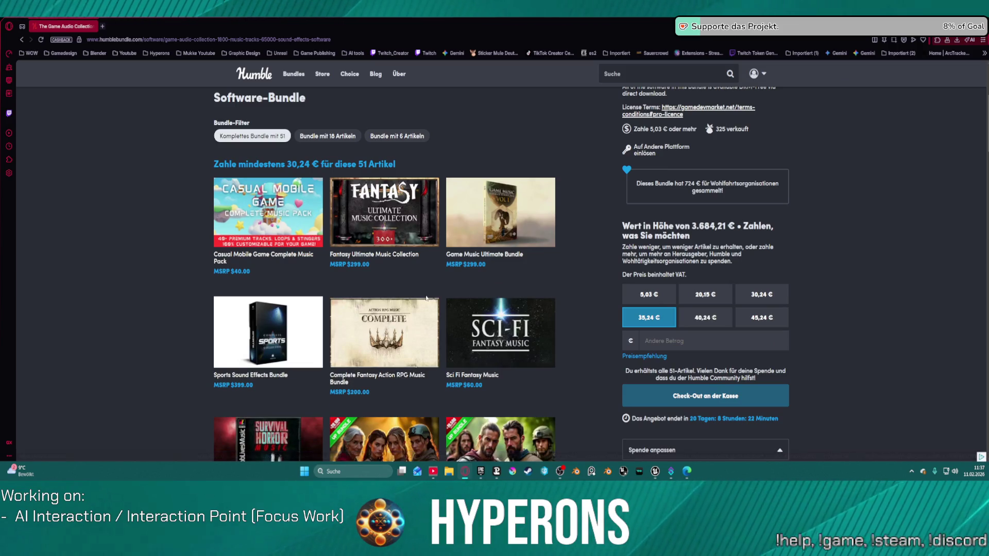
scroll(426, 298, "down", 3)
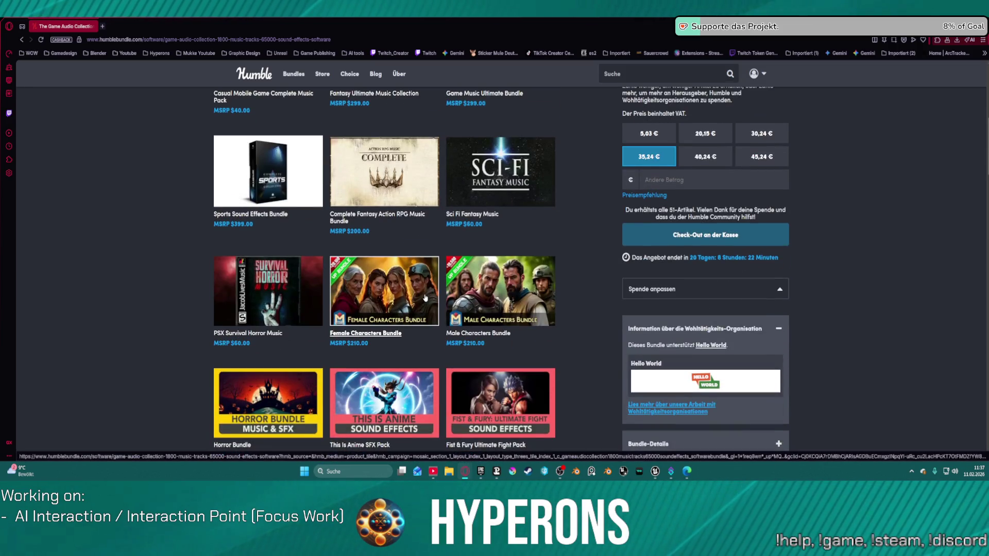
scroll(426, 298, "down", 4)
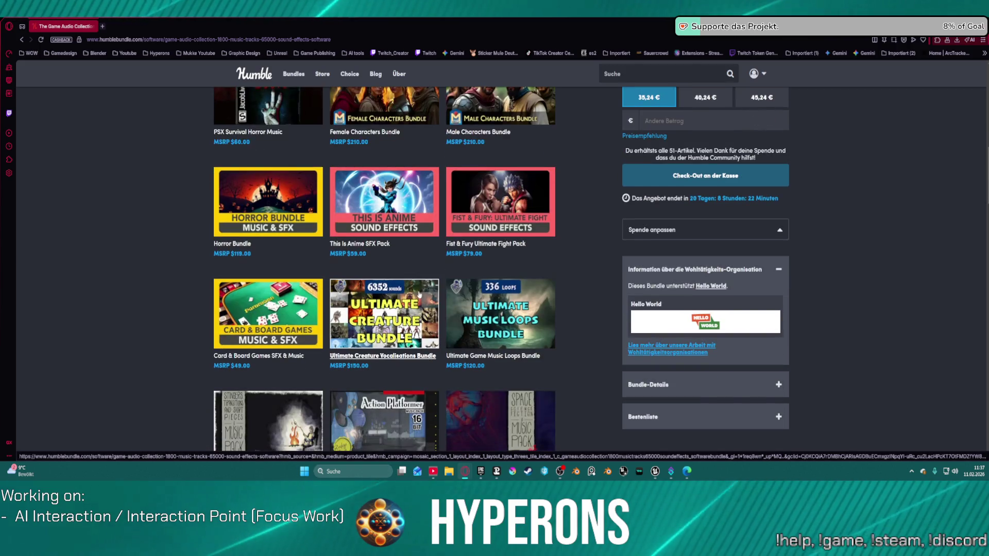
scroll(419, 294, "down", 2)
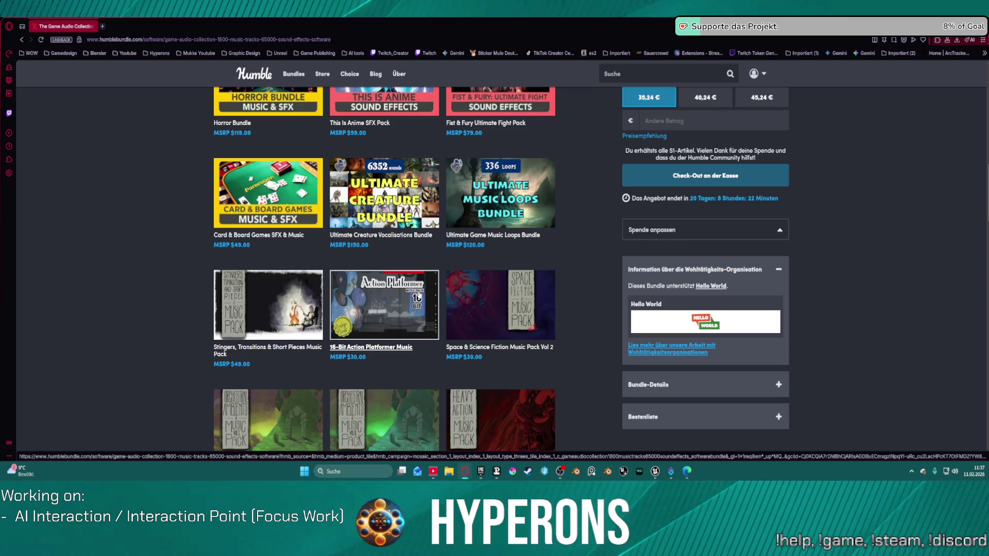
scroll(419, 295, "down", 2)
scroll(419, 294, "down", 5)
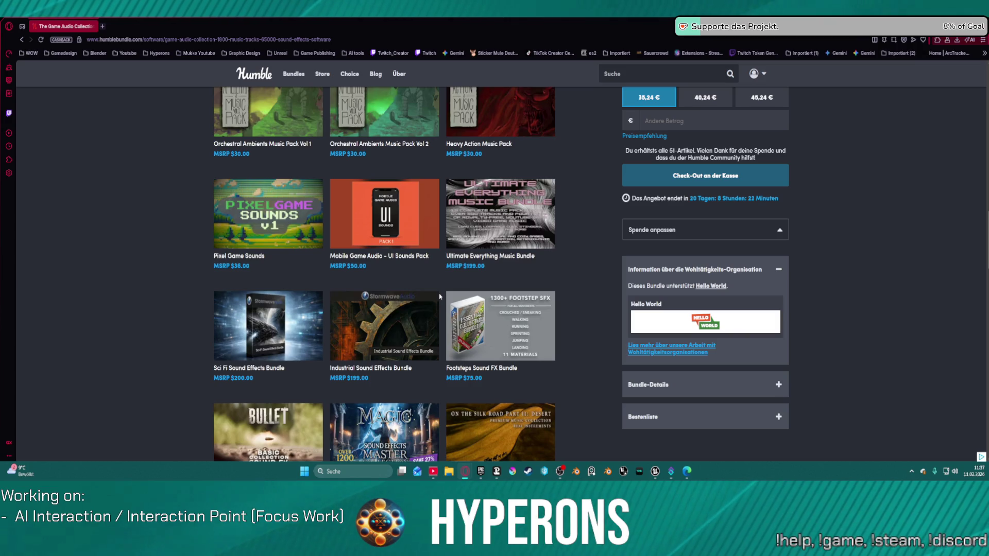
scroll(440, 296, "down", 4)
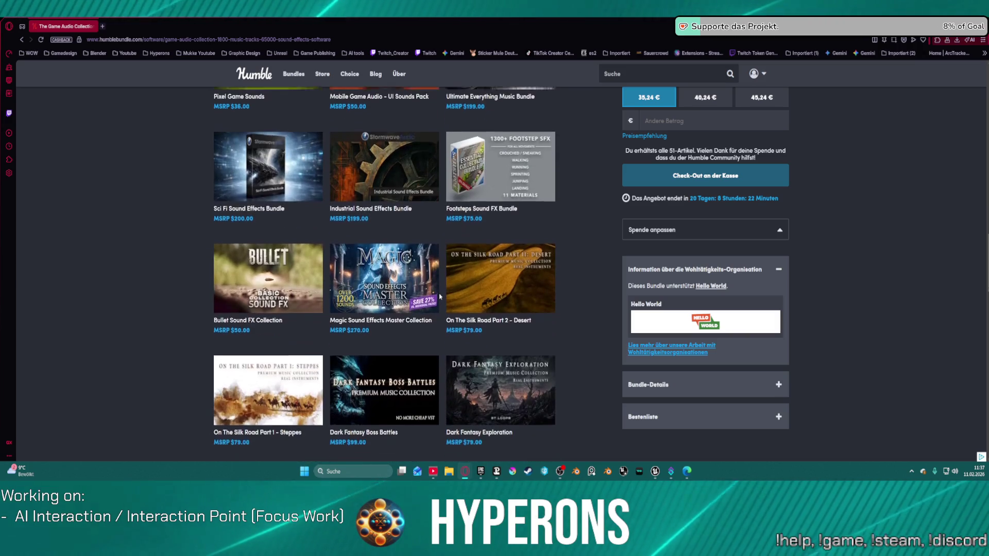
scroll(440, 296, "down", 3)
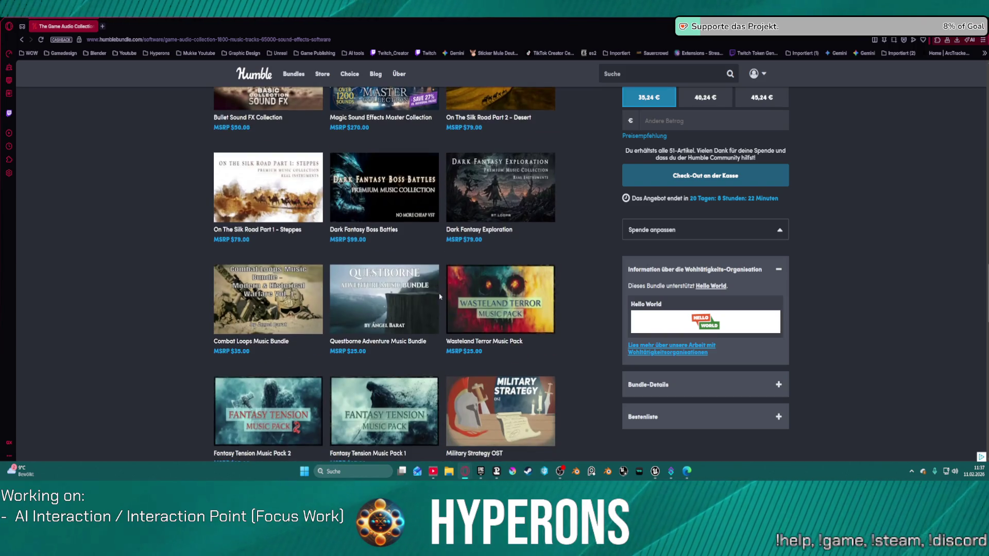
scroll(435, 294, "down", 3)
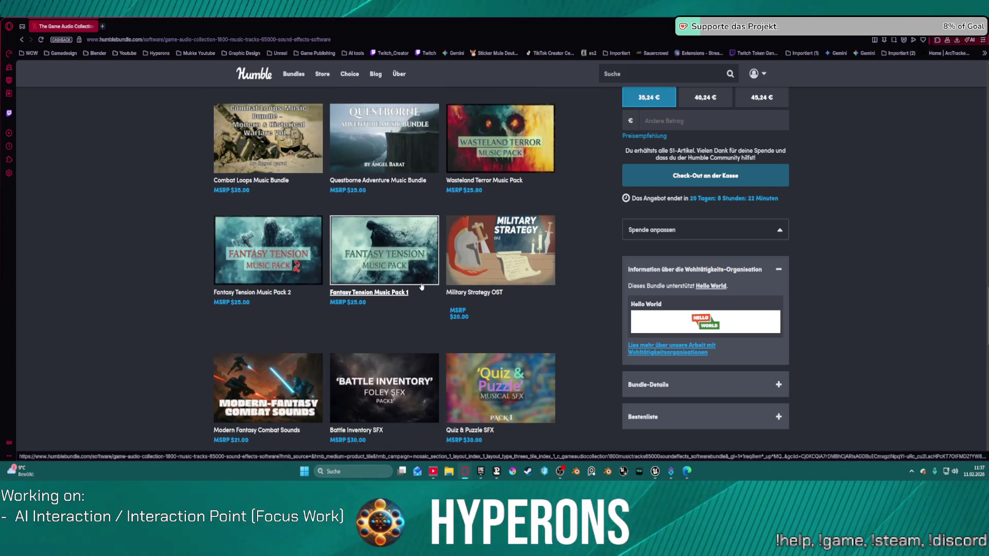
scroll(420, 289, "down", 3)
scroll(393, 309, "down", 1)
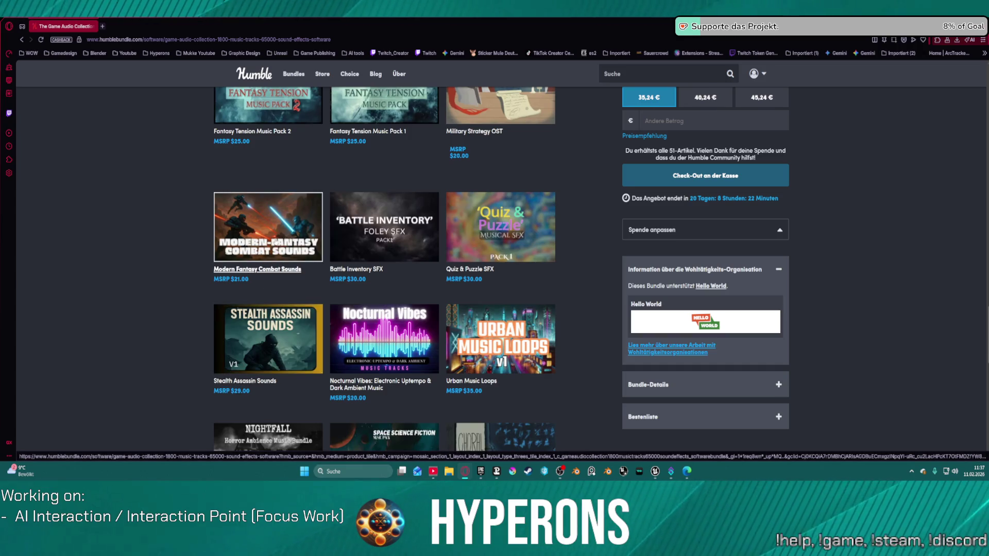
left_click(268, 227)
scroll(358, 351, "down", 4)
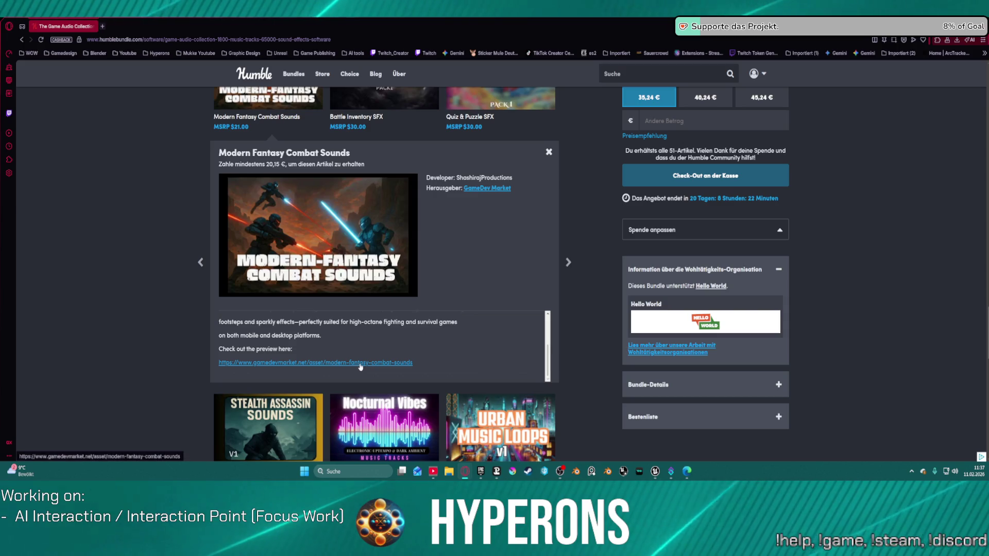
Step: Listen to the Modern Fantasy Combat Sounds preview on GameDev Market, dismissing popups, then close that tab
left_click(361, 362)
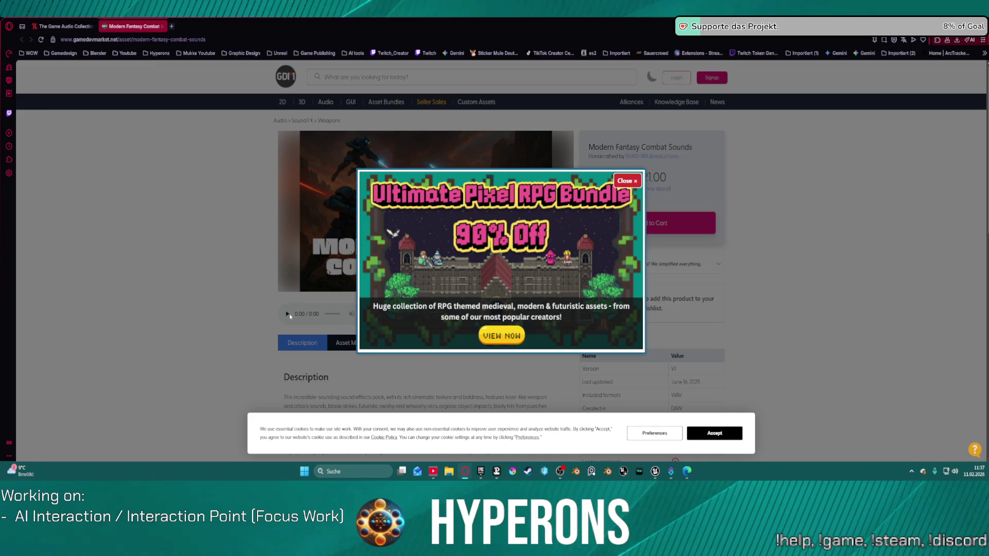
left_click(625, 181)
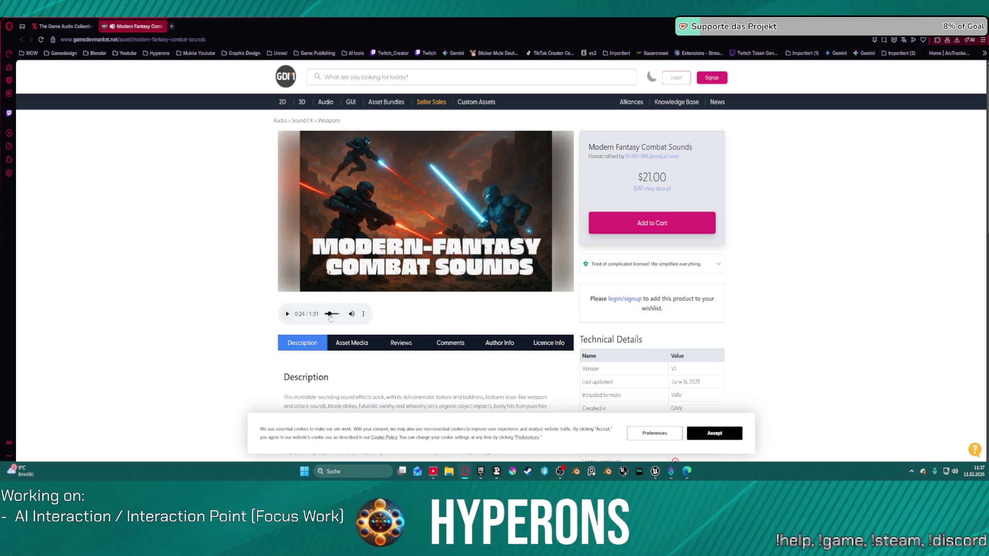
left_click(334, 319)
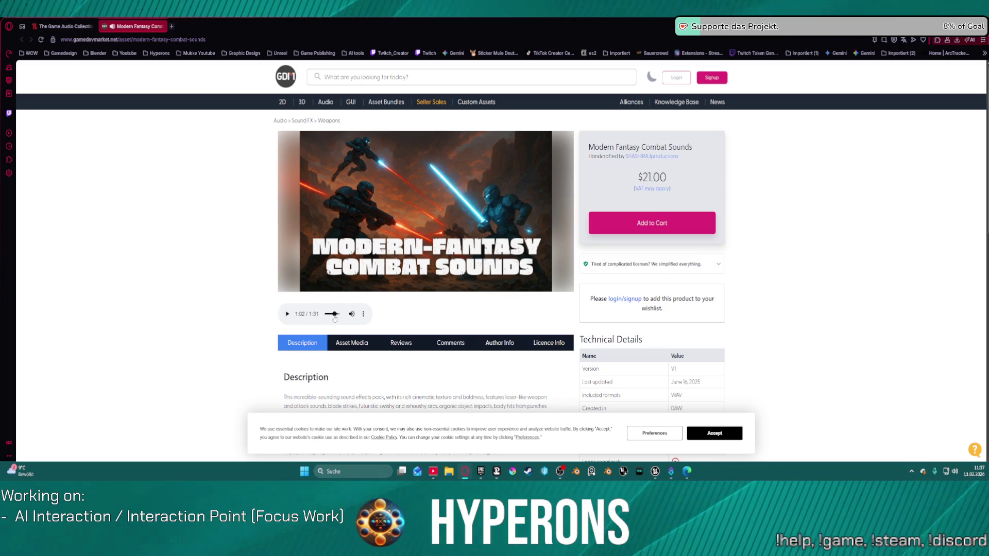
left_click_drag(334, 318, 330, 314)
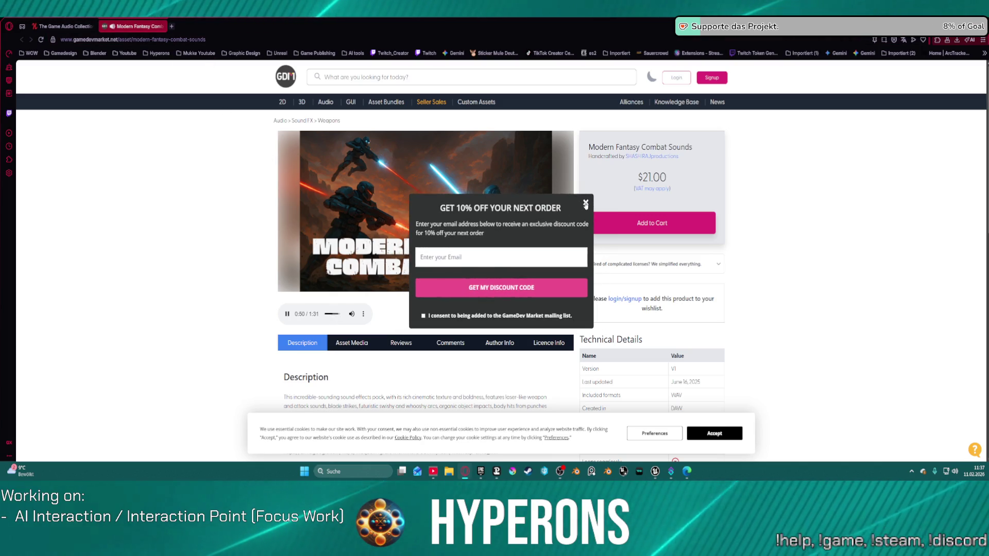
left_click(586, 204)
key("ctrl+w")
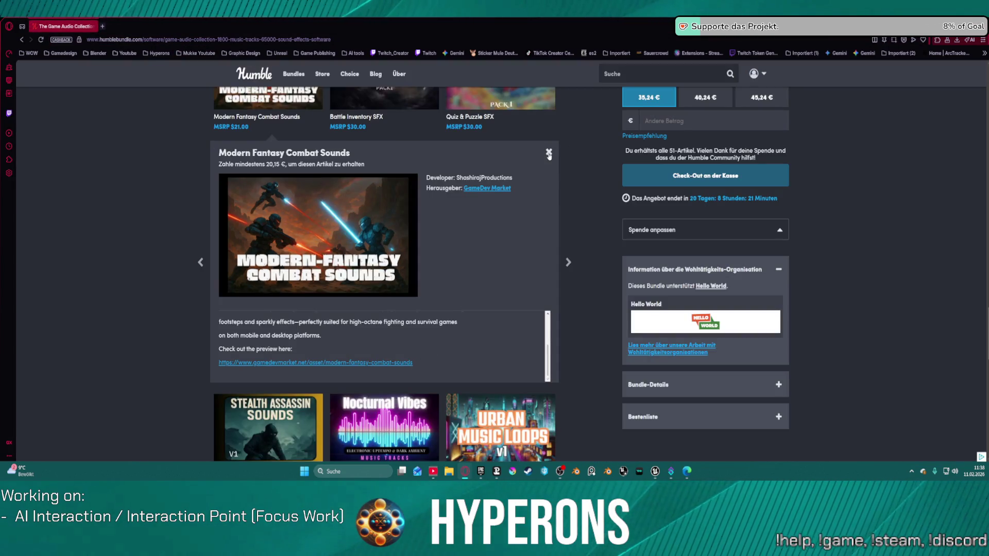
Step: Close the Modern Fantasy Combat Sounds details, browse the bundle grid, and bring the Humble Bundles folder window into view
left_click(548, 153)
scroll(419, 267, "down", 5)
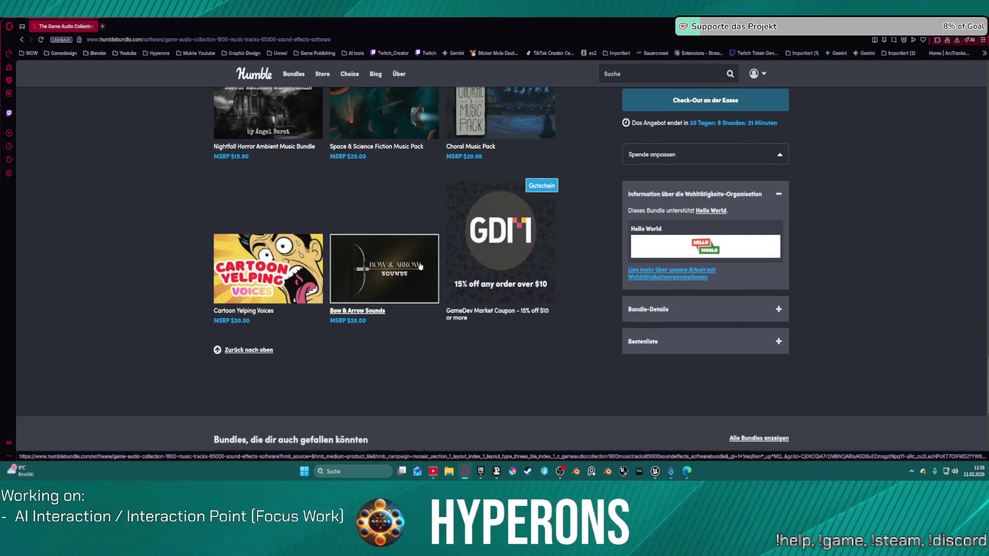
scroll(574, 293, "up", 10)
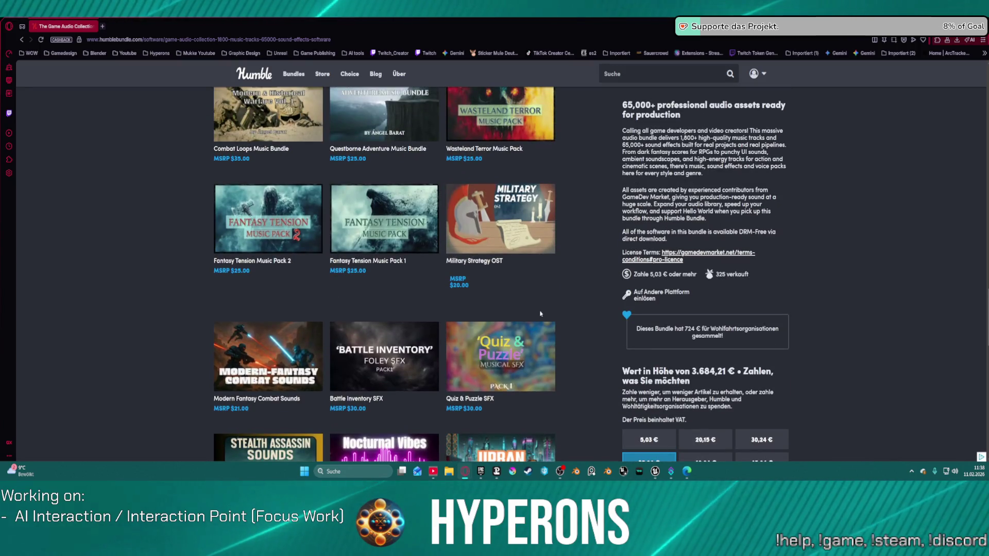
scroll(442, 211, "up", 1)
scroll(442, 212, "up", 5)
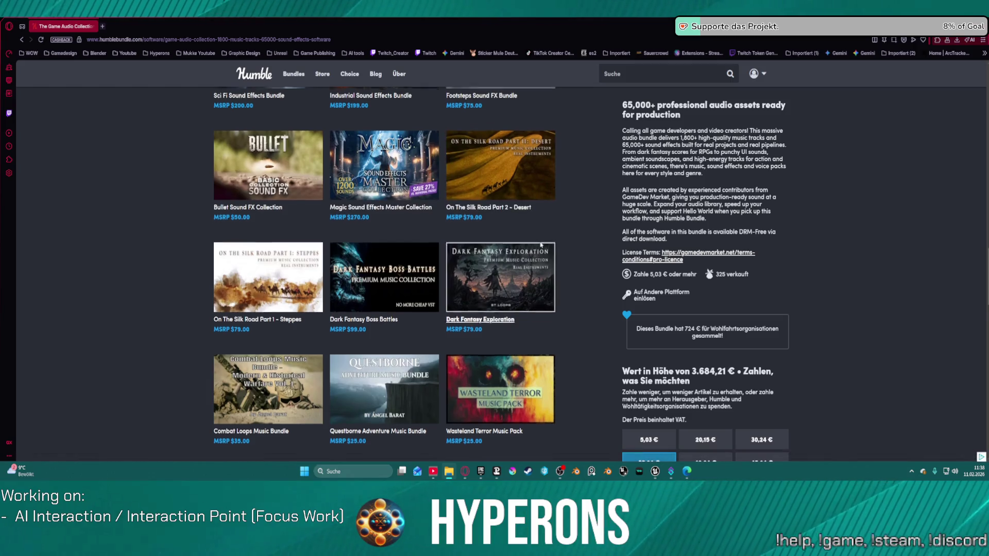
scroll(575, 249, "up", 5)
scroll(577, 249, "up", 8)
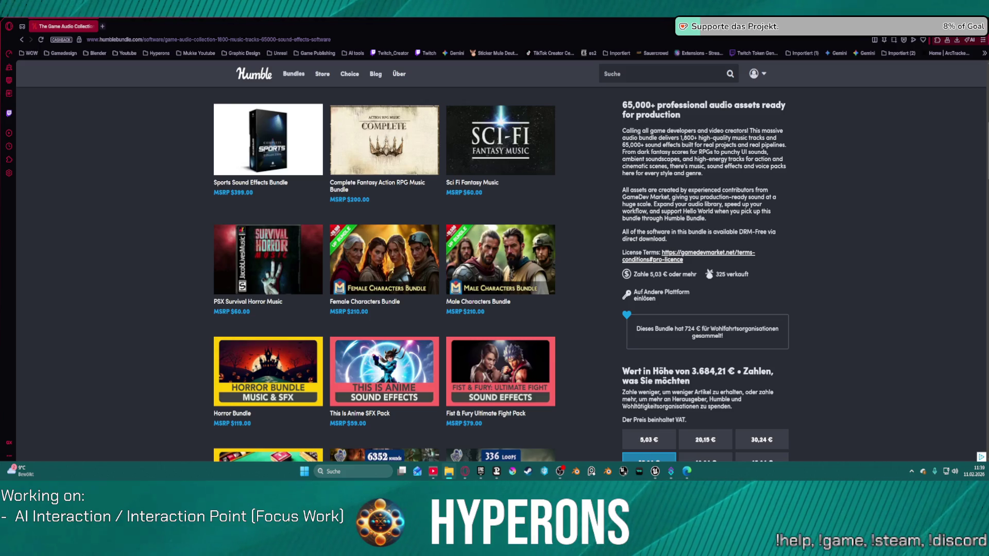
left_click_drag(466, 0, 466, 192)
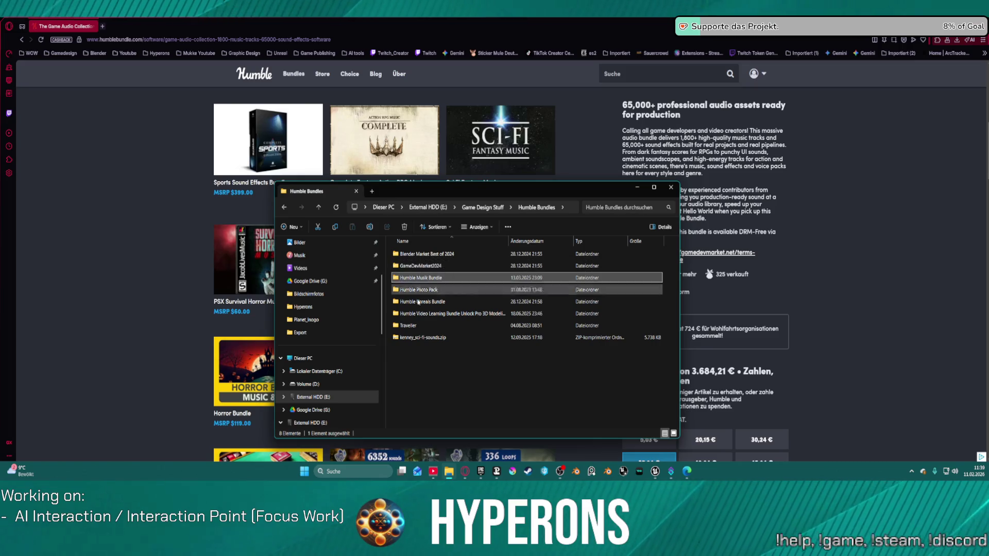
Step: Check the audio zips in the Humble Musik Bundle folder, then minimize File Explorer
double_click(420, 278)
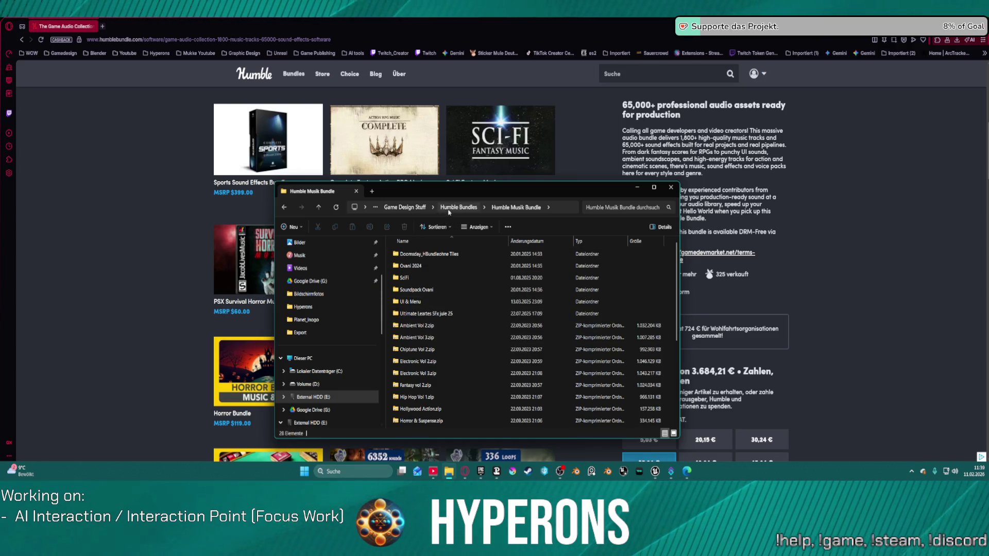
left_click(449, 471)
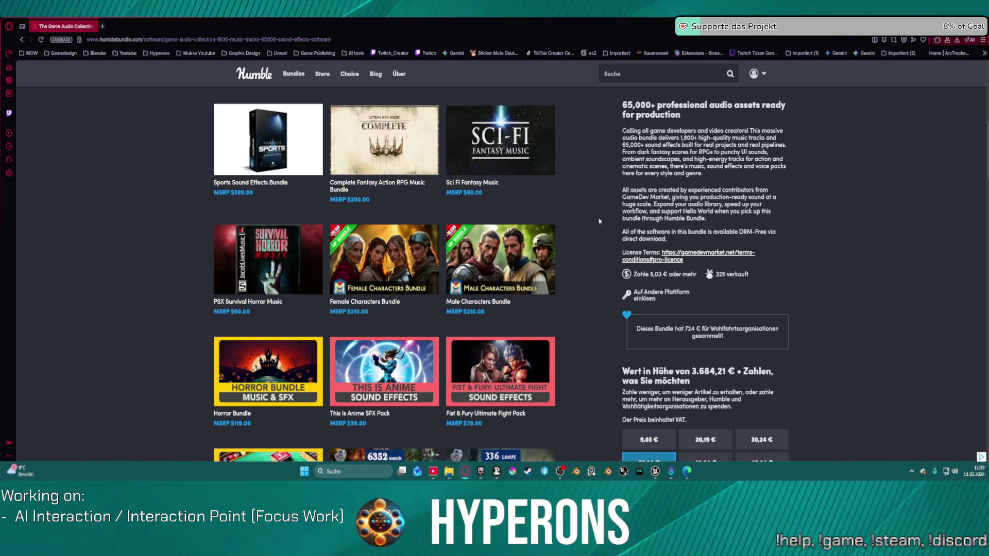
scroll(602, 226, "up", 2)
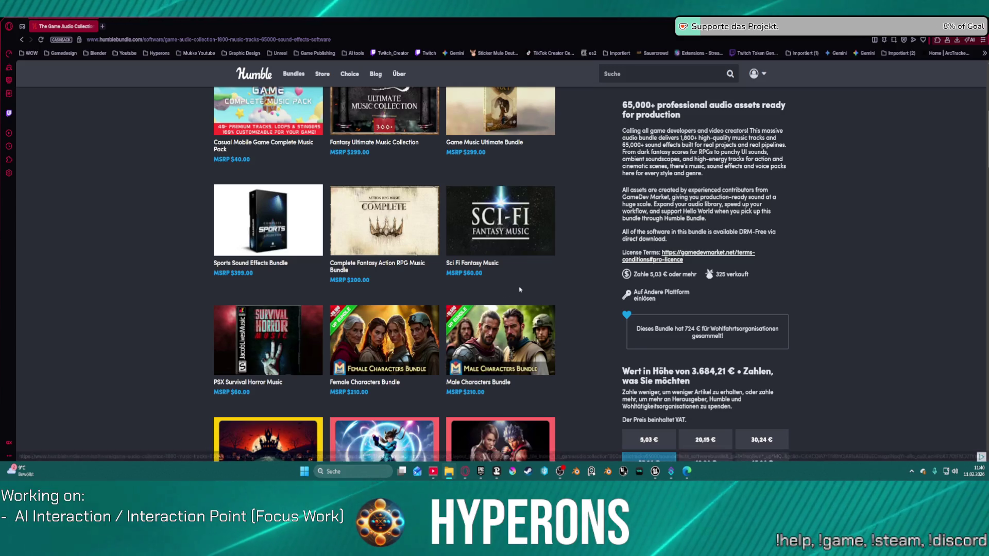
scroll(341, 271, "up", 1)
scroll(342, 271, "up", 2)
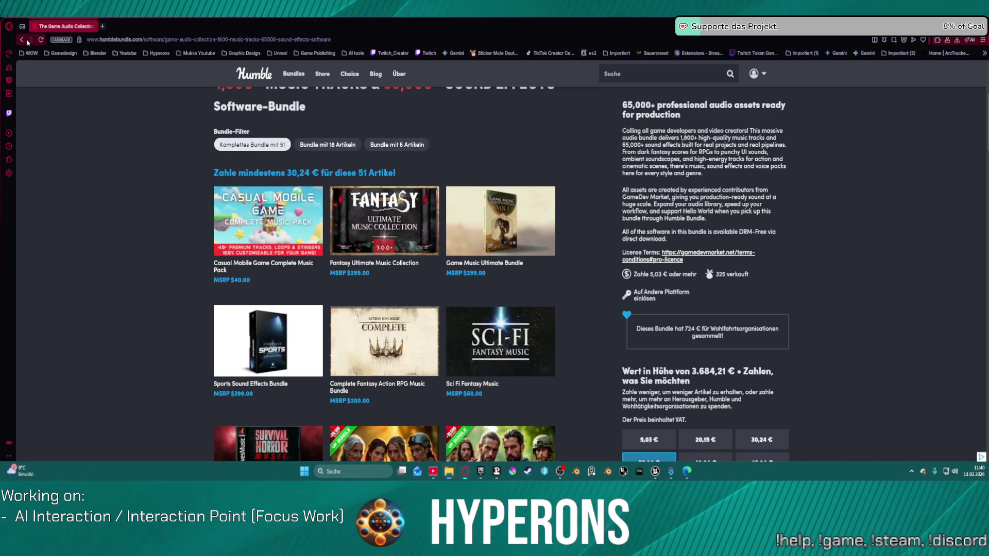
left_click(25, 40)
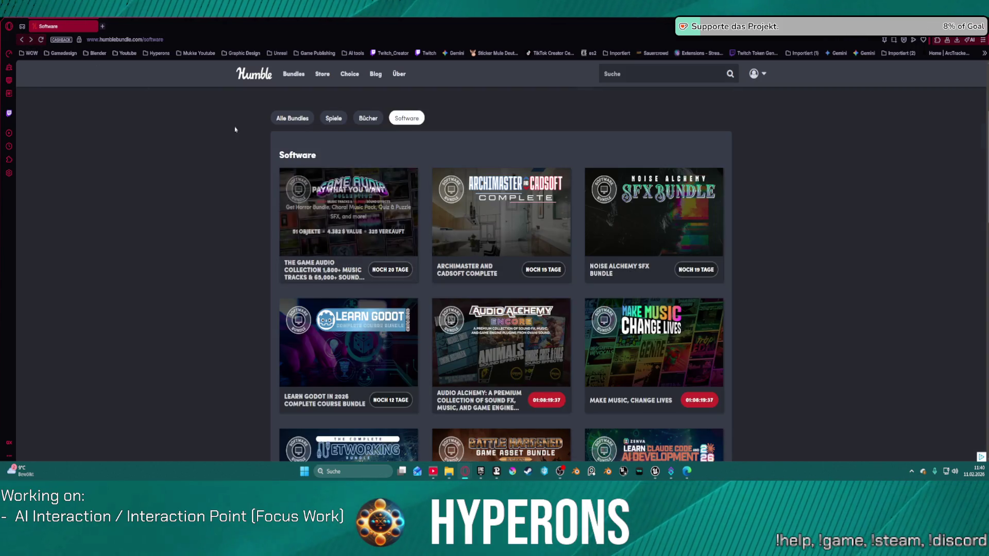
Step: Open the Noise Alchemy SFX Bundle page and scroll through its packs
left_click(647, 222)
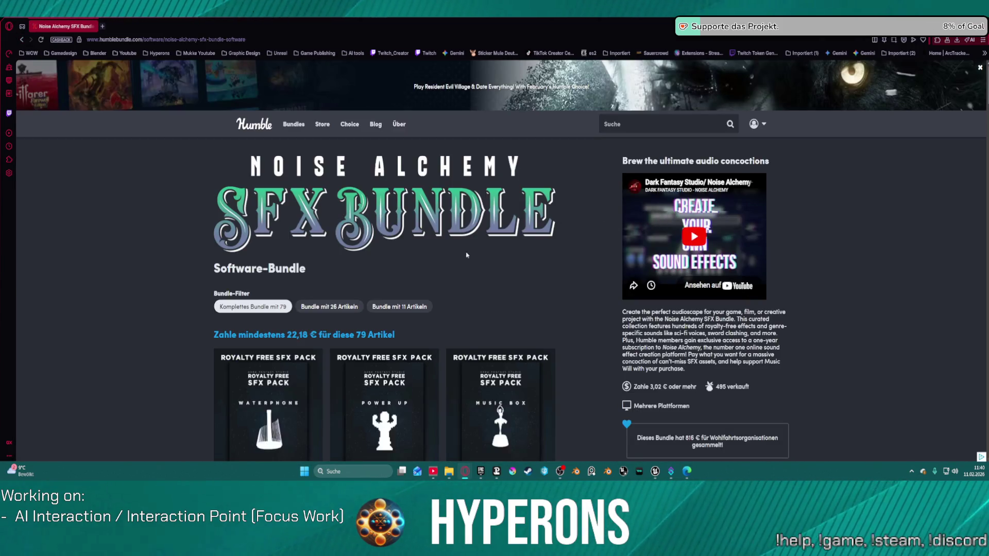
scroll(471, 272, "down", 6)
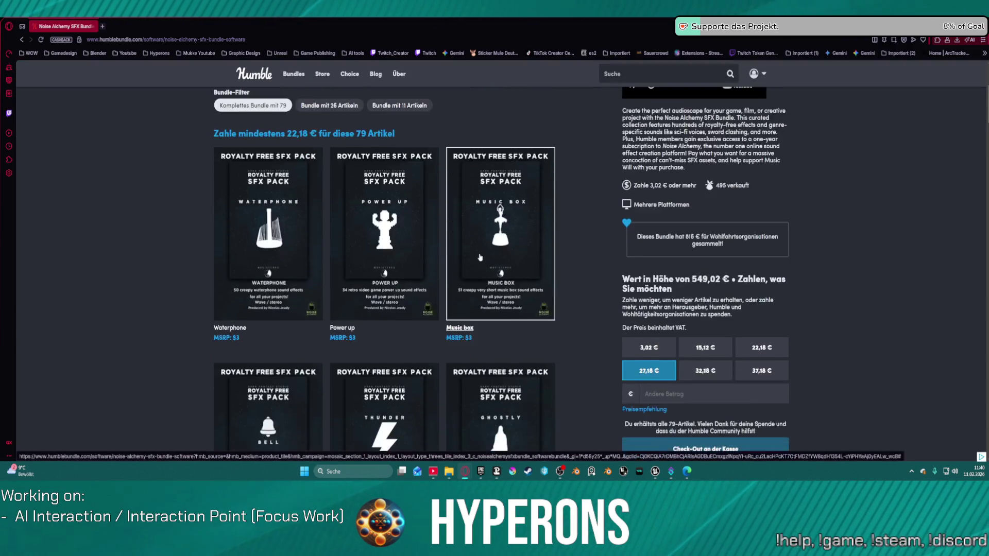
scroll(492, 271, "up", 3)
scroll(515, 274, "down", 7)
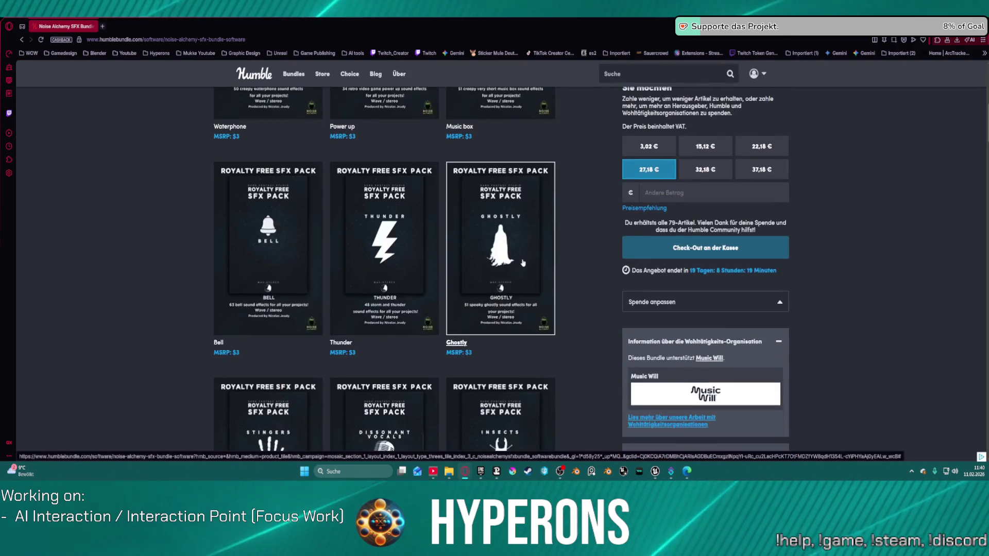
scroll(528, 277, "down", 2)
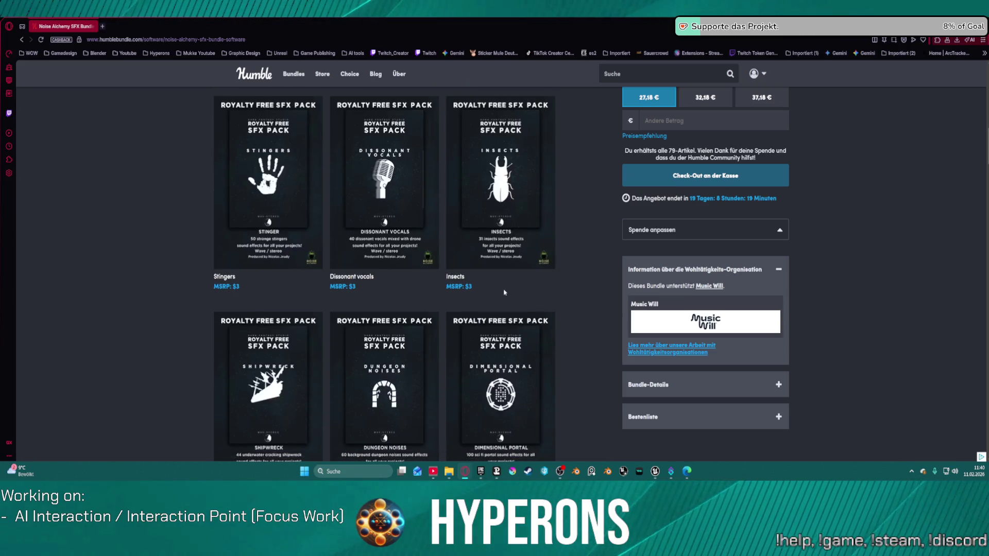
scroll(504, 292, "down", 5)
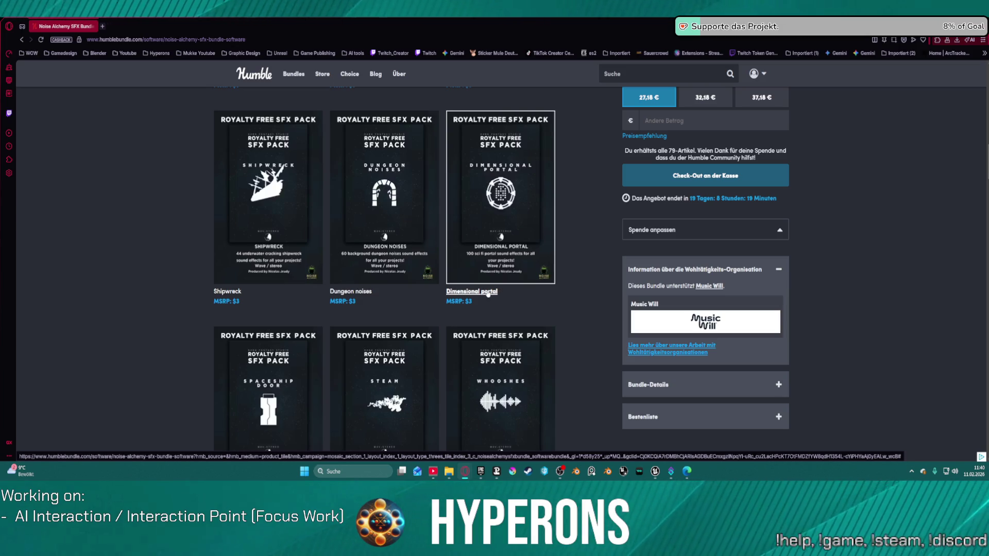
Step: Preview the Dimensional portal and Spaceship door pack videos
left_click(504, 196)
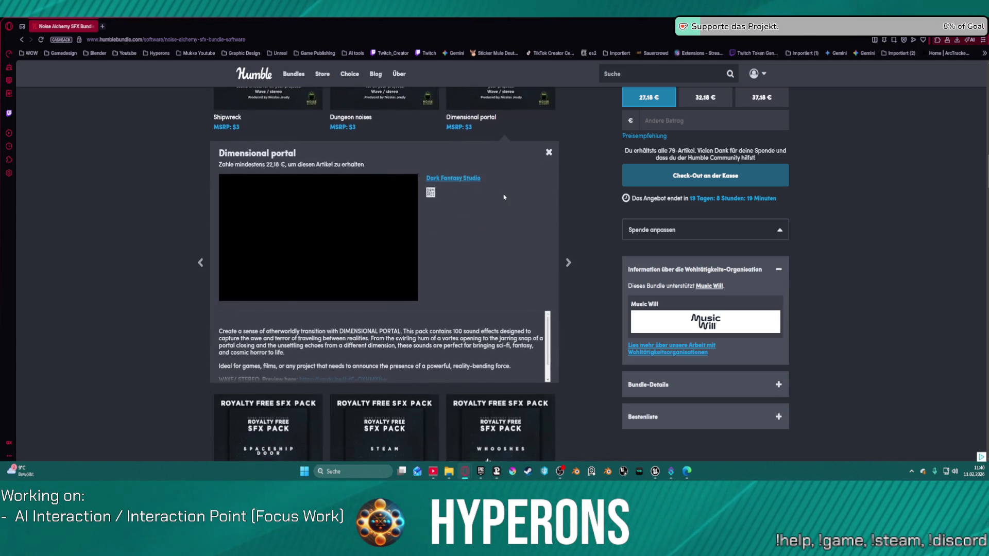
left_click(319, 238)
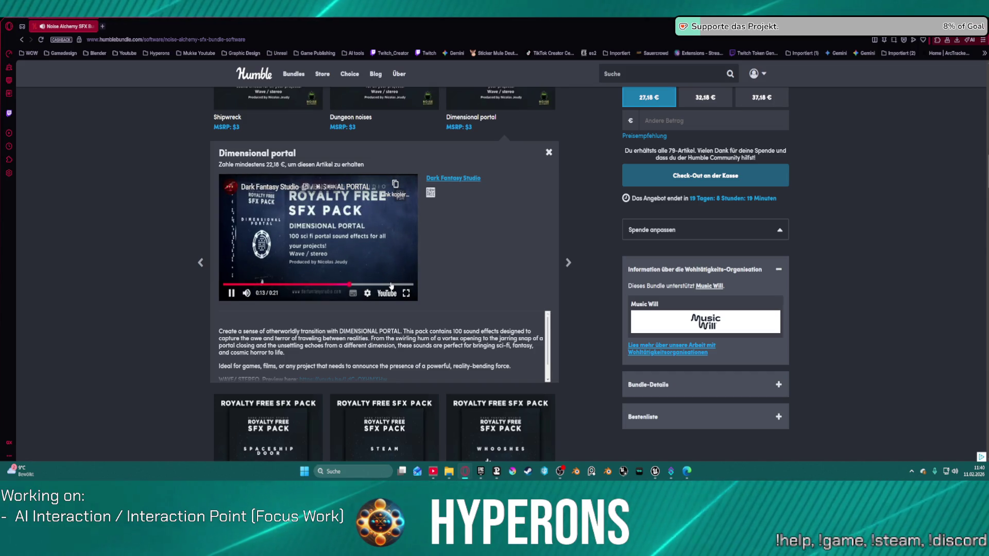
scroll(541, 289, "down", 4)
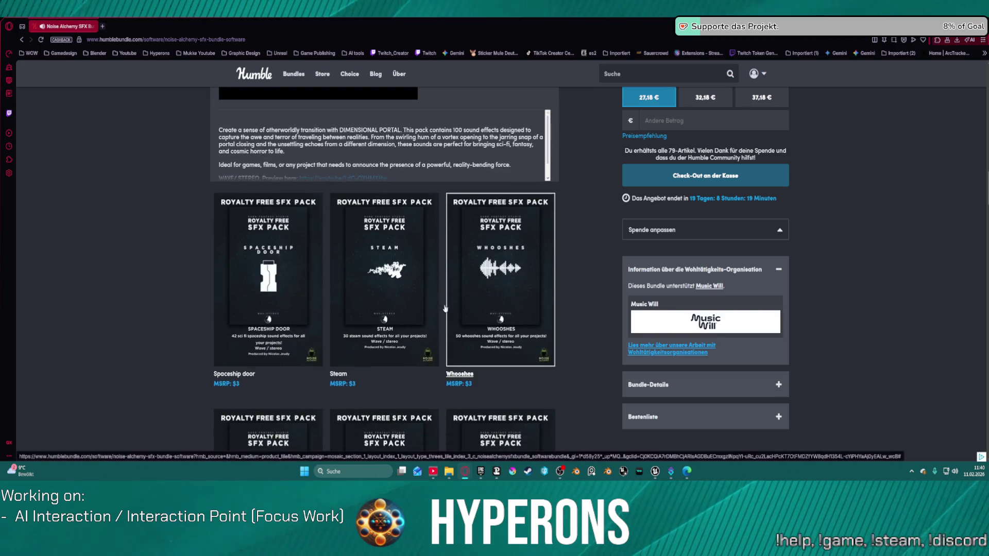
left_click(267, 282)
scroll(270, 278, "down", 3)
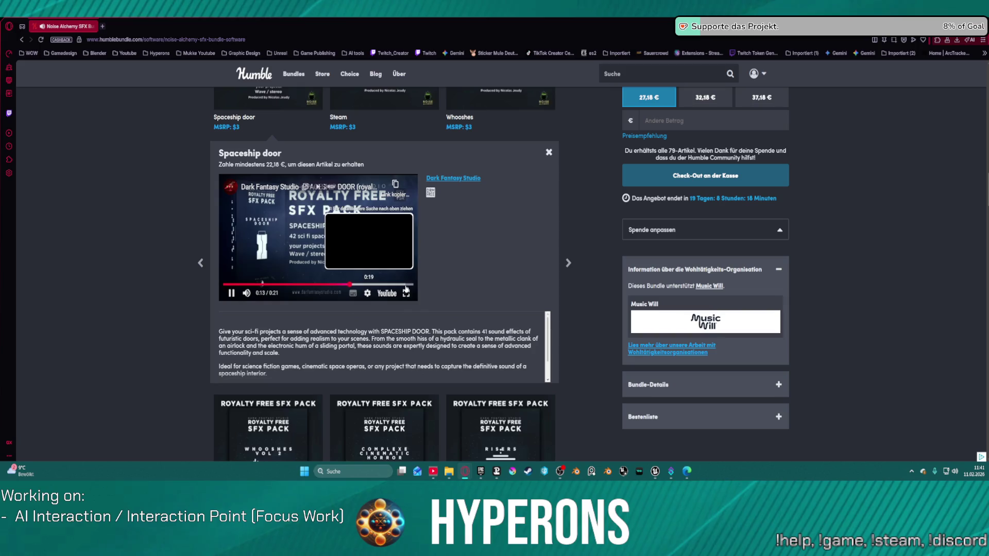
left_click(406, 293)
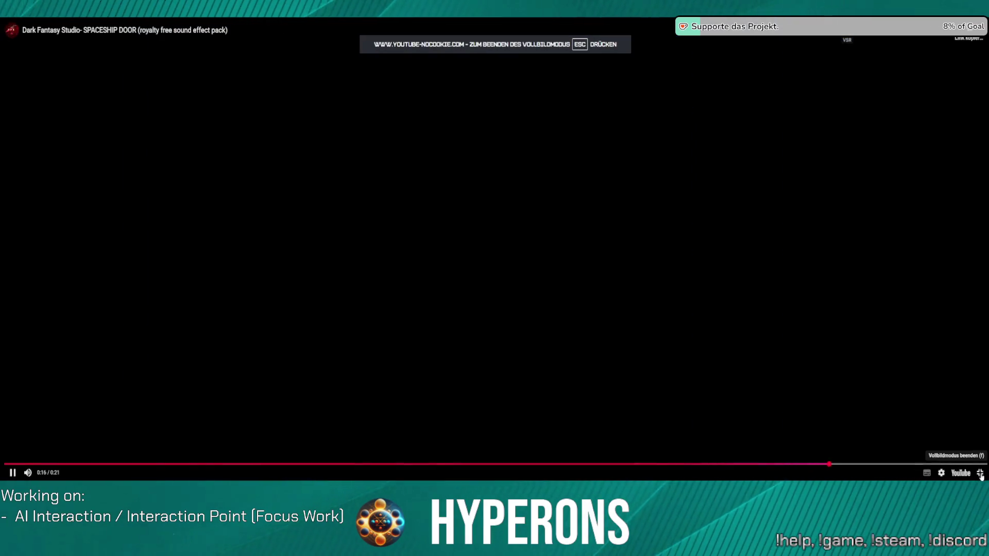
left_click(980, 474)
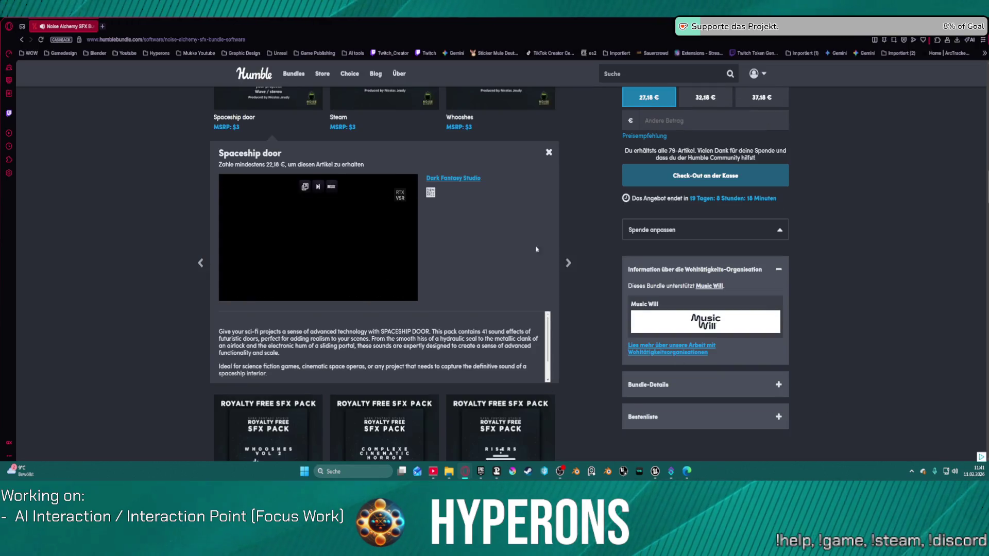
Step: Compare the 22,18 € and 27,18 € price tiers, leaving 27,18 € selected
scroll(501, 222, "down", 2)
scroll(501, 221, "up", 10)
scroll(501, 221, "up", 7)
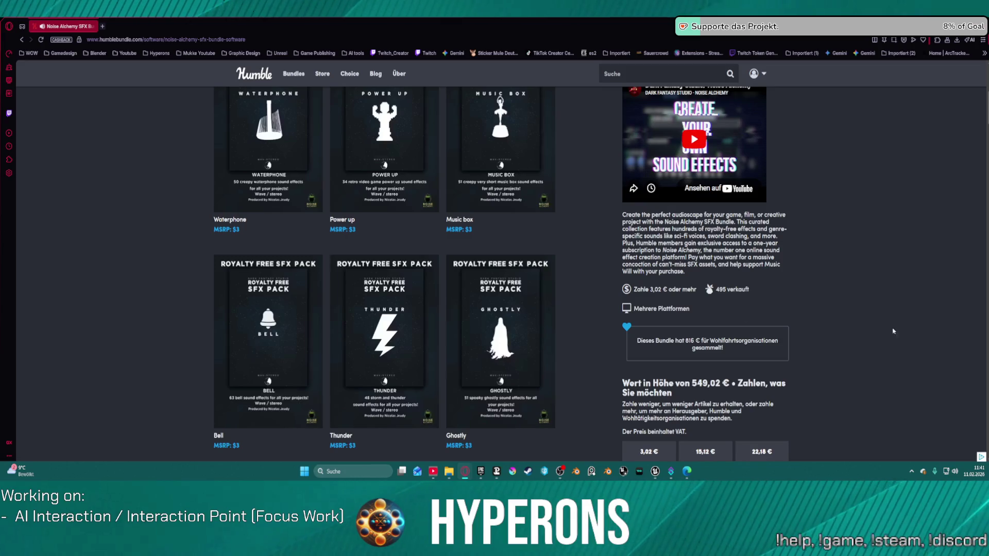
scroll(500, 316, "up", 4)
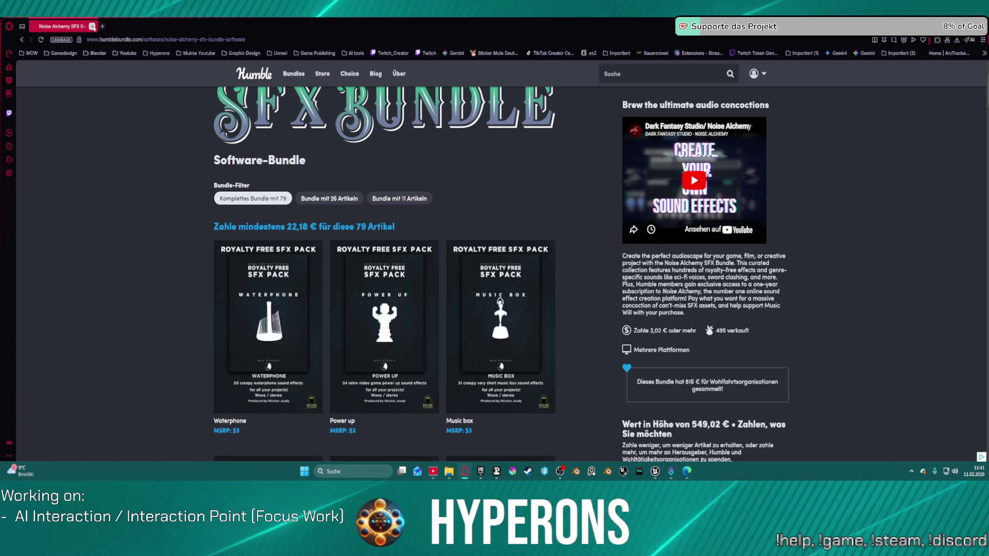
scroll(318, 304, "down", 5)
scroll(317, 303, "down", 12)
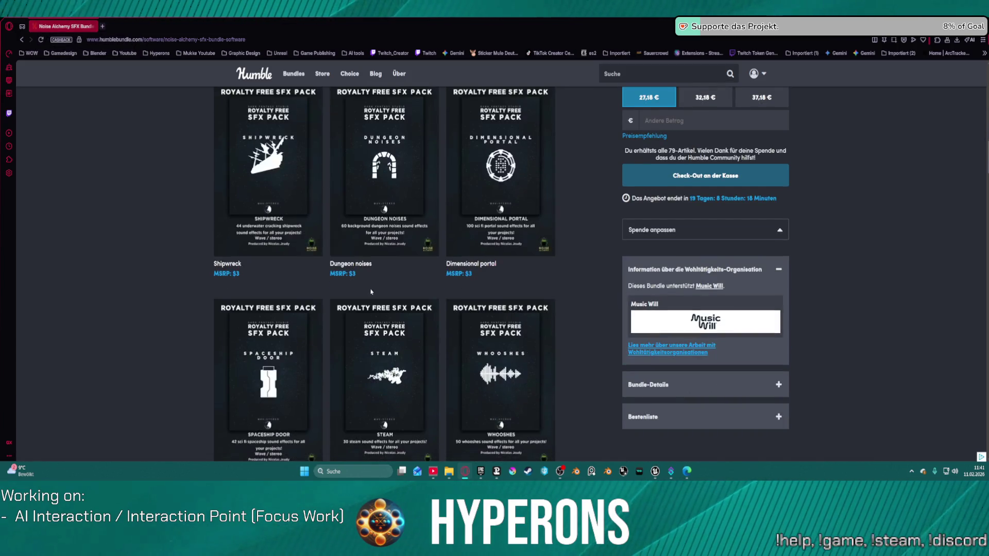
scroll(751, 168, "up", 5)
scroll(751, 168, "down", 7)
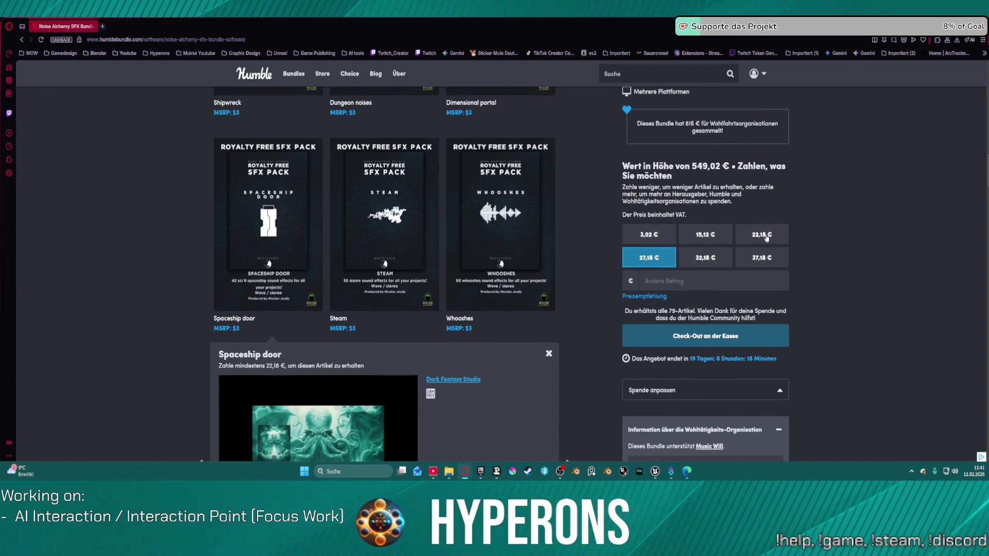
left_click(766, 238)
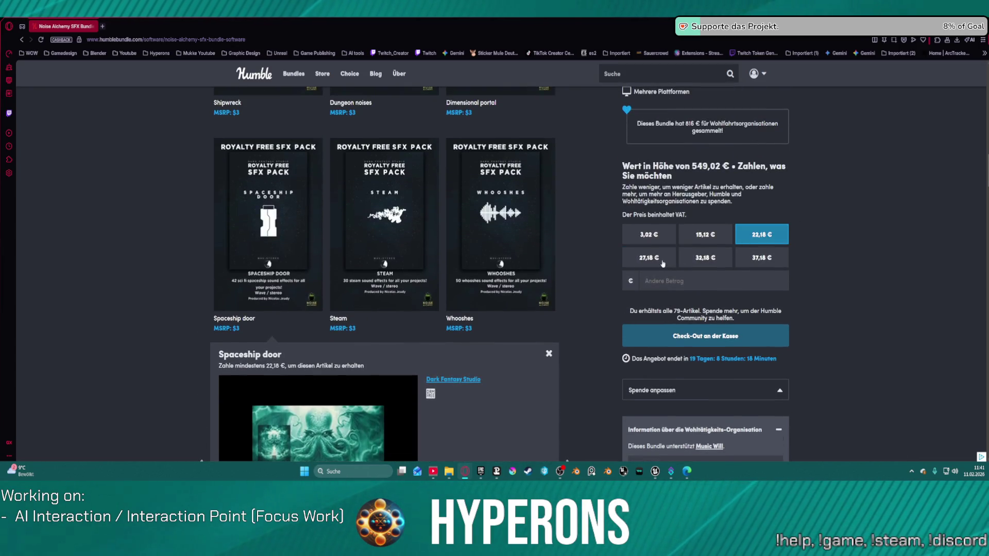
left_click(667, 262)
left_click(767, 235)
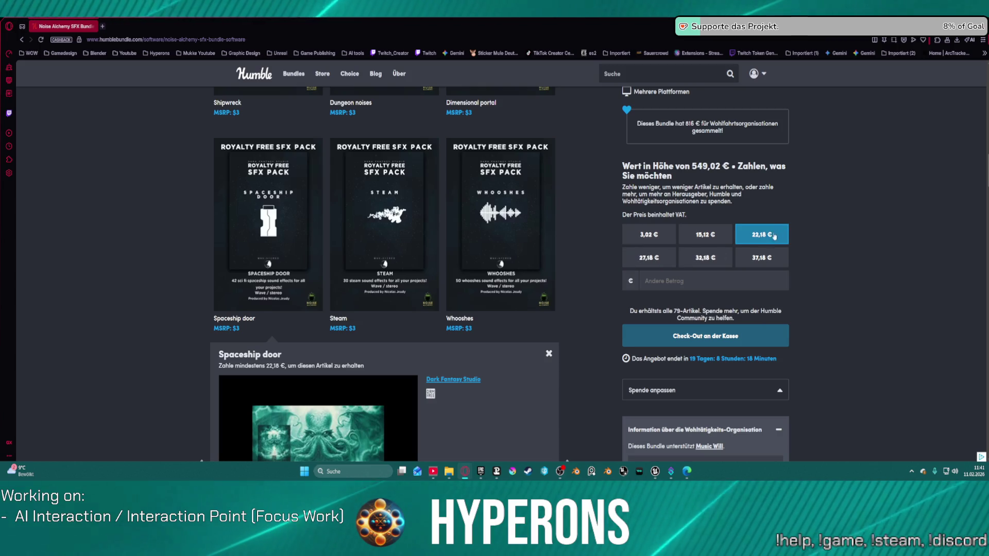
left_click(652, 263)
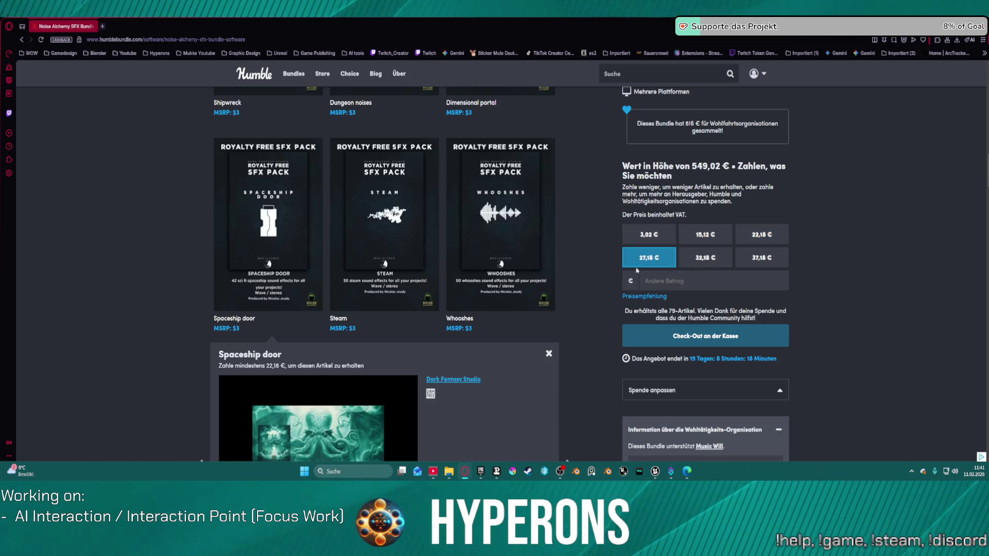
Step: Scroll to the bottom of the bundle page and close the Noise Alchemy tab
scroll(638, 270, "down", 3)
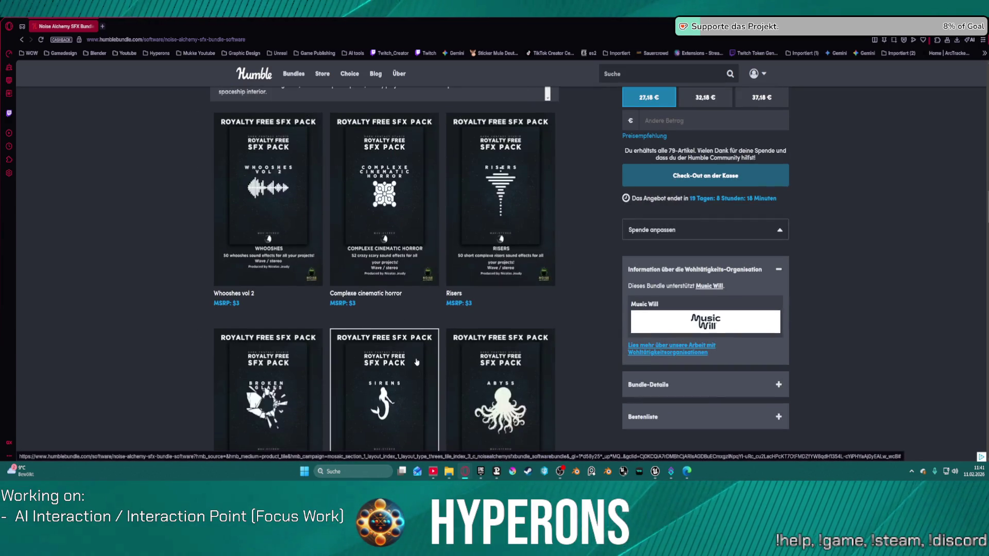
scroll(418, 362, "down", 3)
scroll(458, 324, "down", 5)
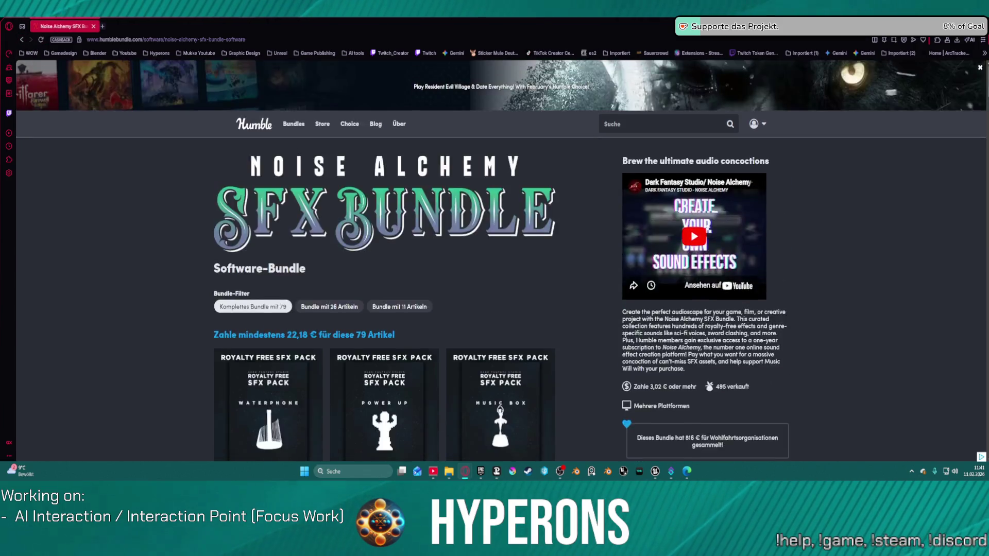
middle_click(50, 28)
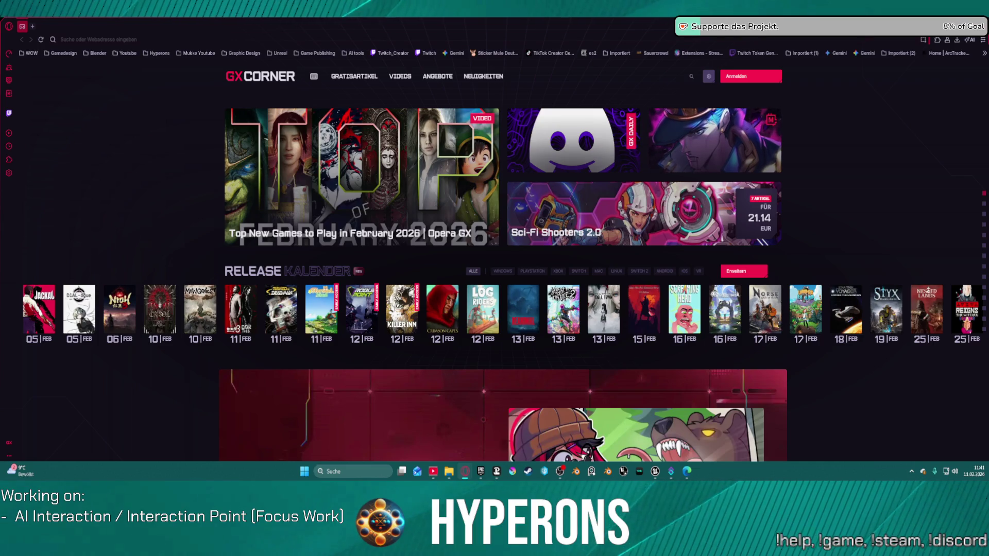
Step: In the AI_testmap level, select BP_IP_Working2, BP_IP_Working and BP_IP_Bench1
key("alt+Tab")
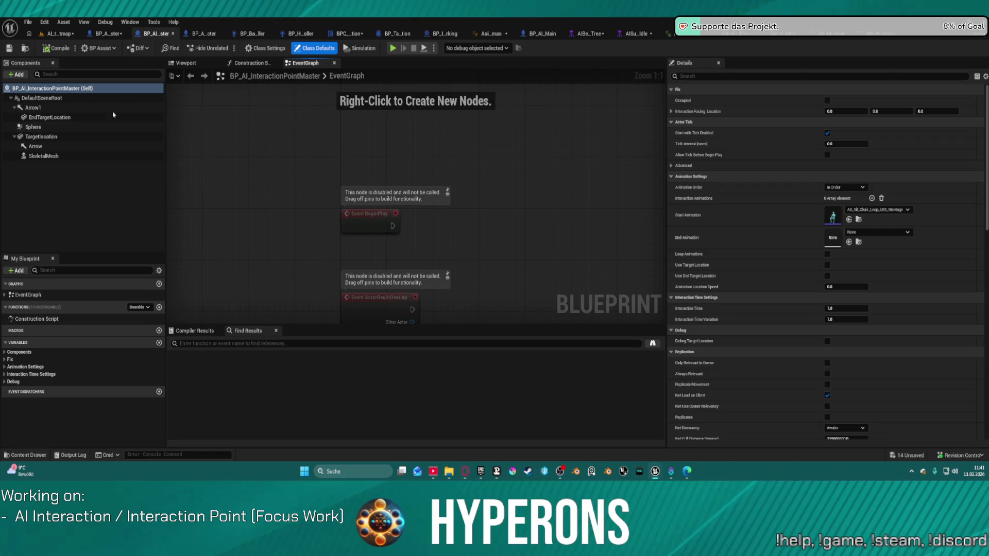
left_click(59, 34)
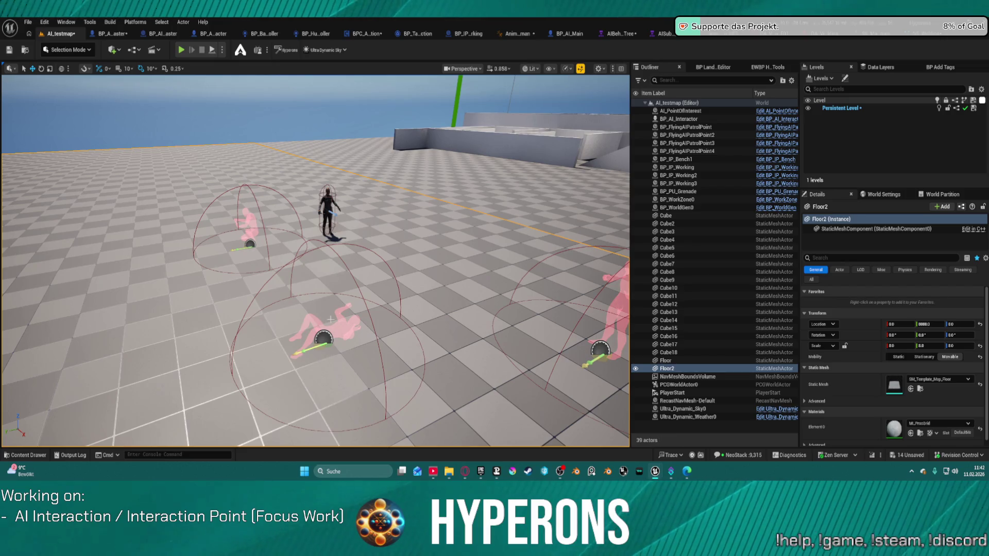
left_click(246, 223)
key("f")
left_click_drag(415, 259, 415, 259)
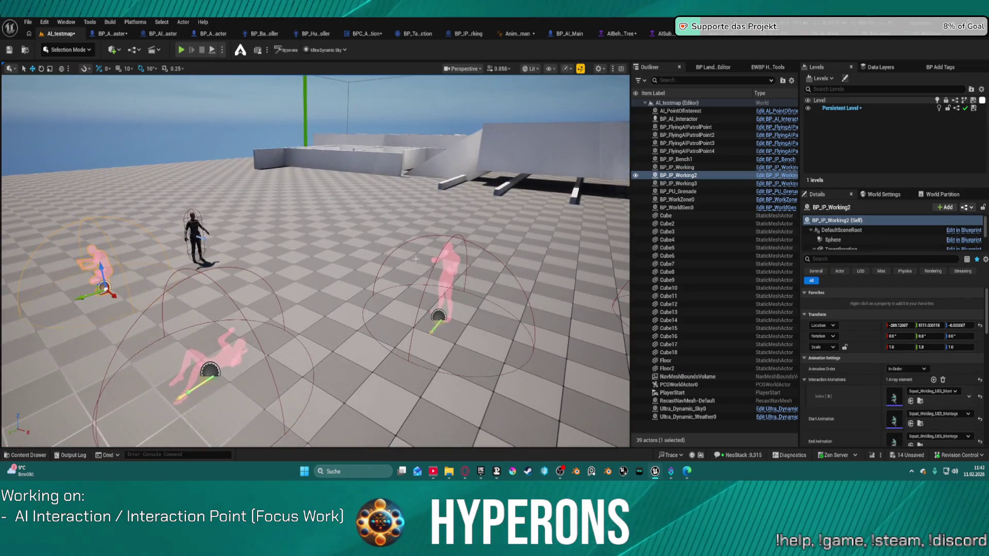
left_click(446, 272, "ctrl")
key("f")
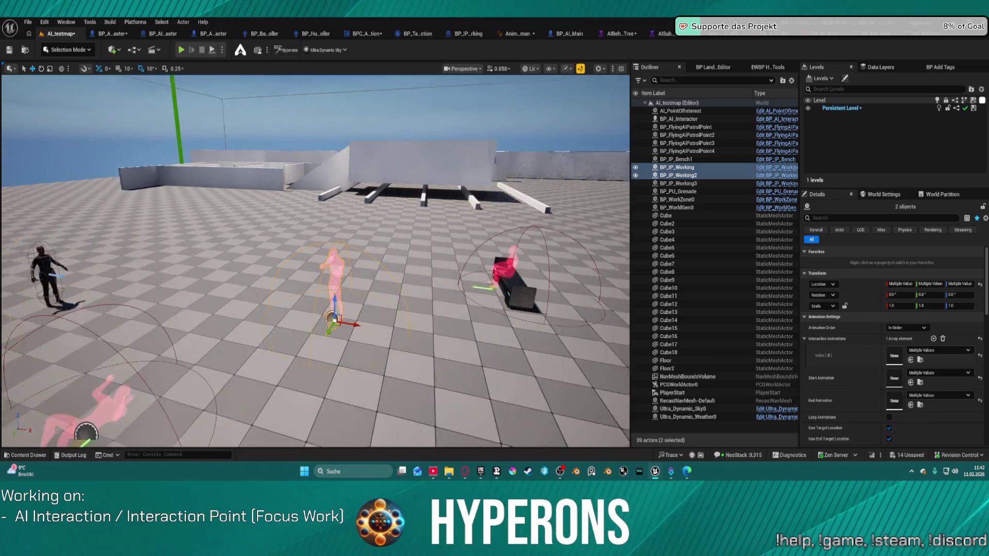
left_click(488, 286, "ctrl")
Step: Delete the three selected interaction points, confirming each referenced-actor prompt
key("Delete")
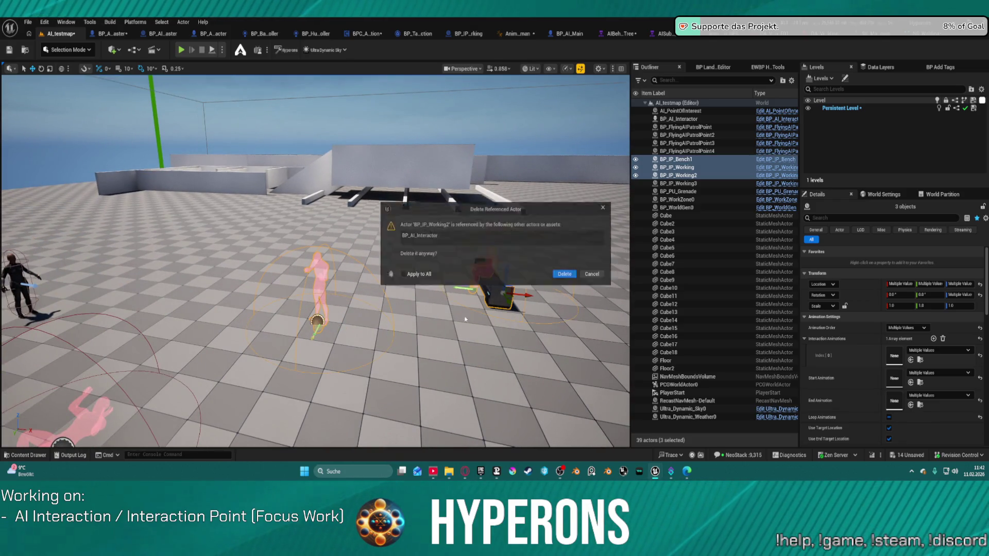
left_click(571, 270)
left_click(568, 269)
left_click(567, 269)
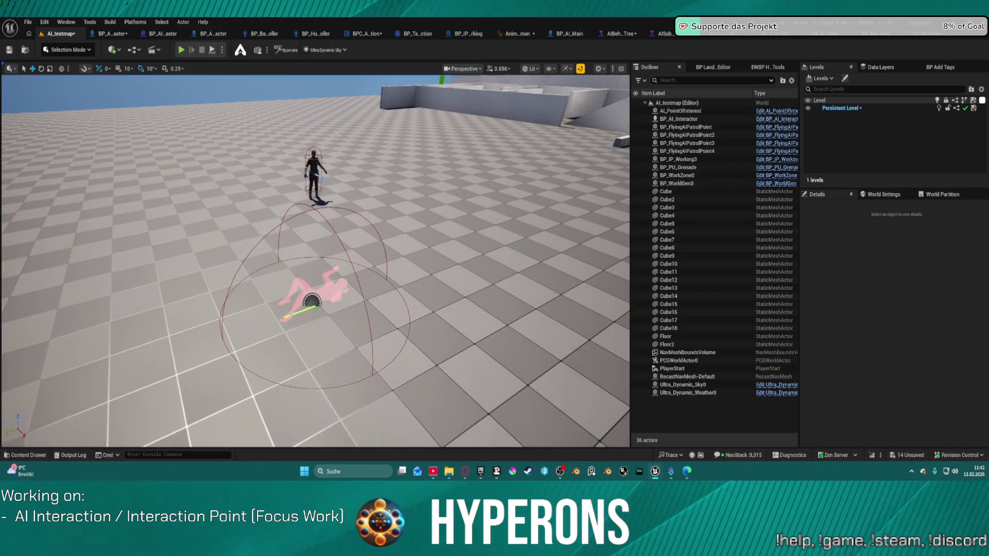
Step: Select BP_IP_Working3 and inspect its Animation Location Speed value
left_click(312, 302)
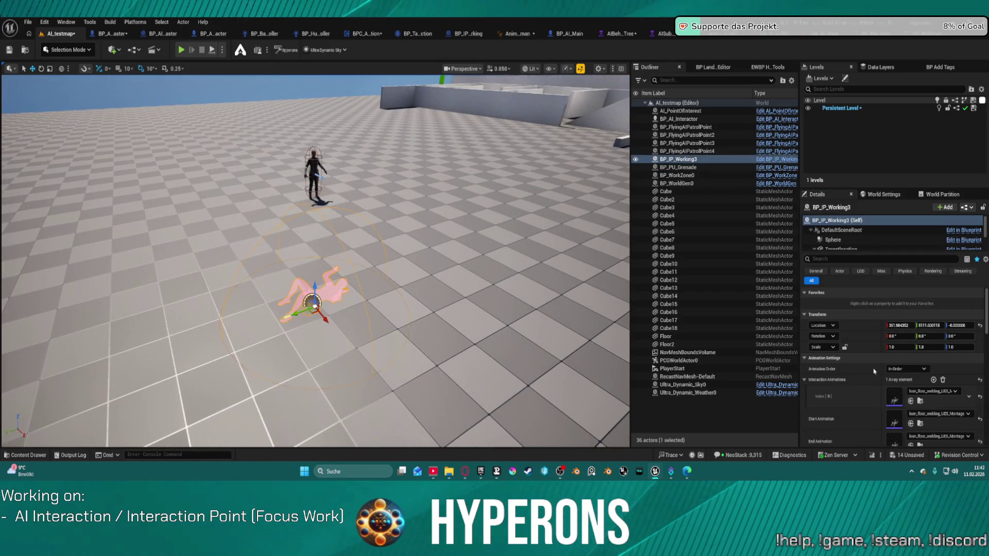
scroll(891, 360, "down", 3)
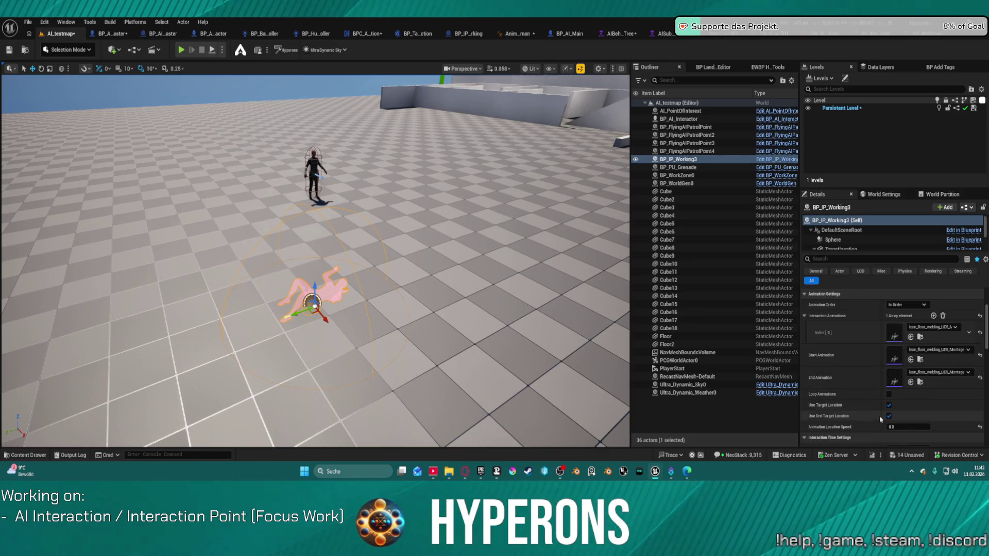
left_click(907, 427)
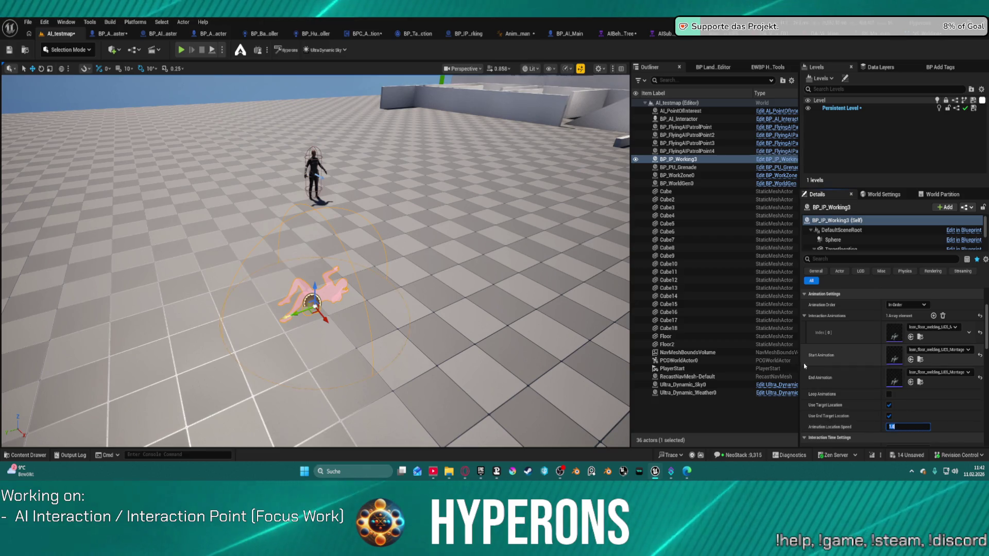
Step: Select BP_AI_Interactor and show its BPC_AI_Interaction component settings
left_click(313, 172)
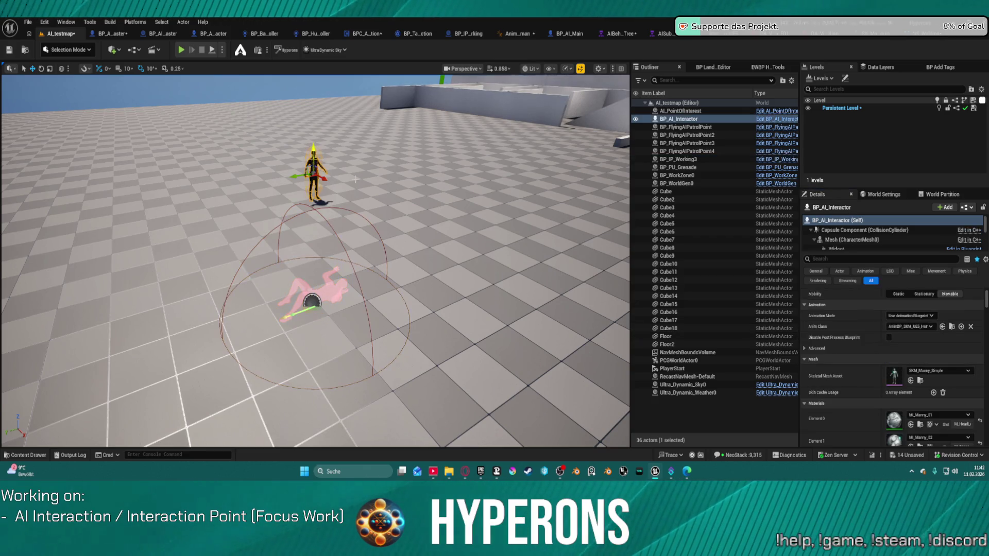
scroll(894, 227, "down", 5)
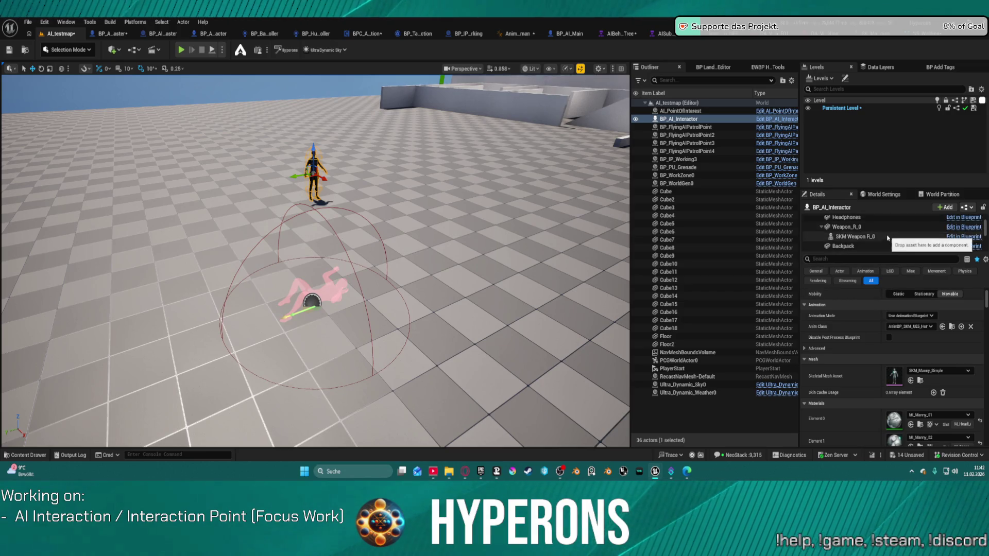
left_click(888, 244)
left_click(885, 235)
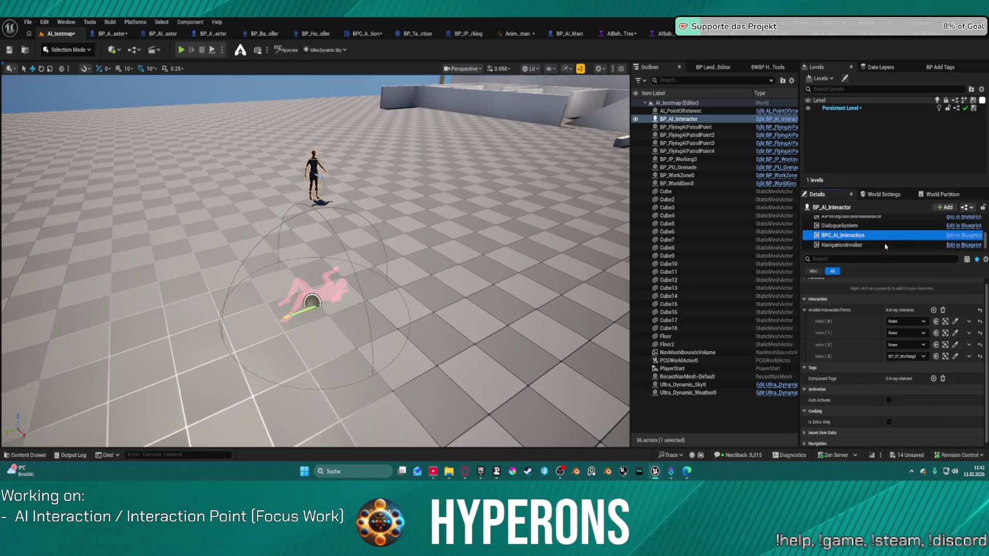
Step: Remove three interaction point entries, keeping only BP_IP_Working3, and start a test play
left_click(968, 321)
left_click(973, 342)
left_click(974, 327)
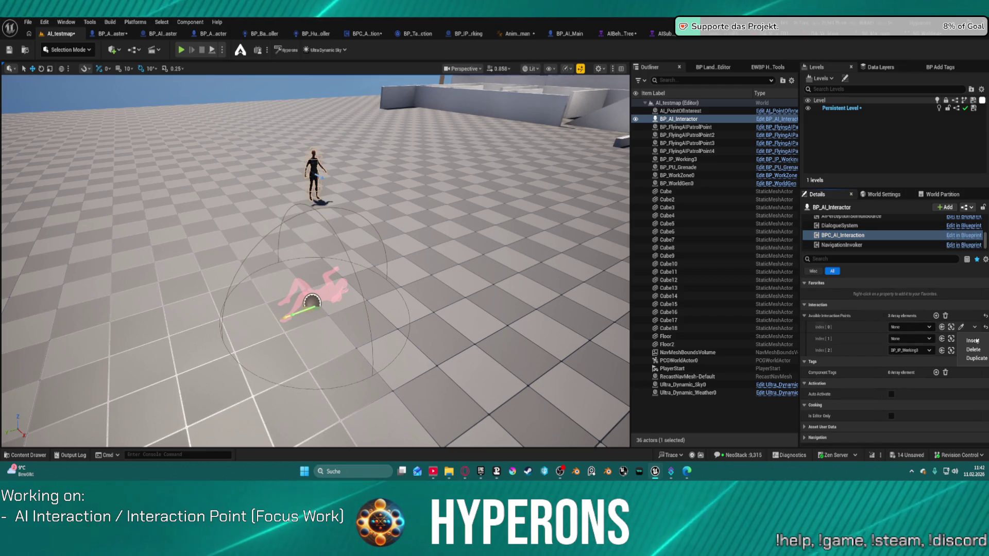
left_click(973, 350)
left_click(975, 327)
left_click(973, 349)
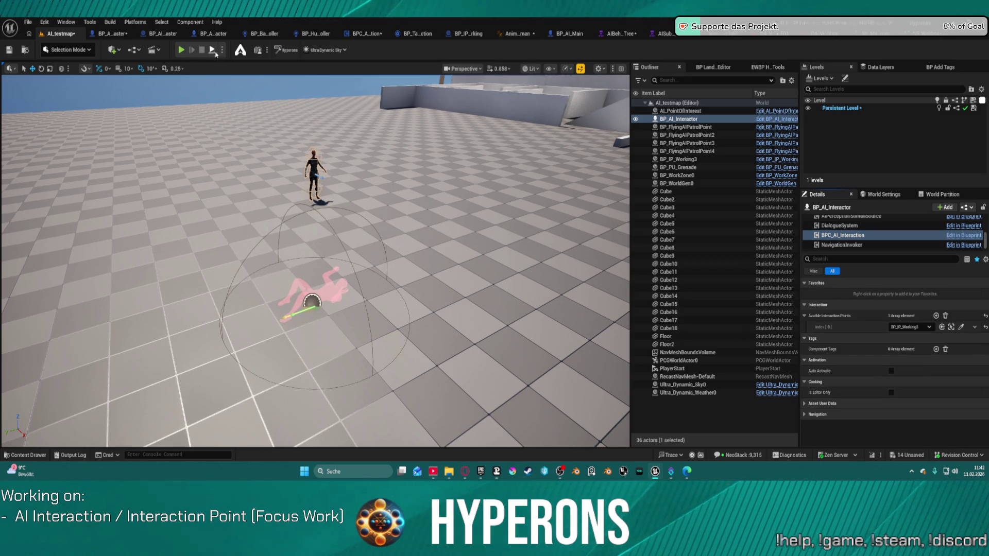
key("alt+p")
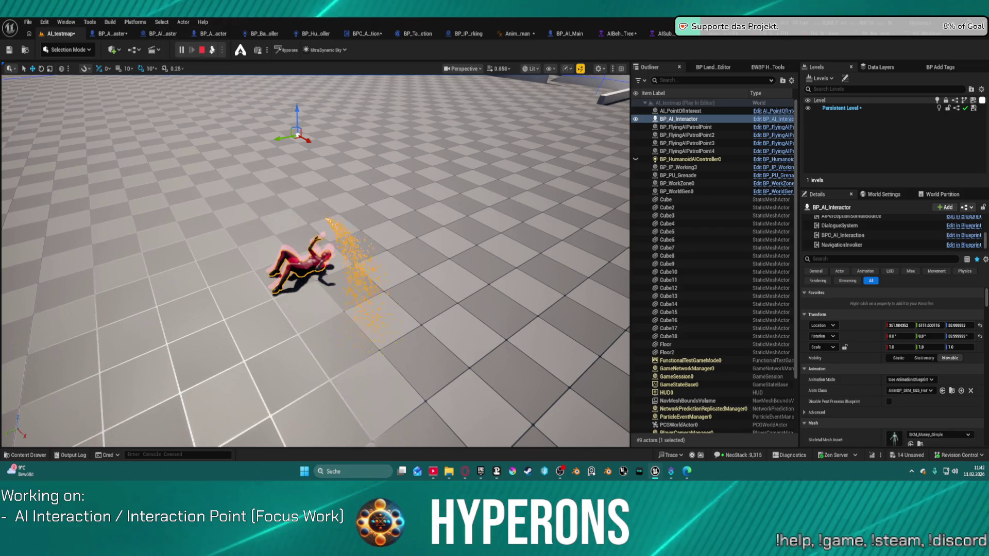
Step: Set BP_IP_Working3's Animation Location Speed to 3 and run a new play test
left_click(201, 50)
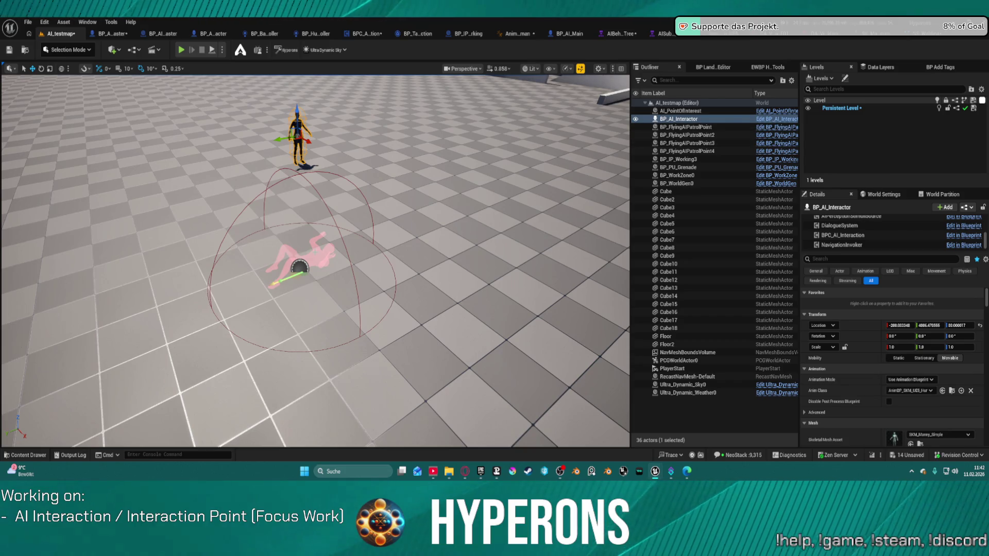
left_click(299, 267)
scroll(906, 361, "down", 3)
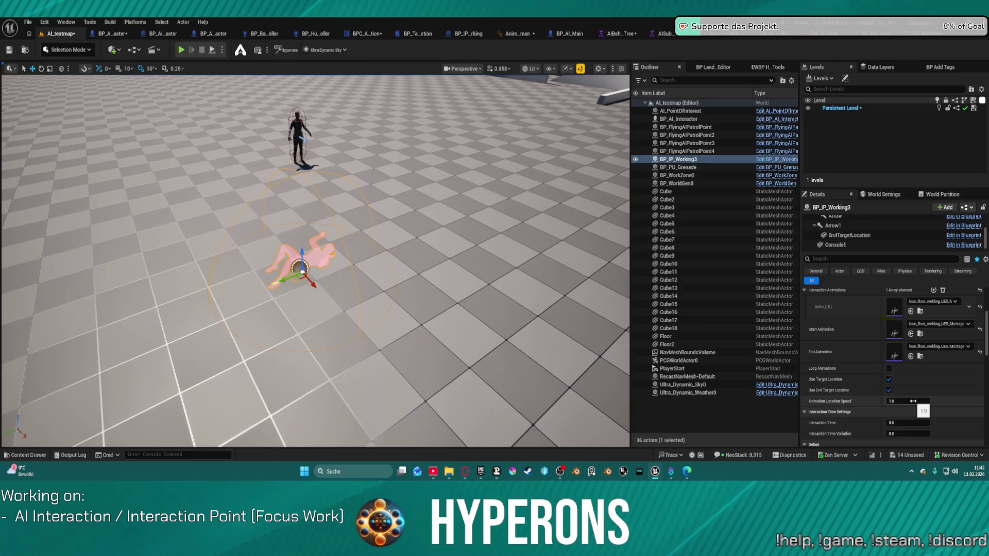
left_click(913, 401)
type("3")
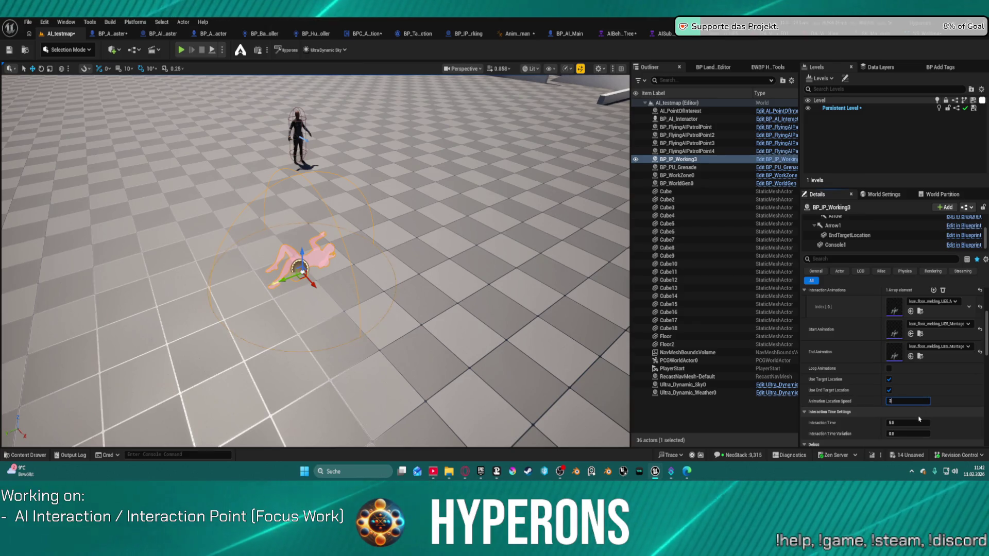
left_click(216, 51)
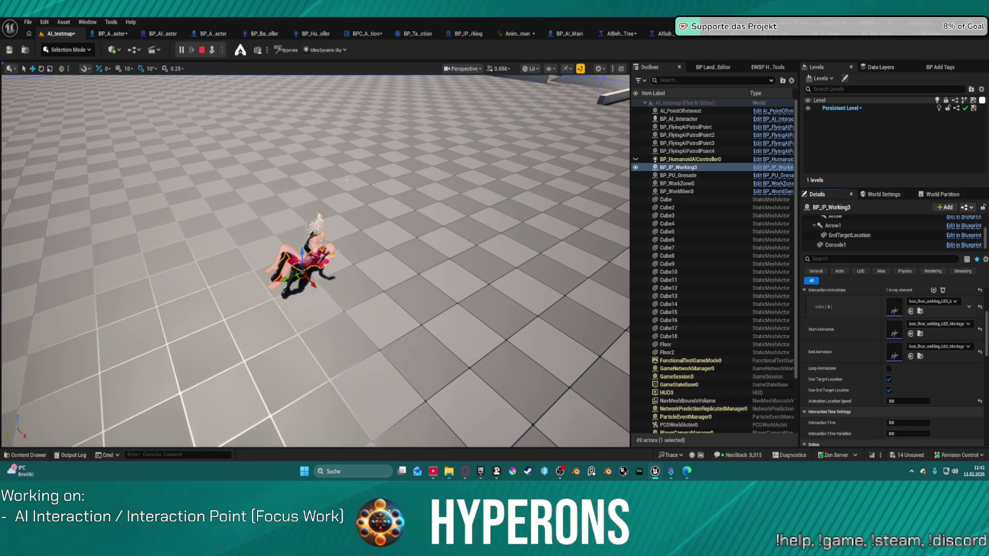
key("shift+F1")
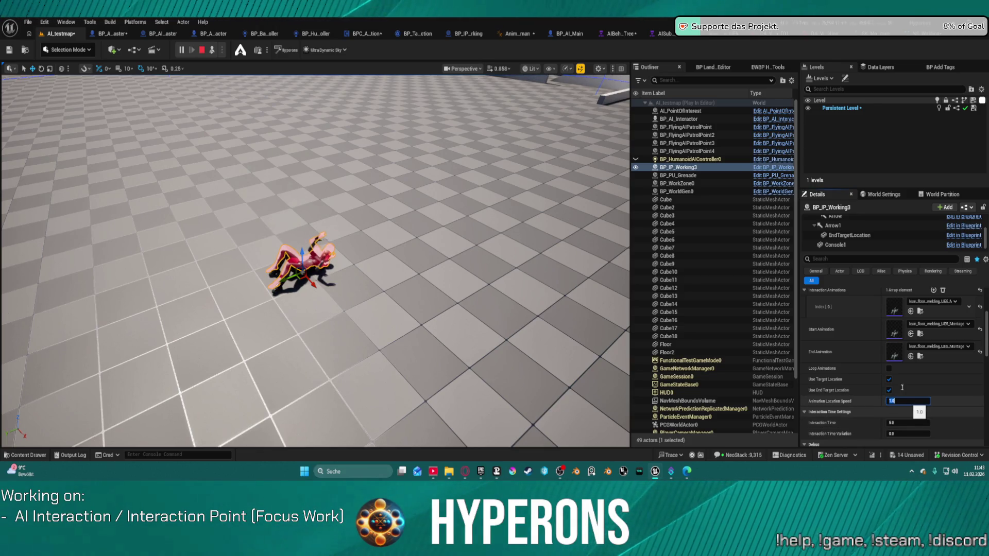
left_click(205, 50)
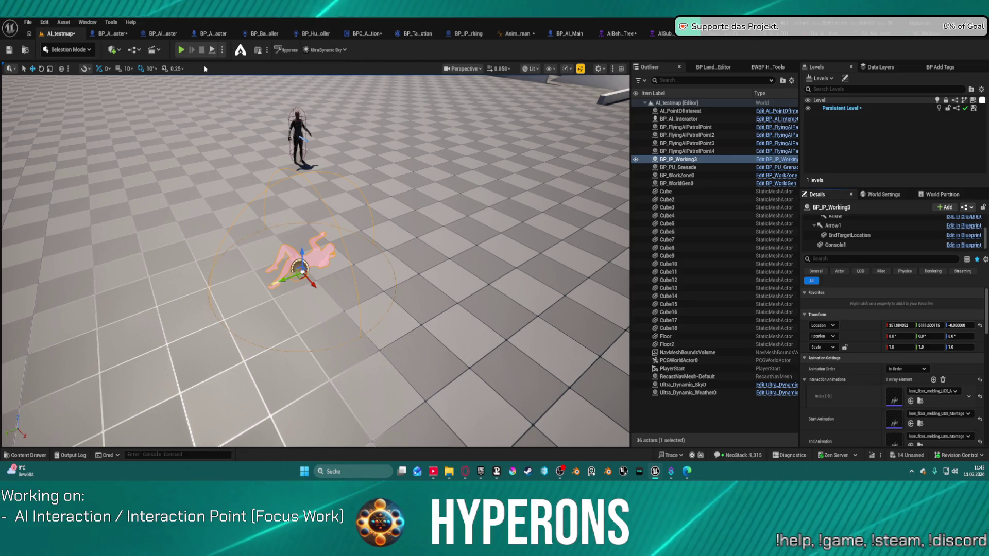
Step: Play-test the floor point, then change Animation Location Speed to 1.5
left_click(213, 51)
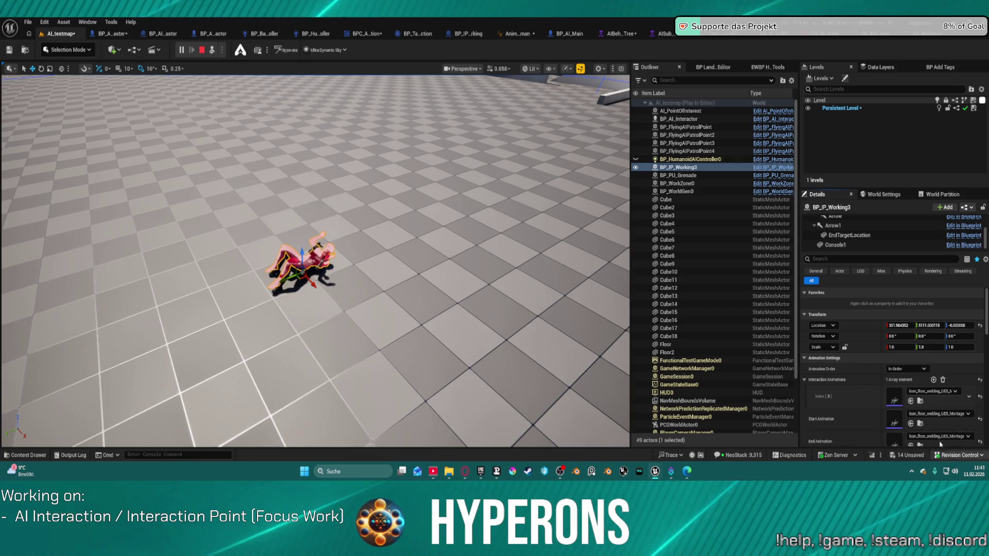
scroll(908, 425, "down", 3)
left_click(907, 414)
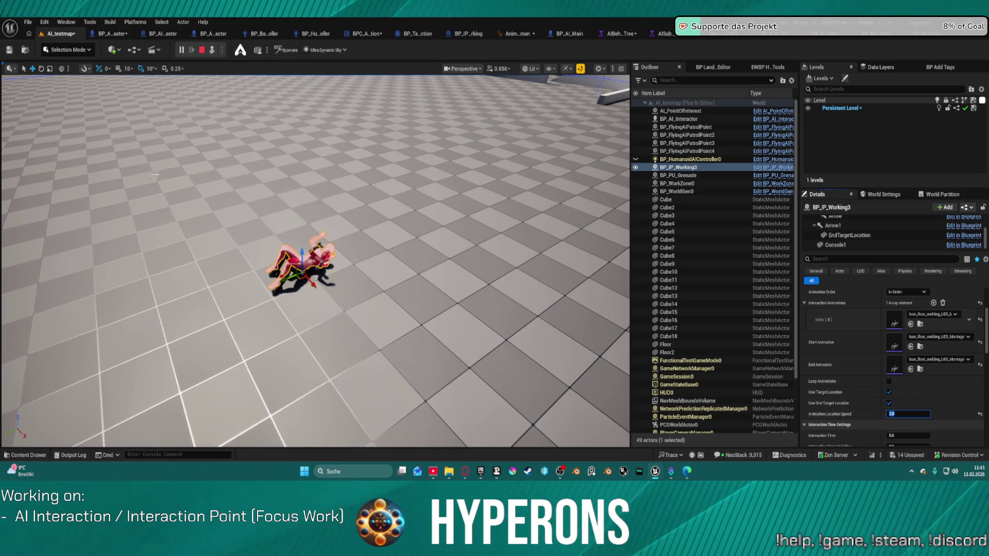
left_click(201, 50)
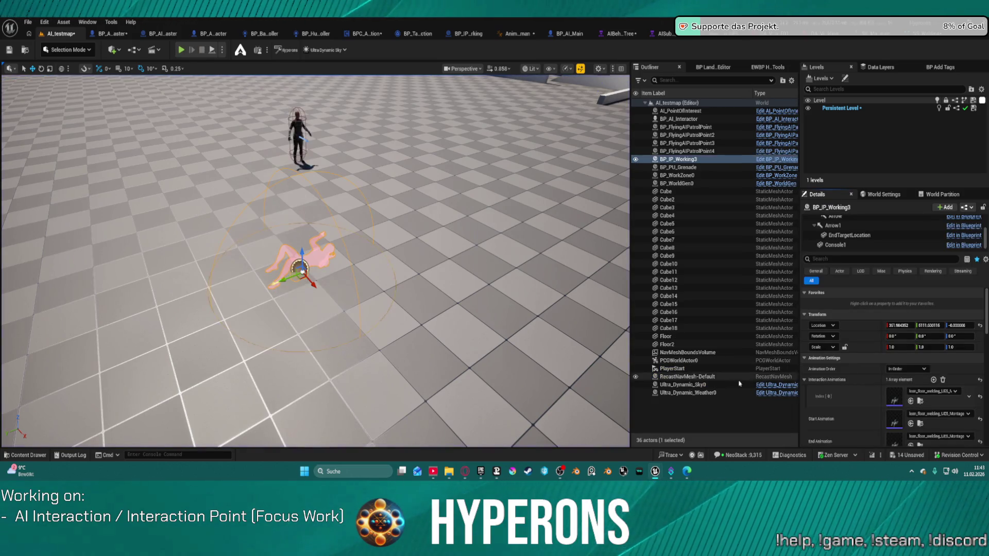
scroll(896, 386, "down", 2)
left_click(905, 414)
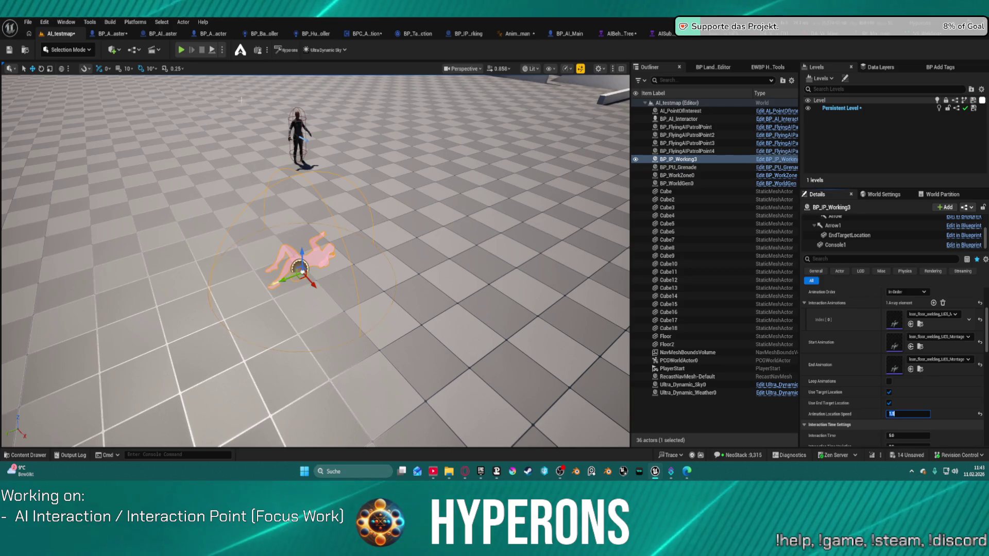
key("Return")
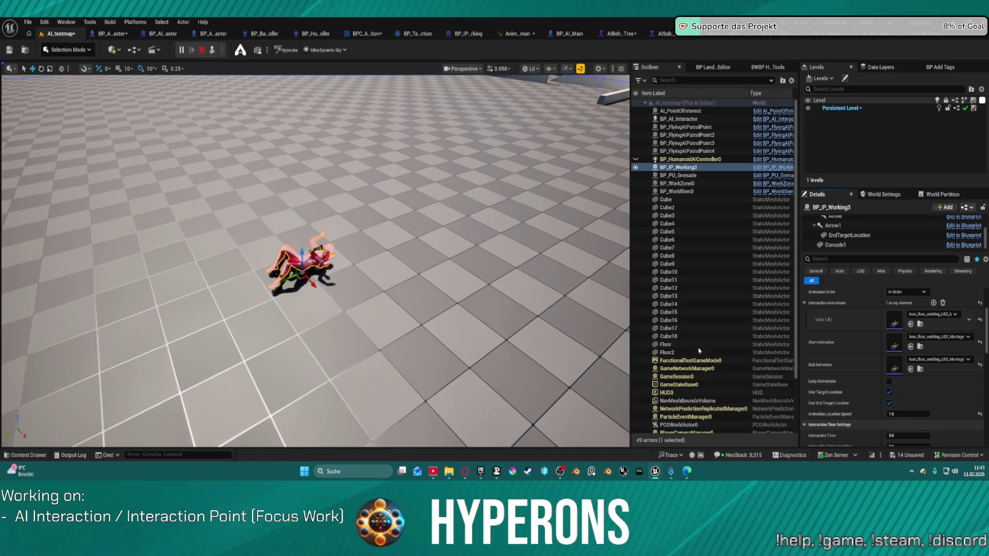
key("Escape")
Step: Lower Animation Location Speed to 0.5 and play-test the slower approach
scroll(908, 364, "down", 3)
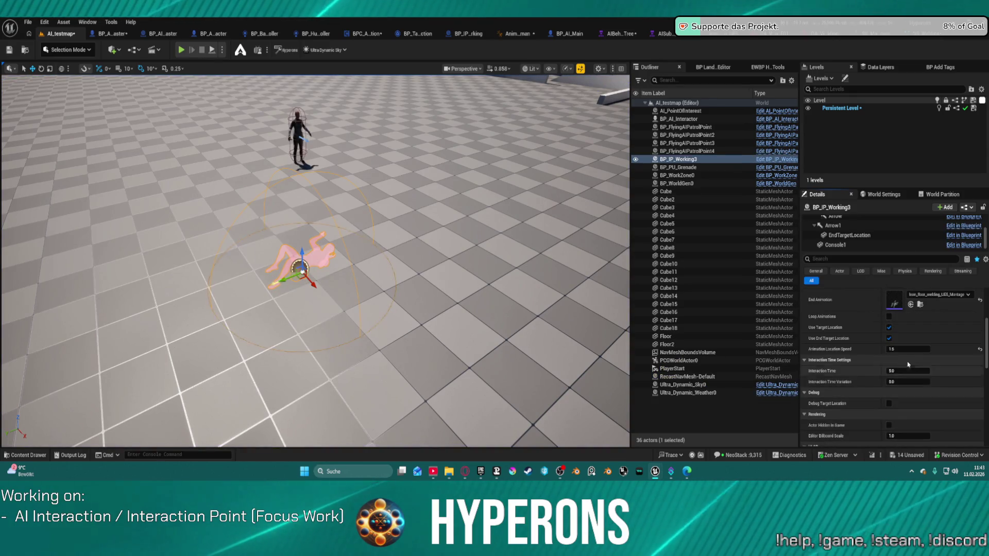
left_click(903, 348)
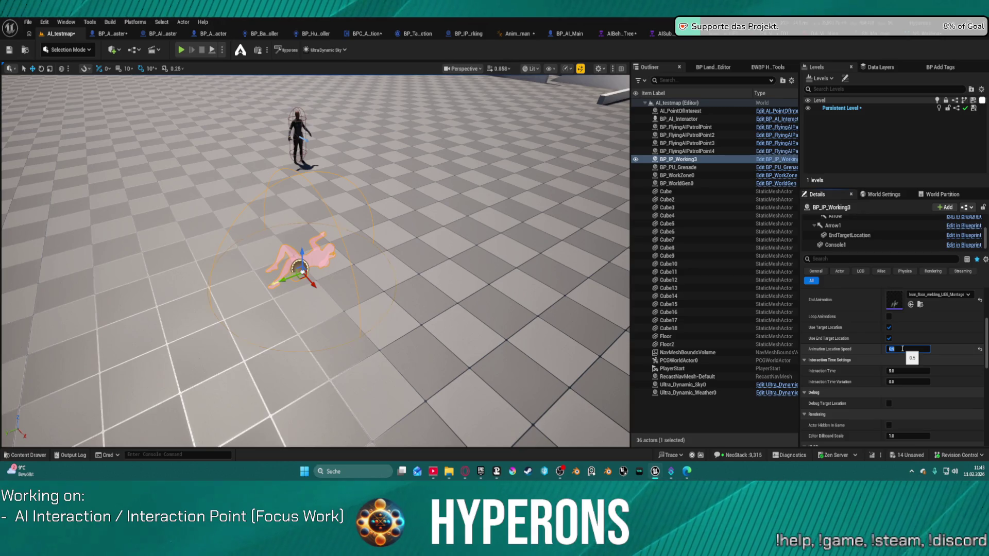
key("Return")
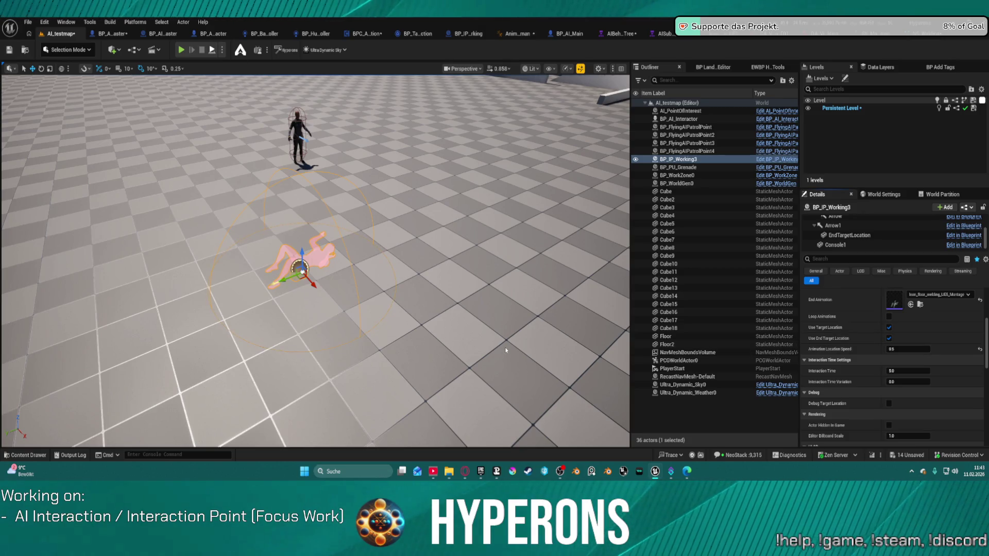
key("alt+p")
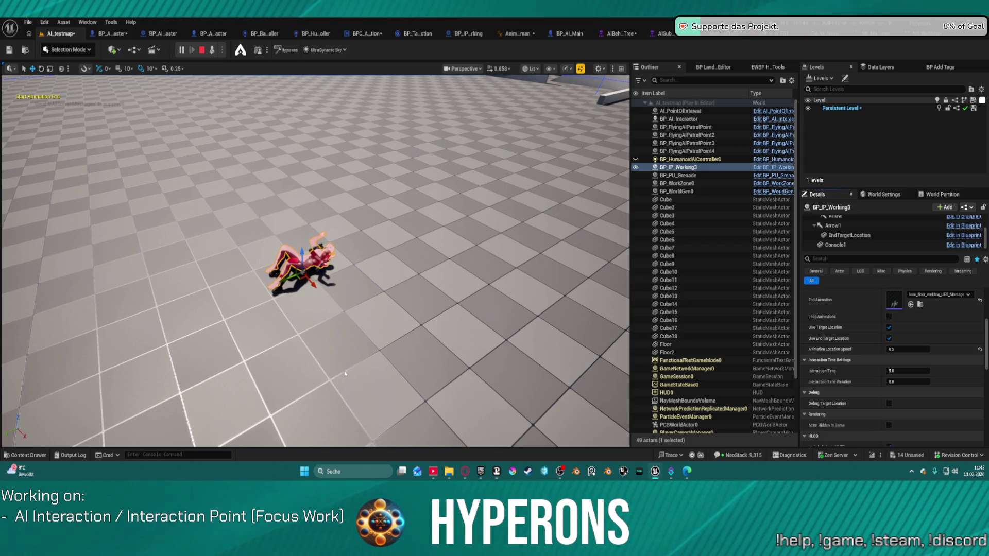
key("Escape")
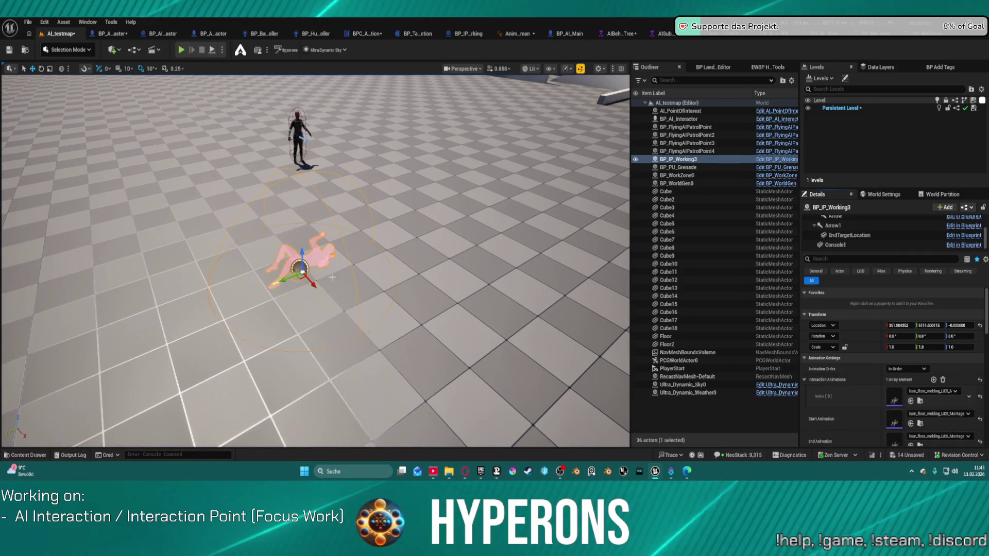
mouse_move(332, 277)
left_mouse_down()
mouse_move(309, 304)
mouse_move(309, 283)
left_mouse_up()
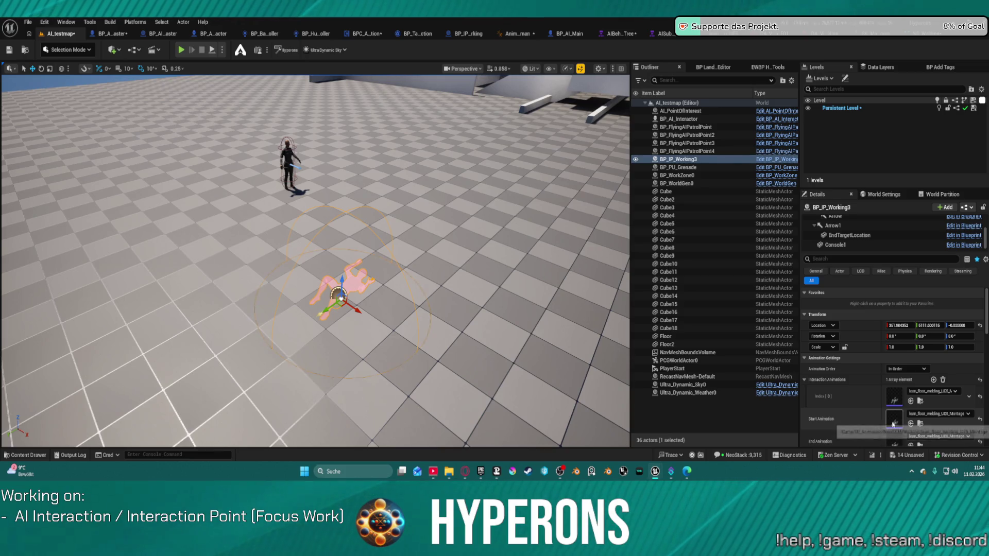
Step: Search 'wel' for the Start Animation, choose Lean_Welding_UE5_Montage, and play-test the level
left_click(927, 415)
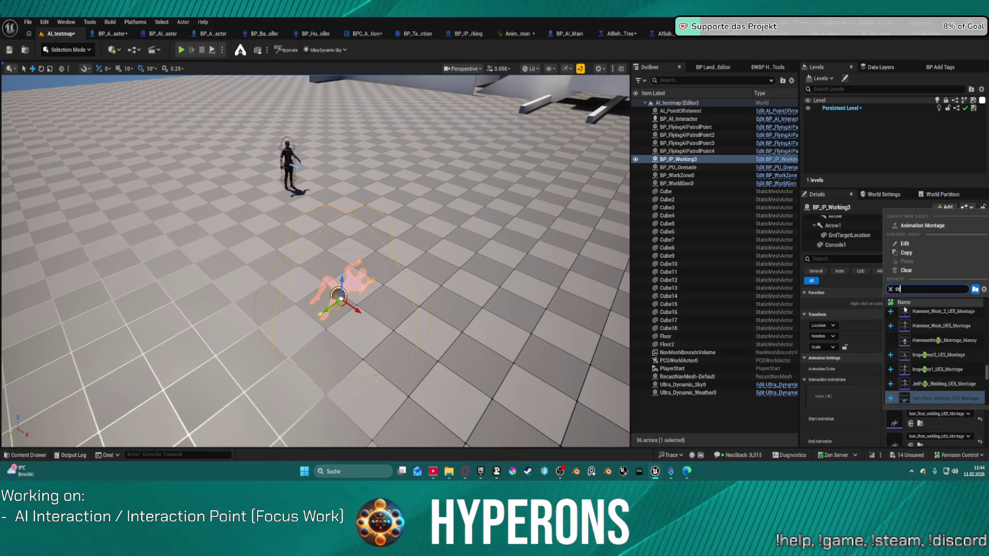
type("rou")
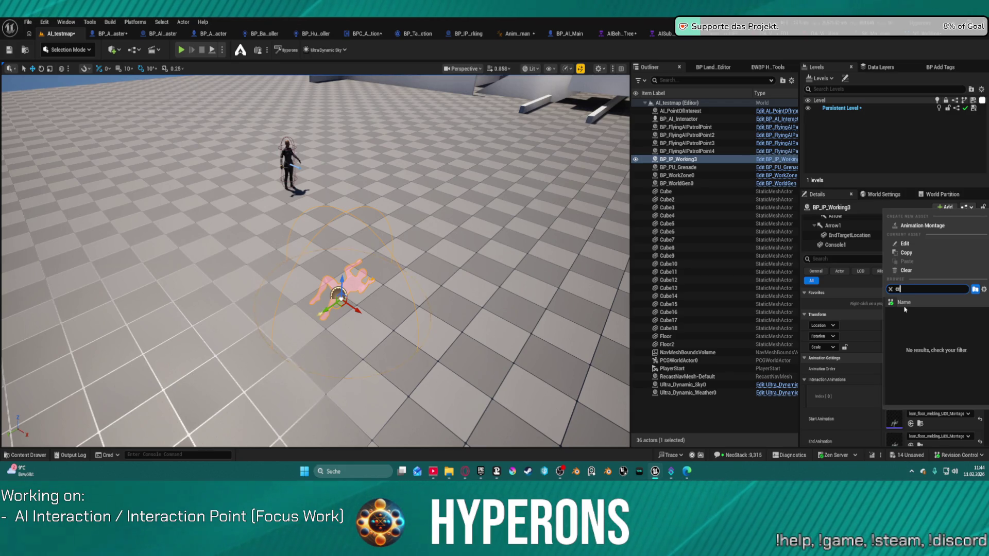
key("BackSpace")
key("BackSpace")
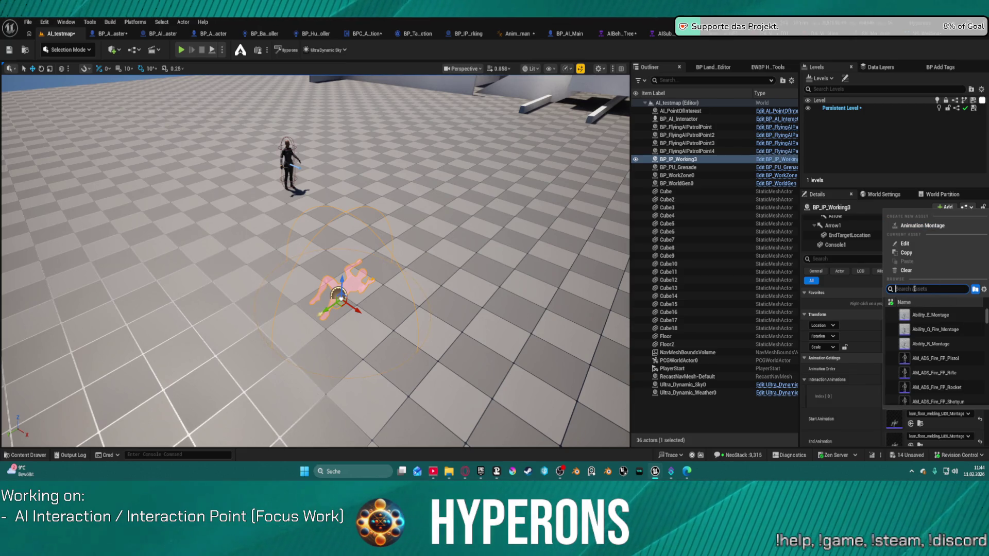
type("welding")
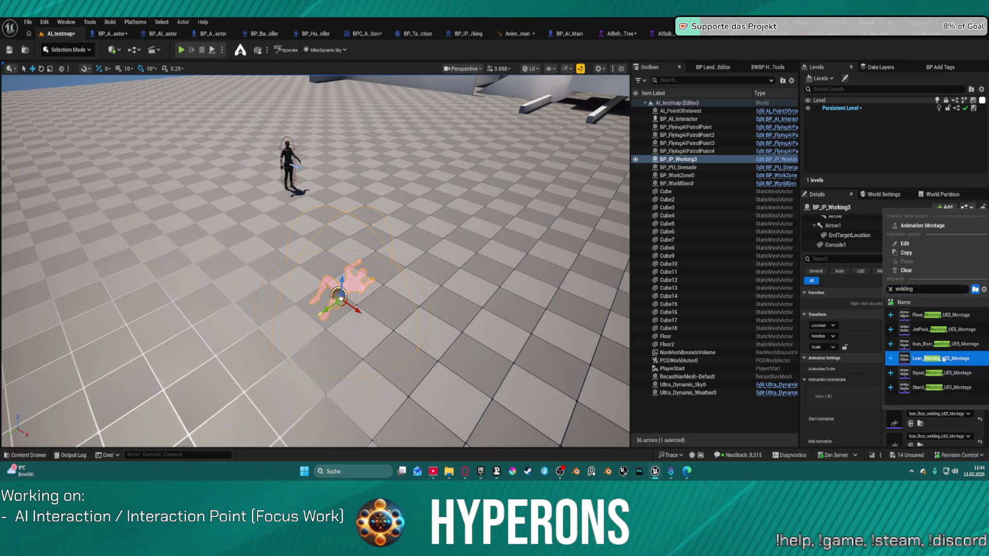
left_click(937, 359)
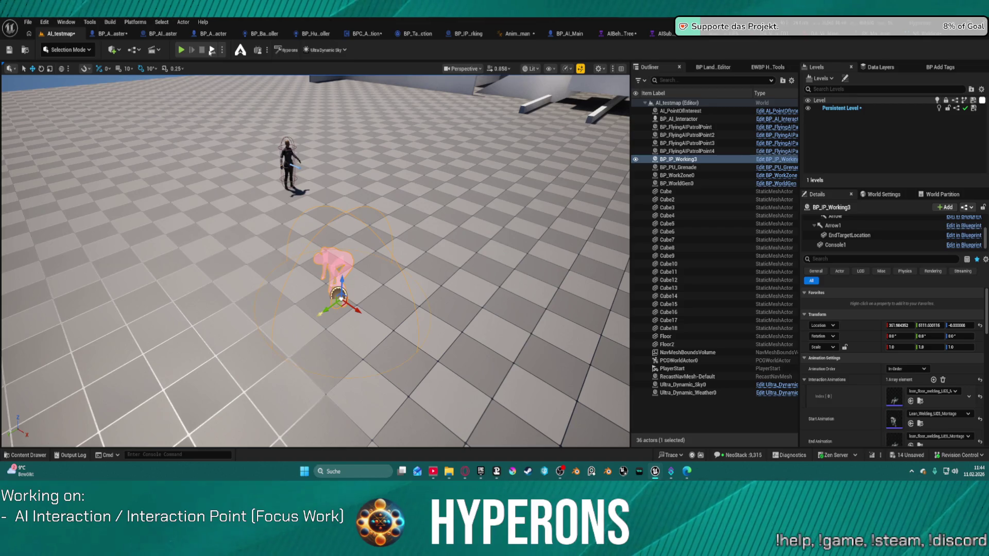
left_click(181, 49)
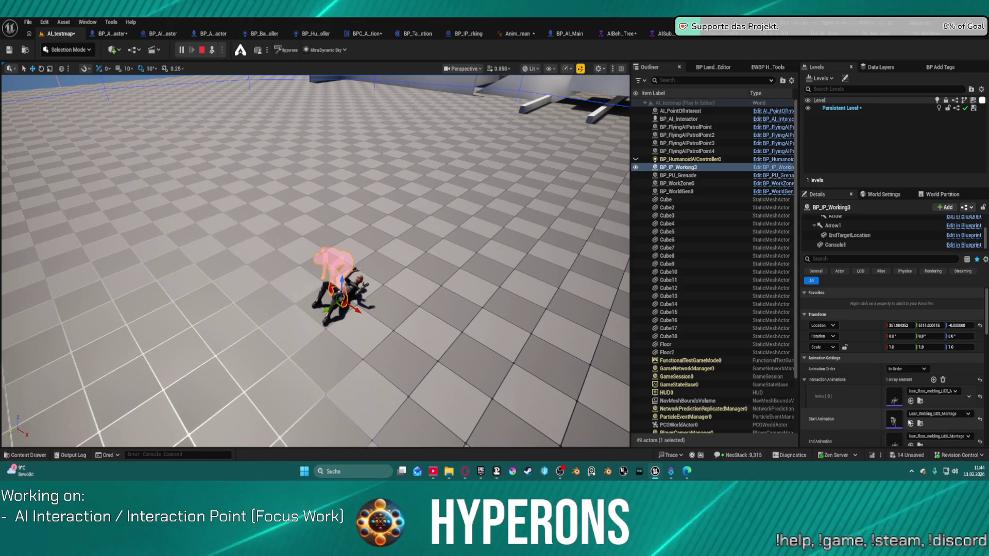
scroll(876, 420, "down", 2)
scroll(857, 419, "down", 2)
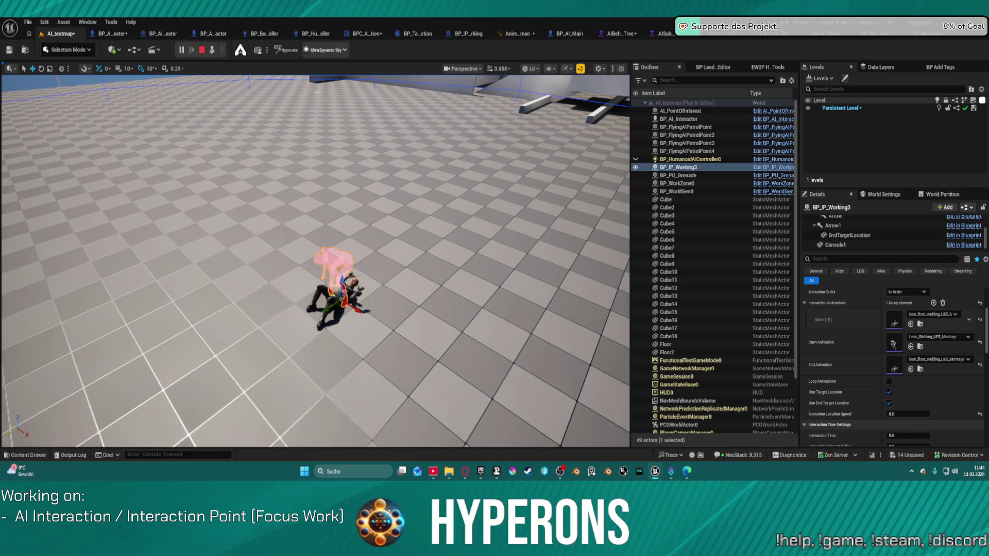
key("Escape")
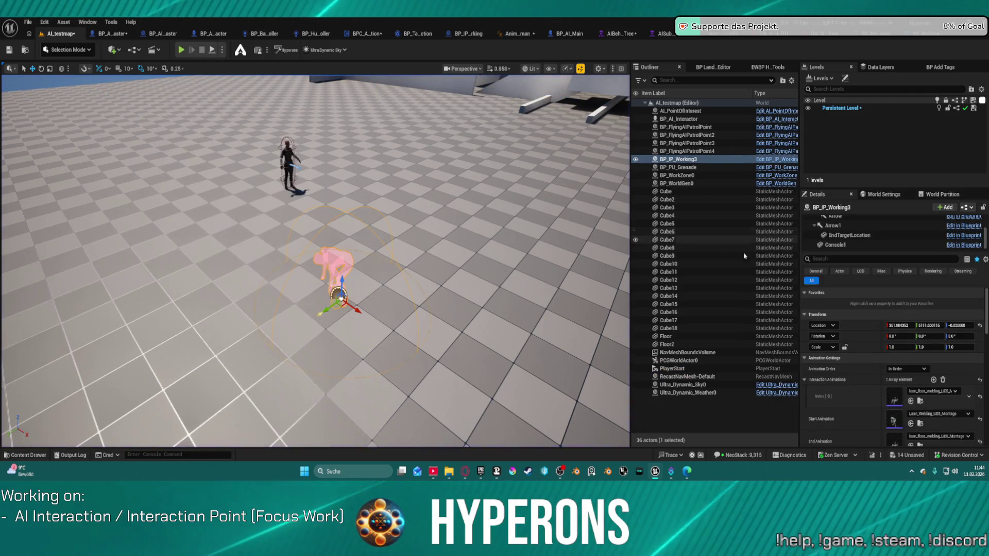
key("ctrl+space")
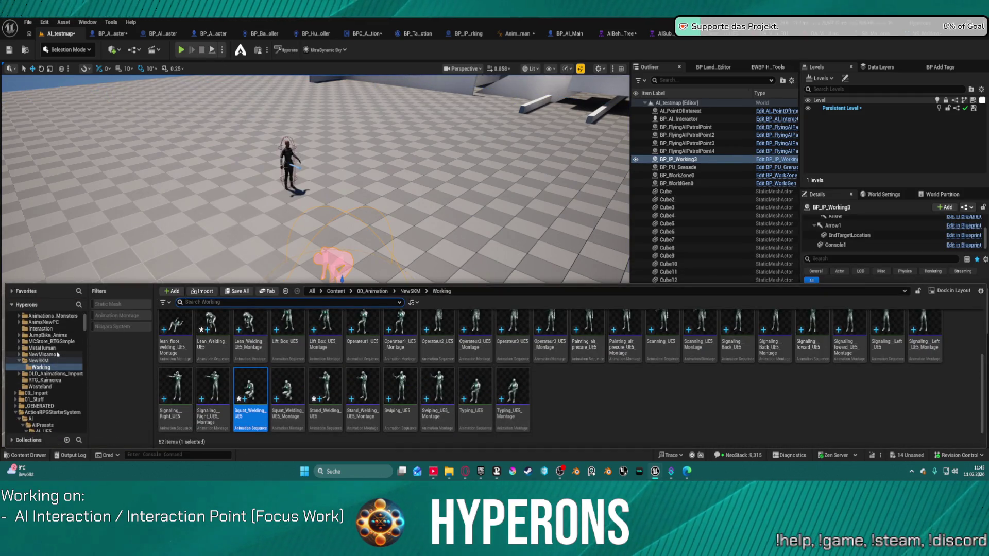
Step: Create AnimMontages from AS_Sit_Ground_UE5 and AS_Sit_Ground_Loop_UE5 in the Interaction folder
scroll(44, 345, "up", 1)
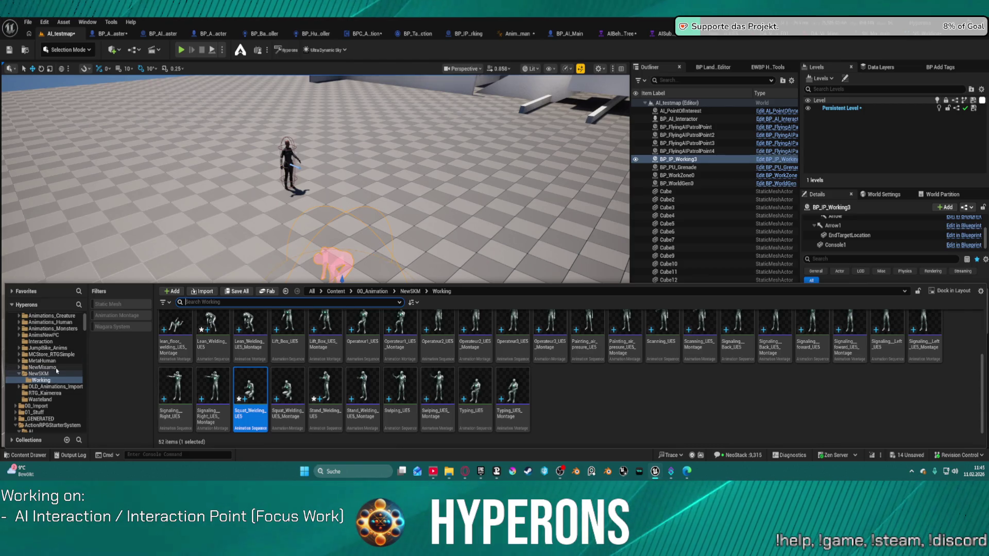
left_click(42, 342)
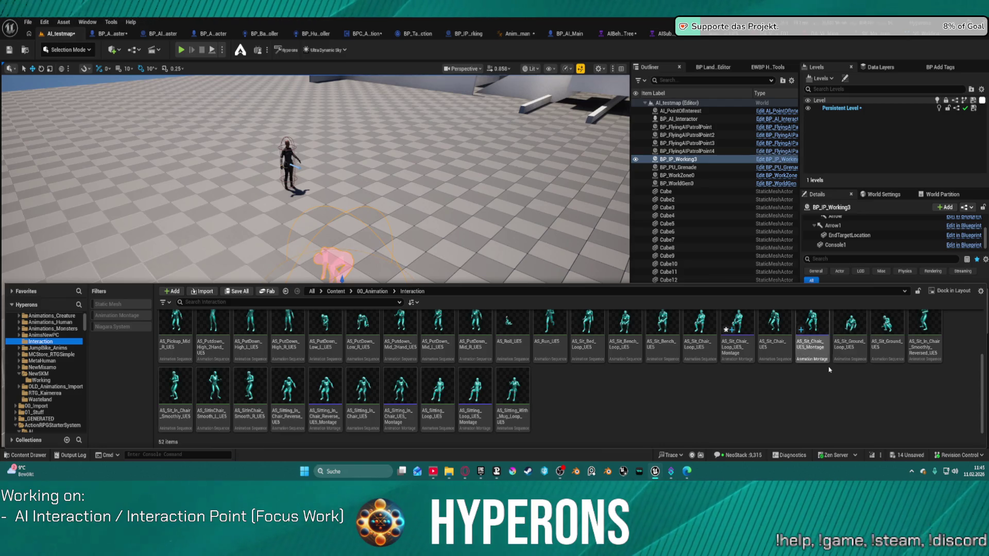
left_click(854, 352)
left_click(887, 343, "ctrl")
right_click(887, 343)
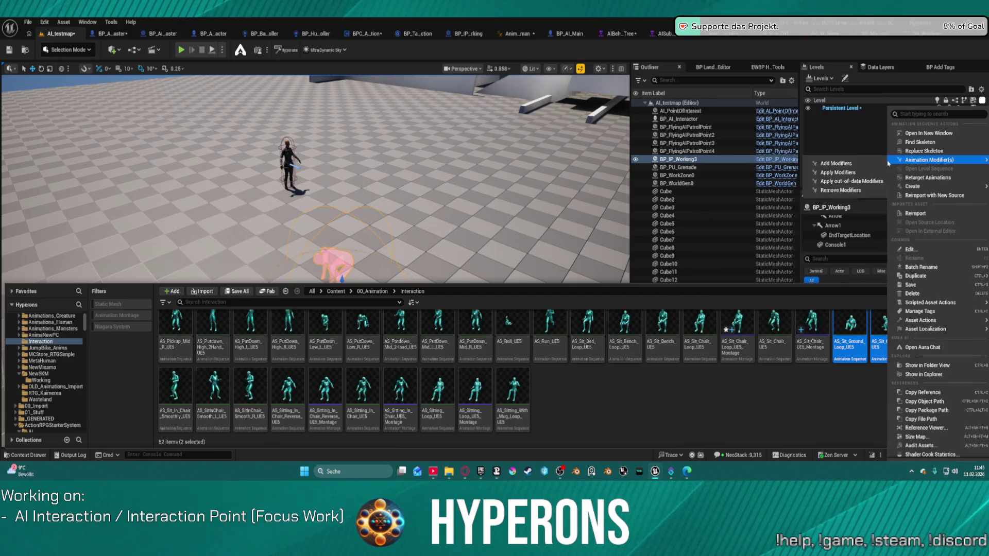
mouse_move(937, 298)
mouse_move(919, 185)
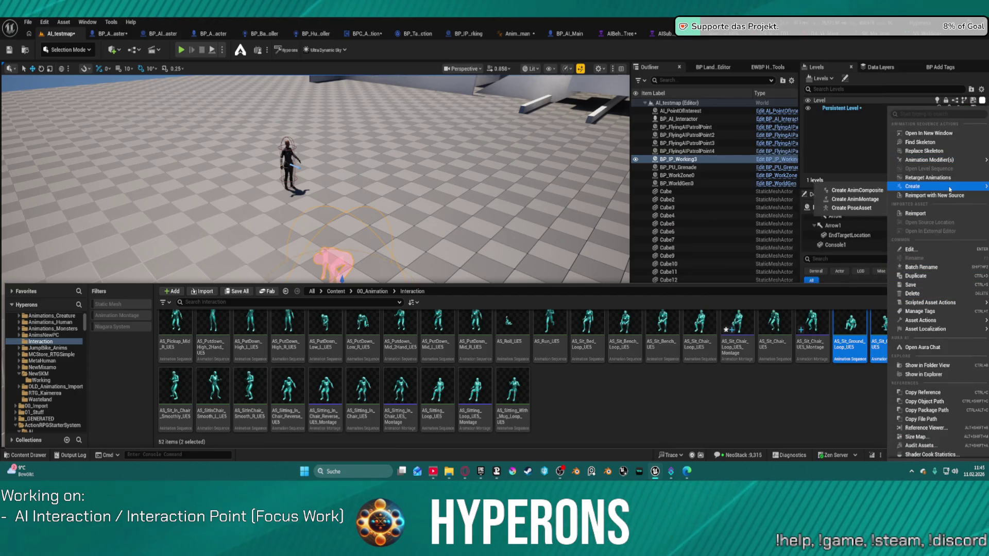
left_click(855, 200)
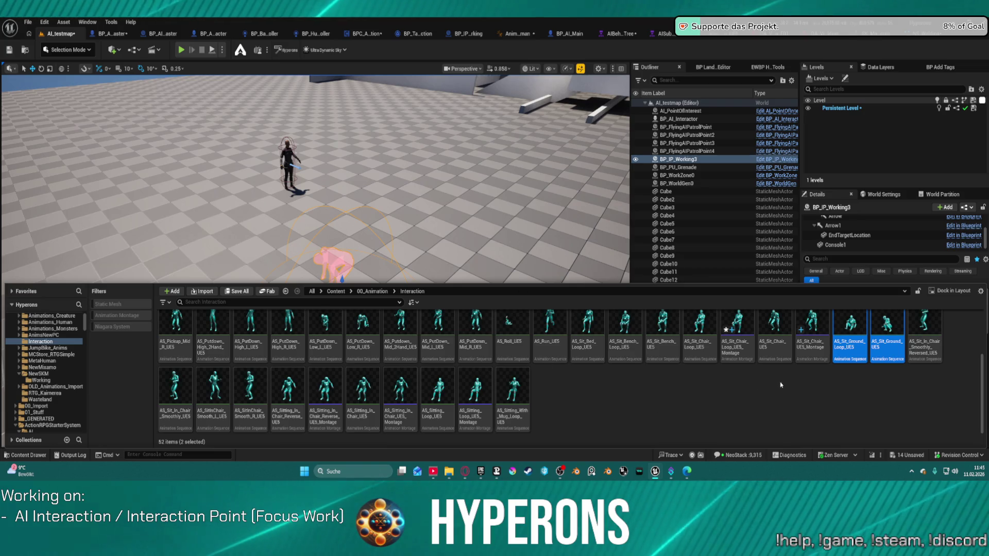
Step: Set BP_IP_Working3's Start Animation to AS_Lie_Down_Ground_UE5_Montage
left_click(623, 407)
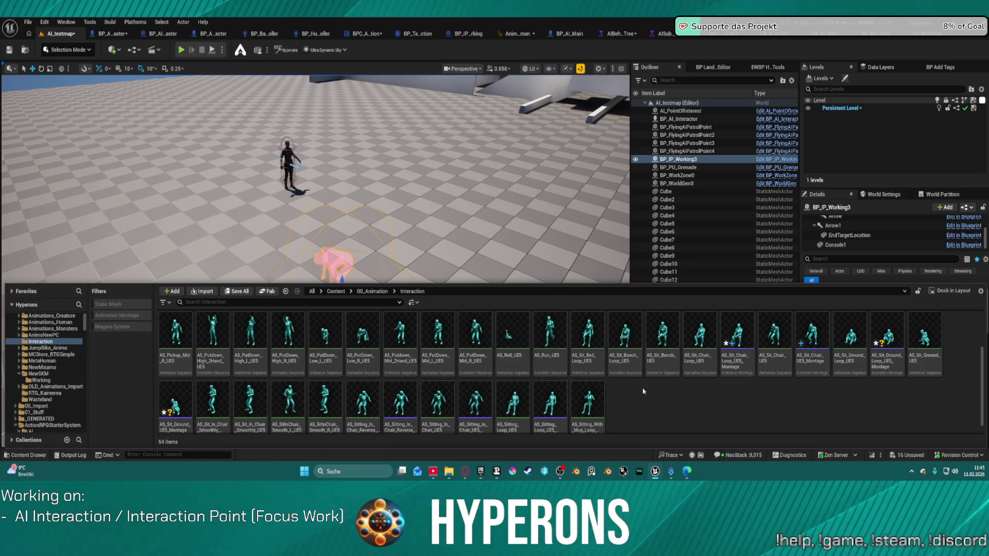
scroll(592, 370, "down", 1)
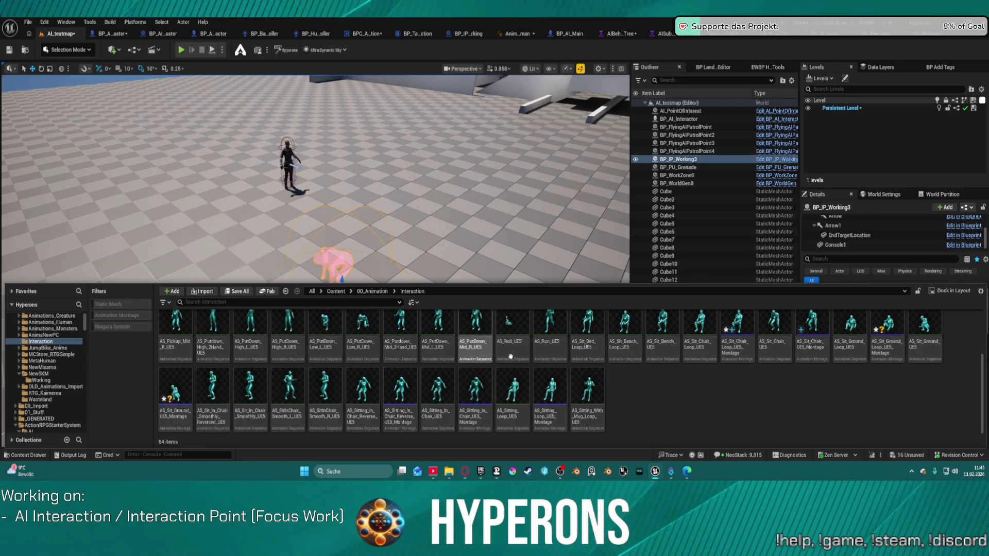
scroll(336, 380, "up", 3)
scroll(448, 356, "up", 3)
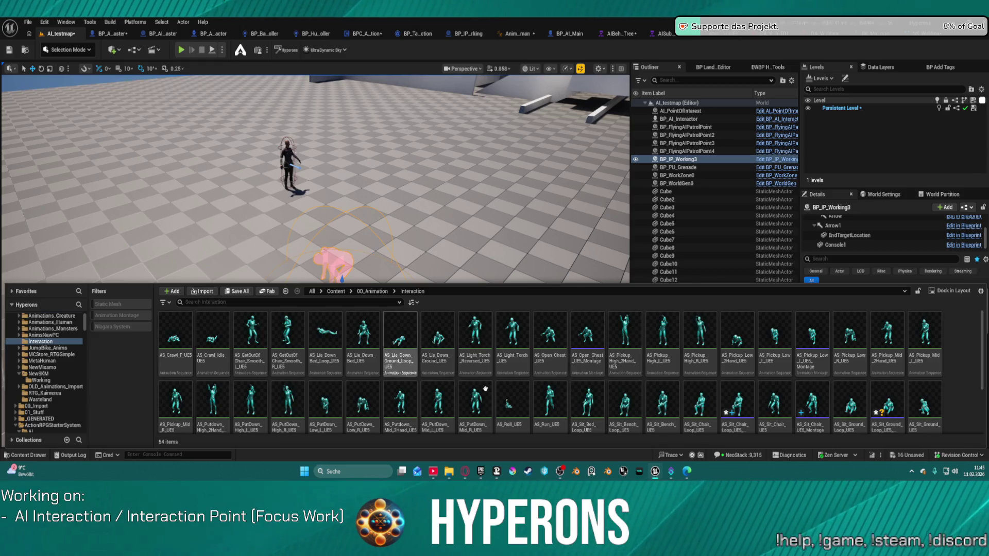
left_click(440, 336)
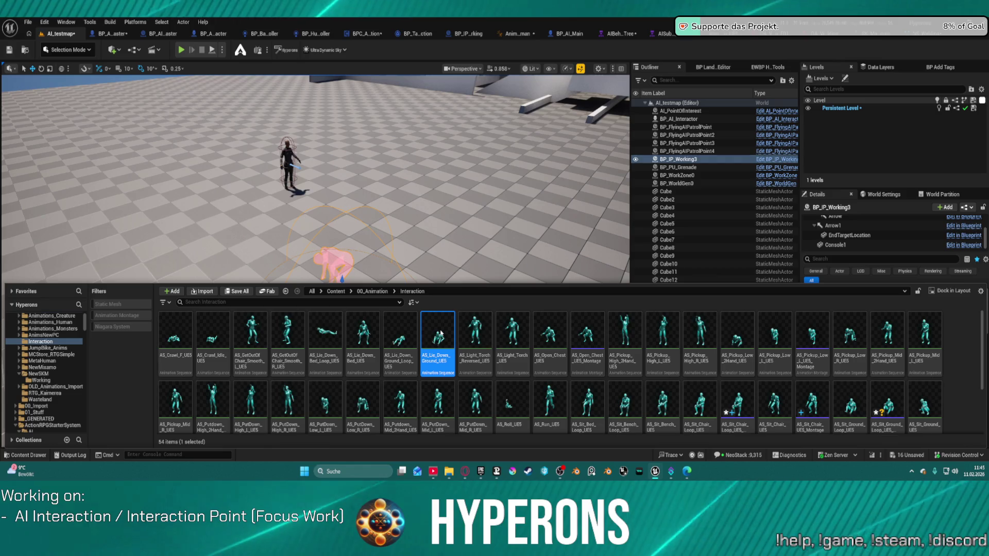
key("ctrl+space")
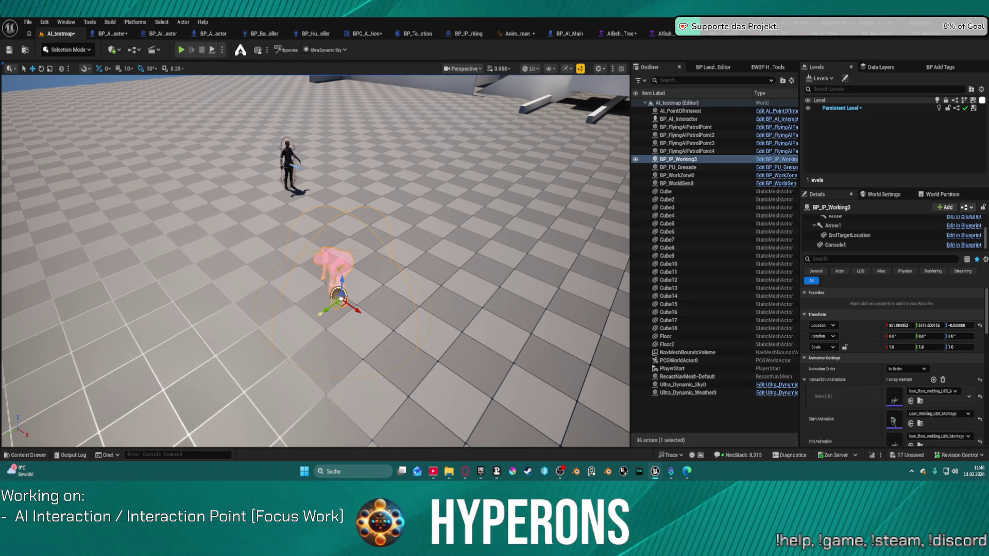
left_click(910, 423)
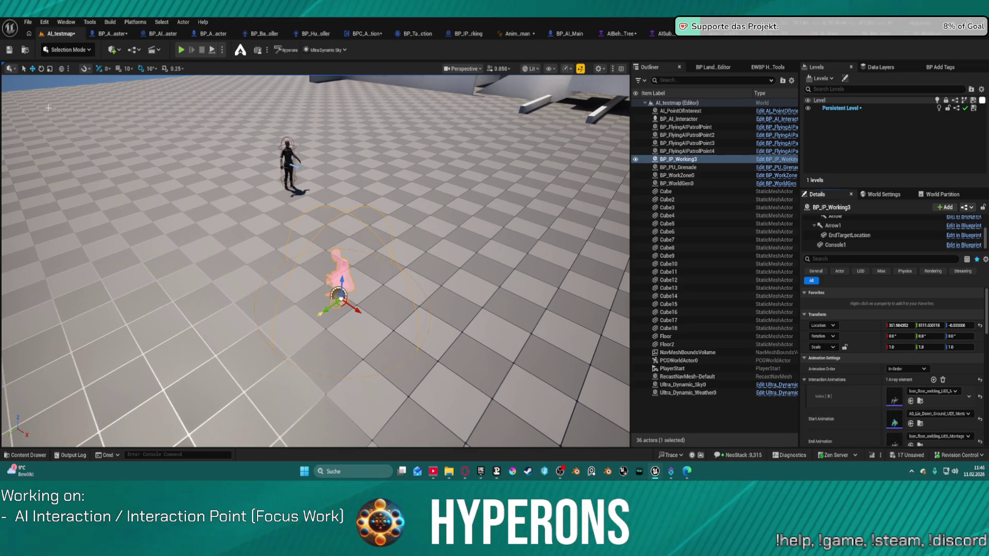
Step: Play-test the lie-down start animation, moving the camera toward the lying character
key("alt+p")
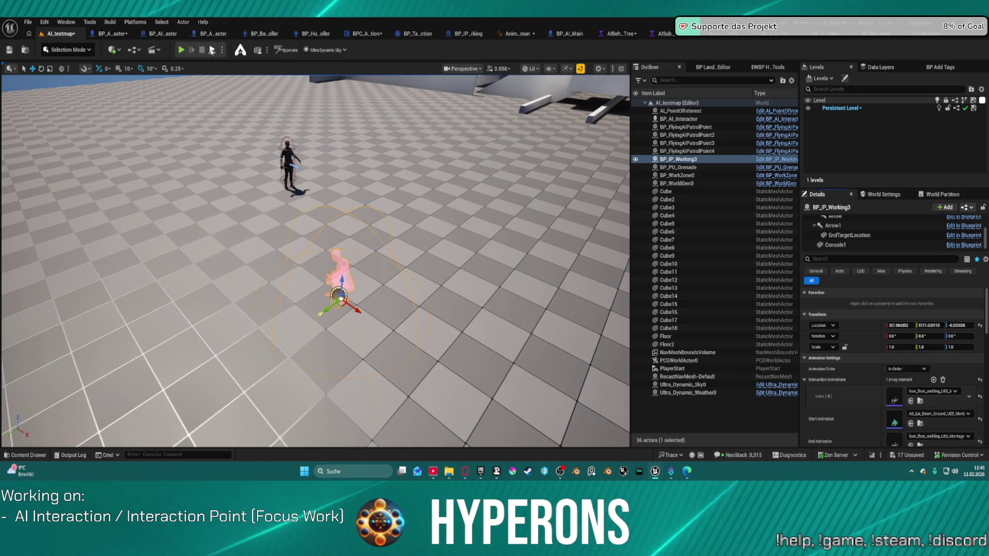
left_click(369, 266)
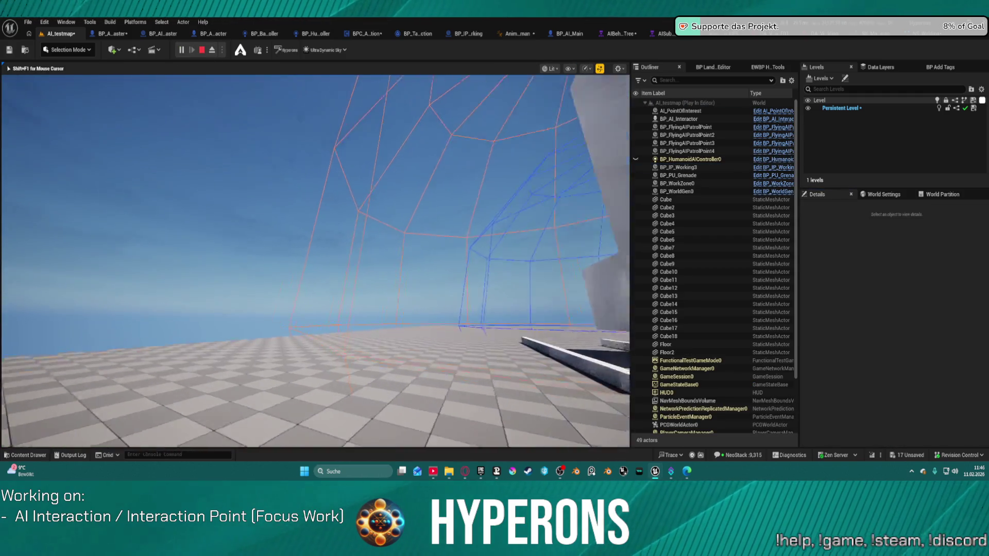
key("w")
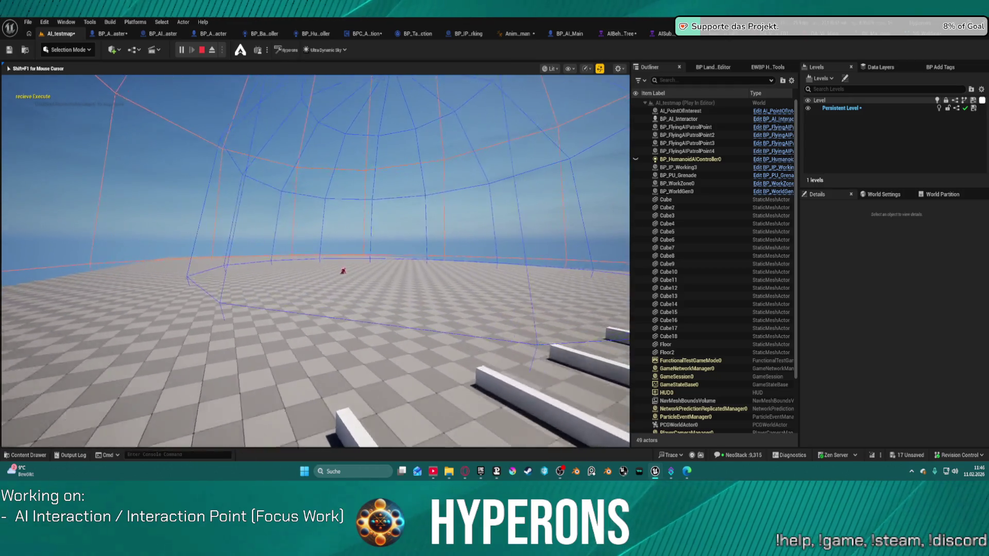
key("w")
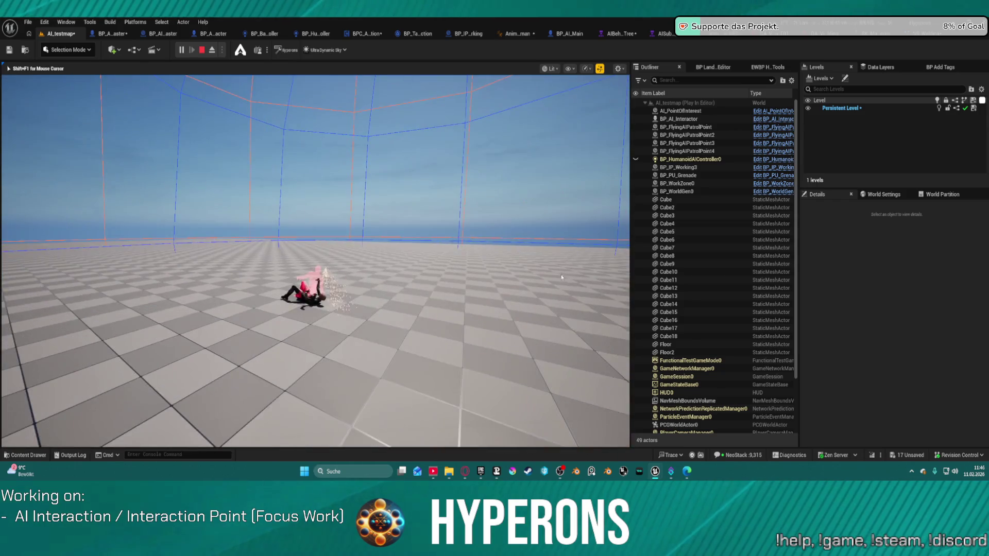
key("Escape")
mouse_move(330, 211)
left_mouse_down()
mouse_move(289, 221)
mouse_move(289, 242)
left_mouse_up()
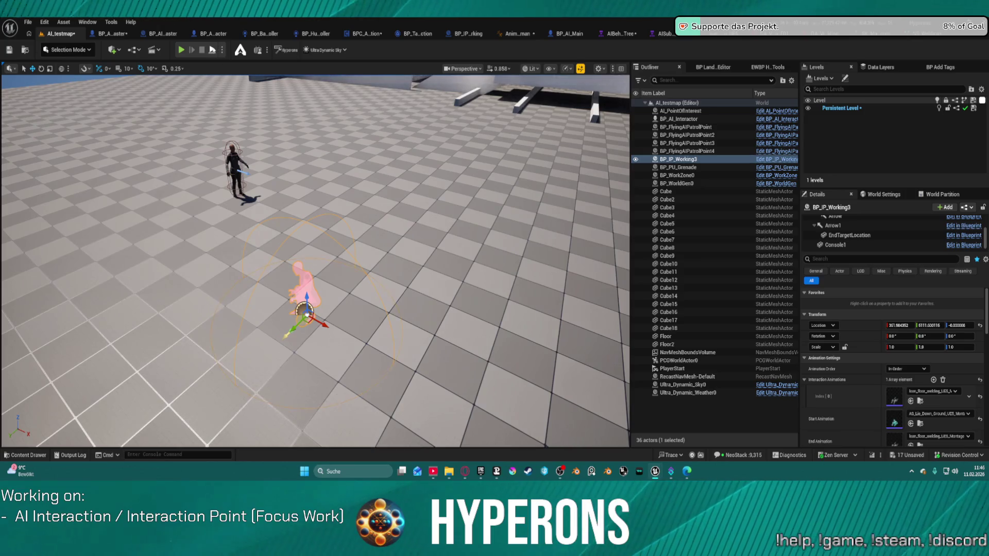
Step: Run a second play test of the lie-down animation and stop it
key("alt+p")
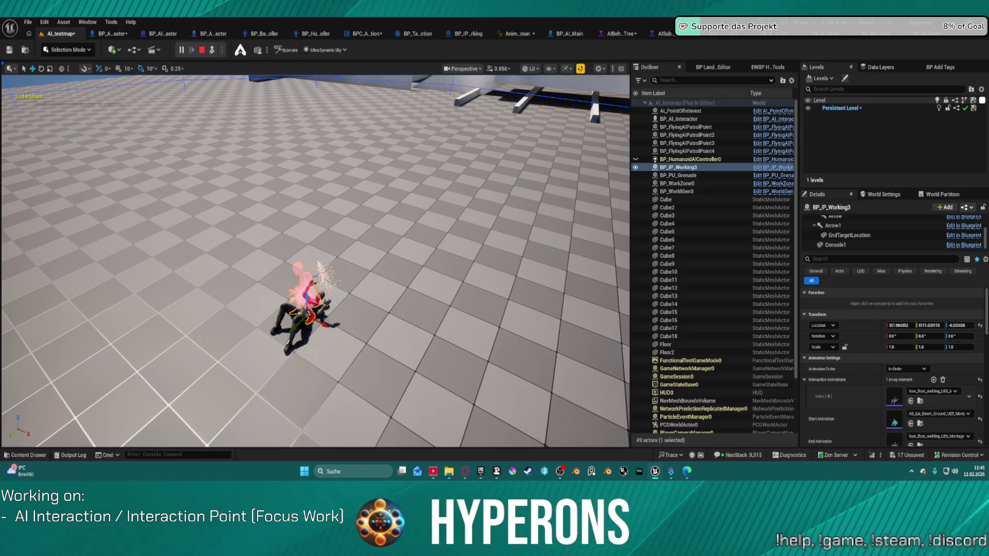
scroll(315, 261, "up", 5)
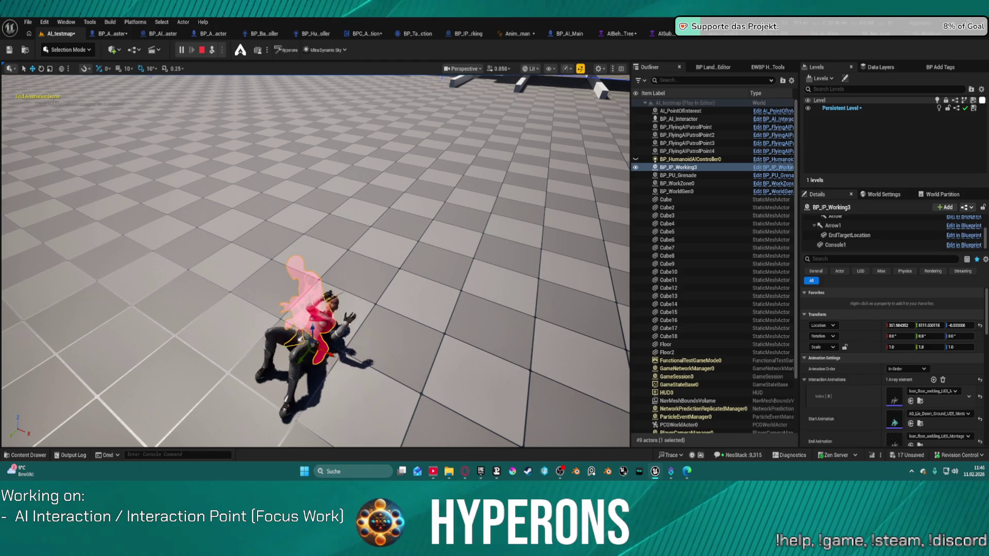
key("Escape")
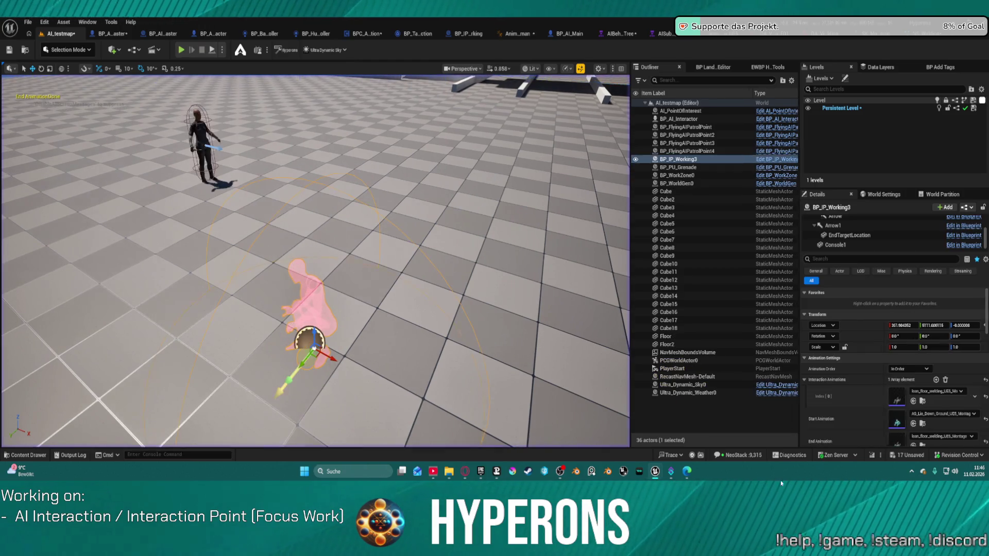
scroll(880, 412, "down", 2)
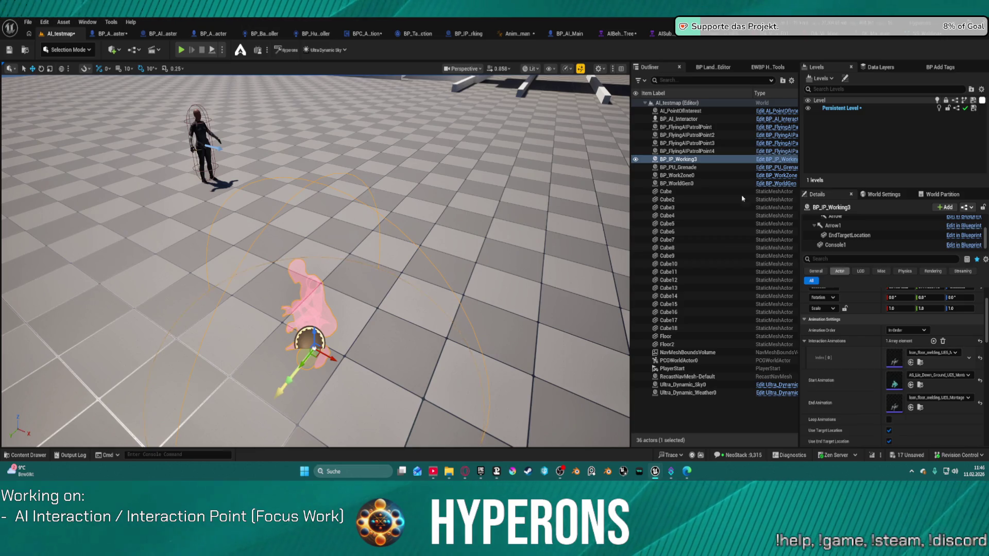
left_click(920, 362)
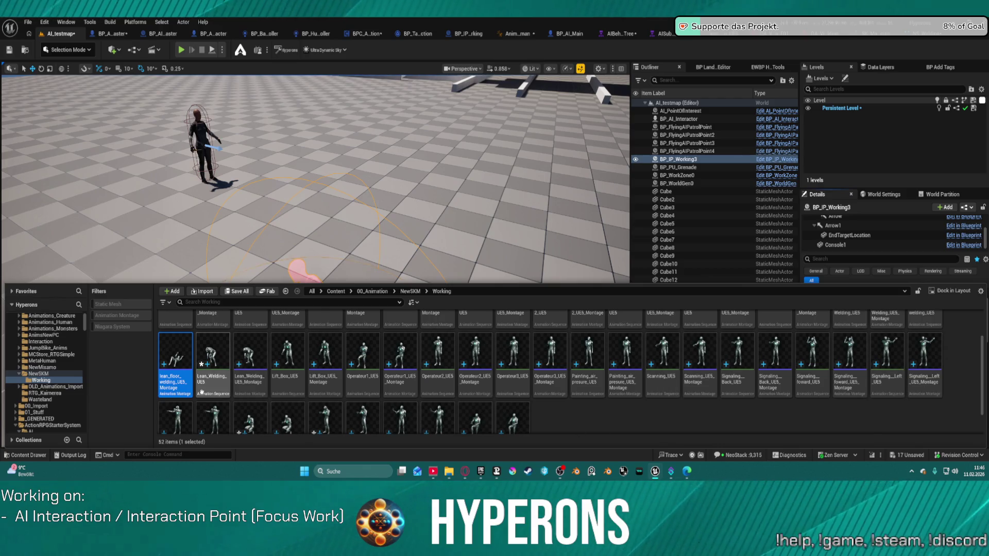
scroll(173, 407, "up", 1)
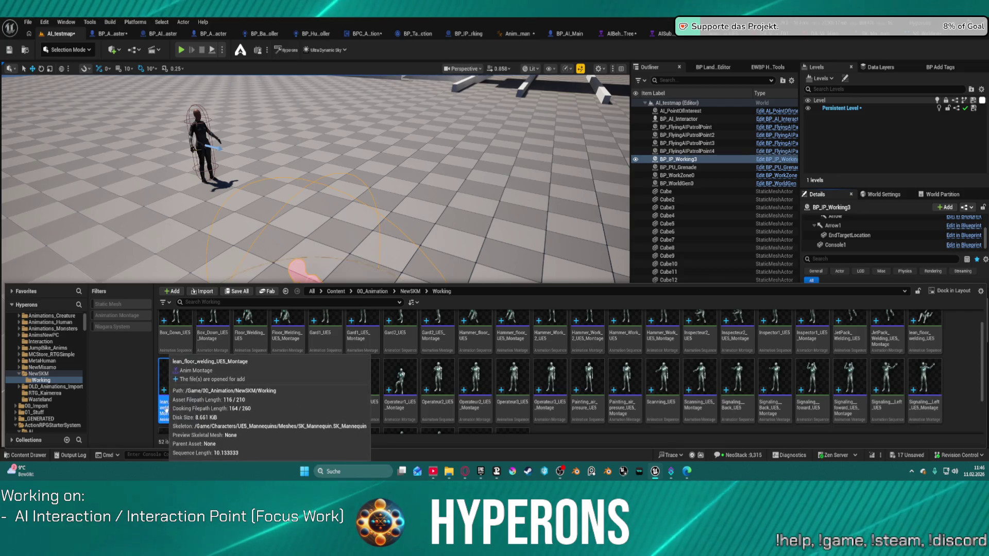
key("ctrl+d")
key("End")
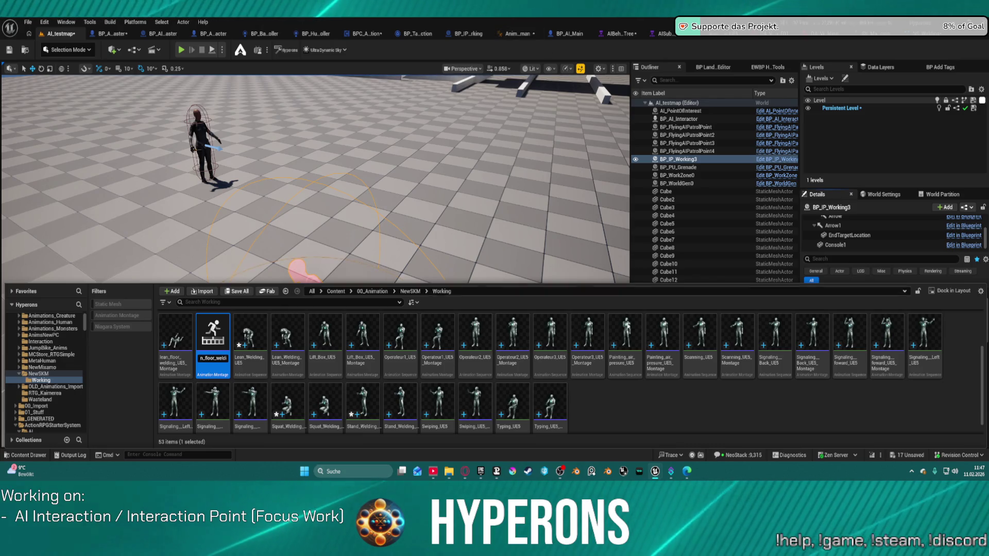
key("Return")
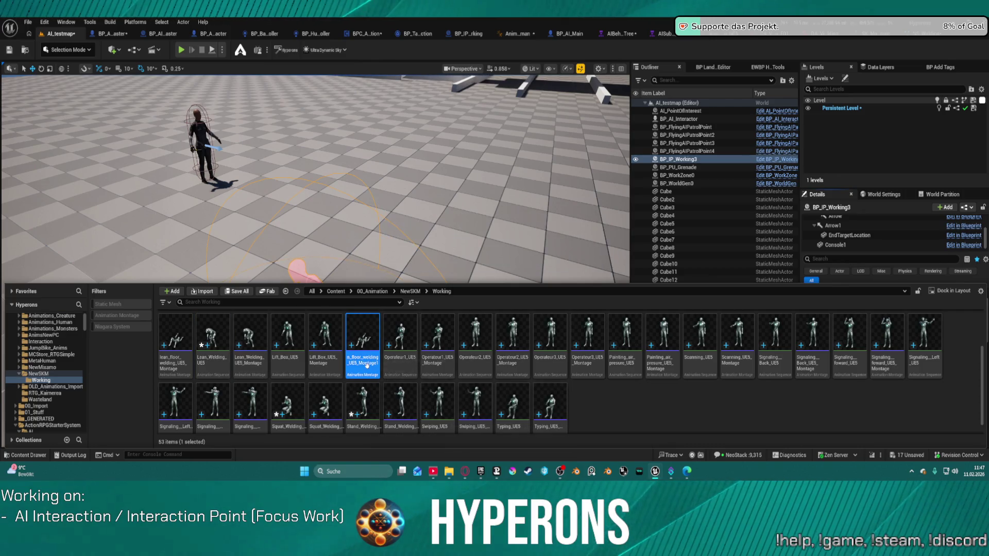
key("Delete")
left_click(456, 374)
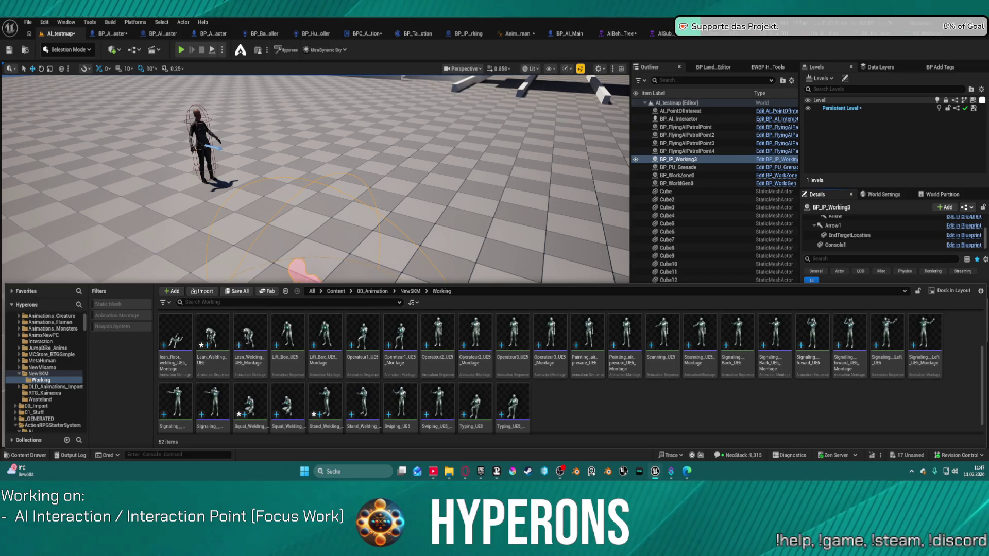
Step: Assign the AS_StandUp_Ground_UE5 montage as BP_IP_Working3's End Animation
key("ctrl+space")
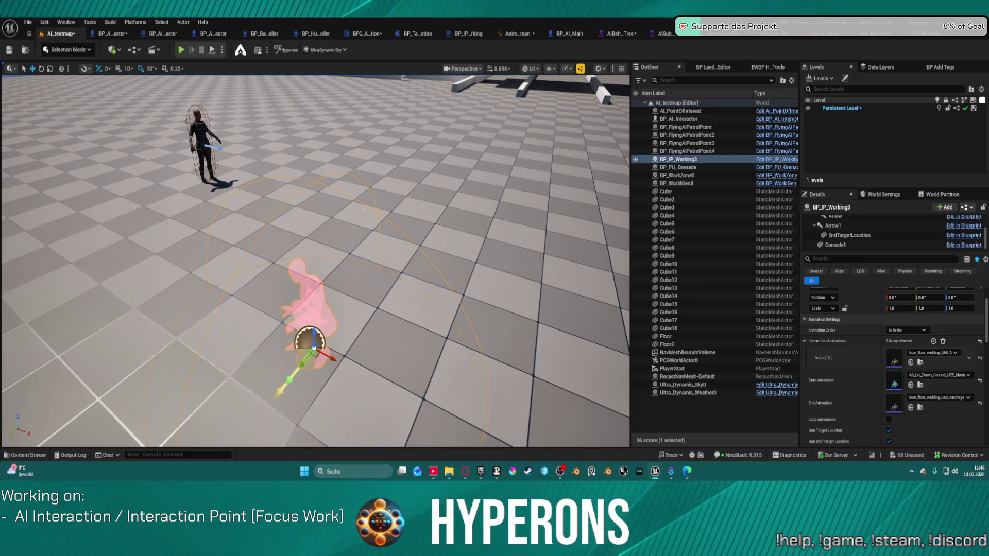
left_click(910, 406)
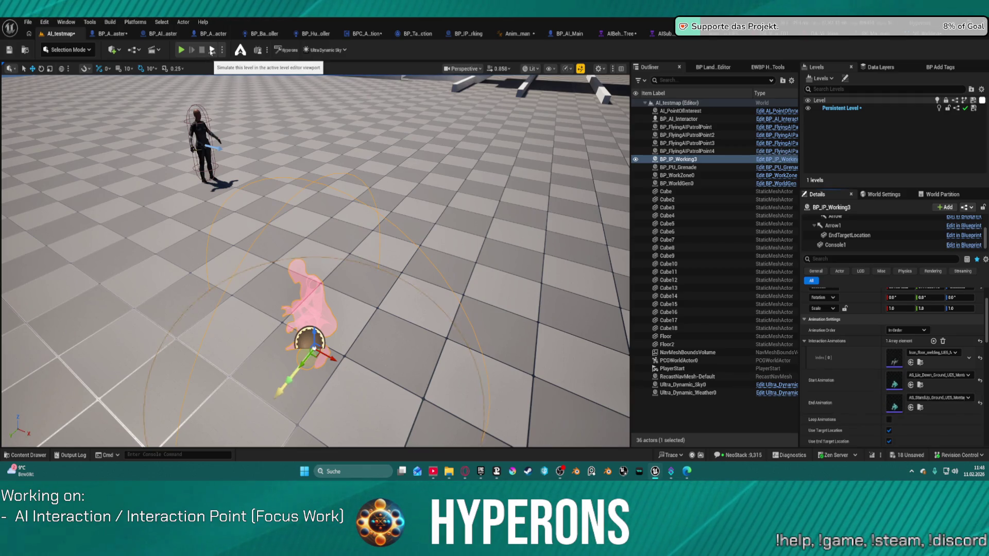
left_click(181, 50)
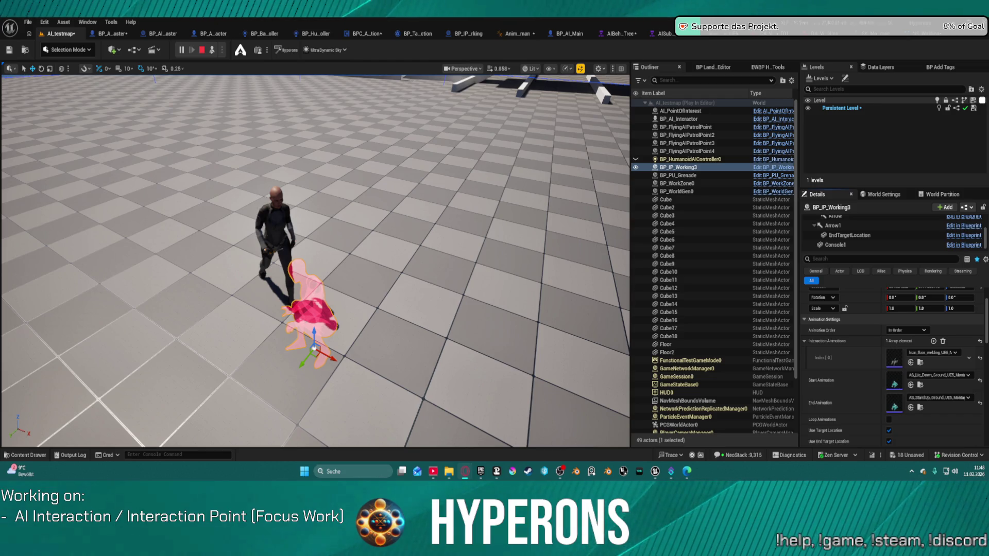
left_click(411, 194)
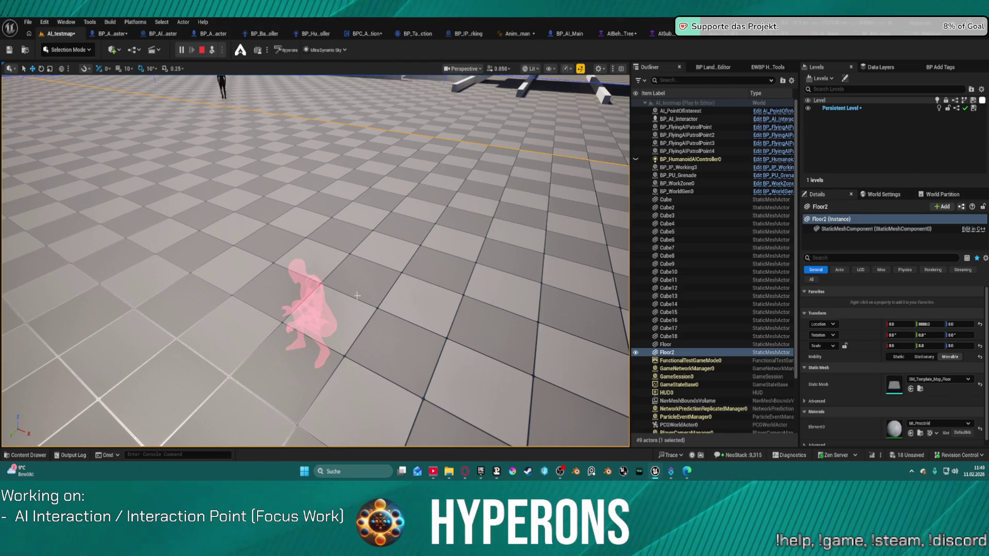
key("Escape")
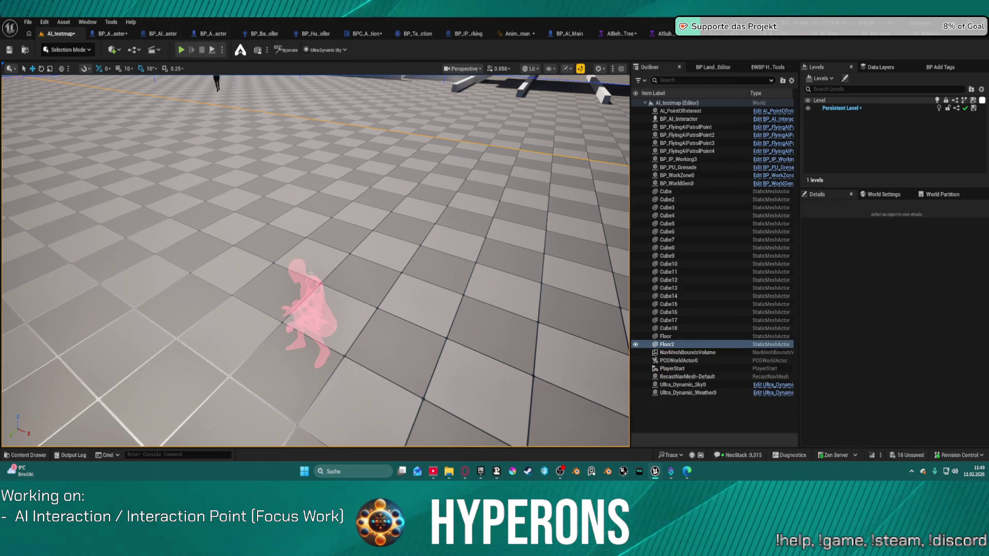
Step: Uncheck Use End Target Location on BP_IP_Working3 and drop the stand-up montage into the level as a preview
left_click(309, 340)
scroll(890, 401, "down", 3)
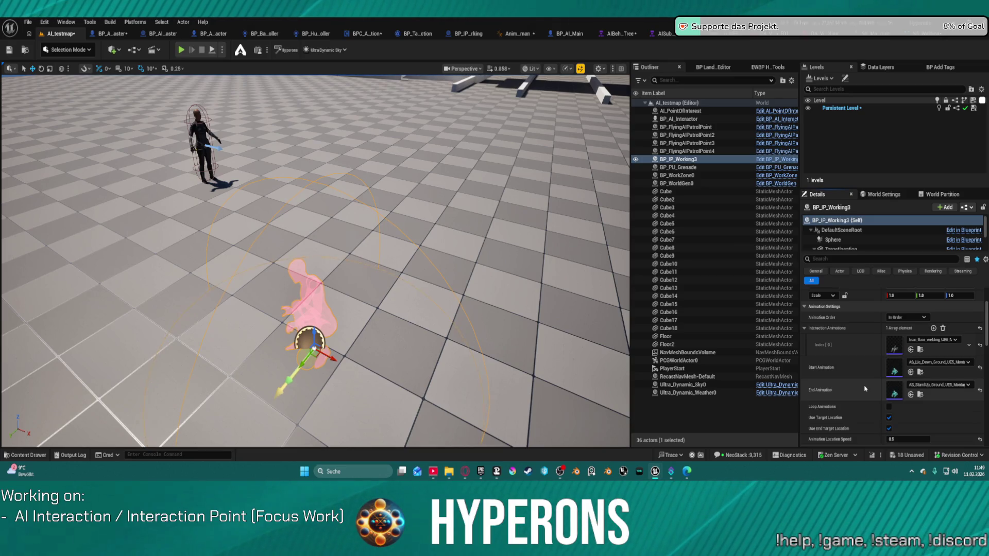
left_click(888, 429)
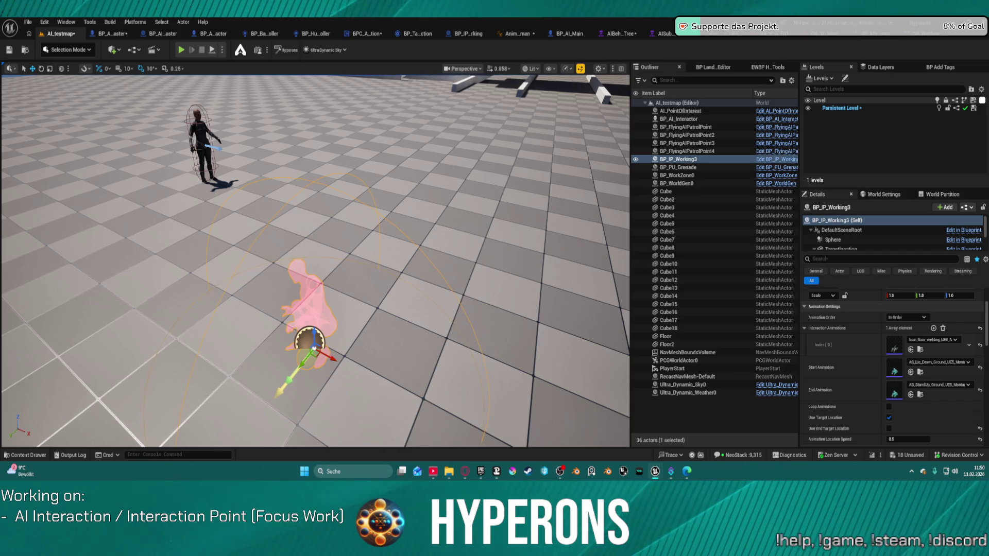
left_click_drag(894, 393, 453, 196)
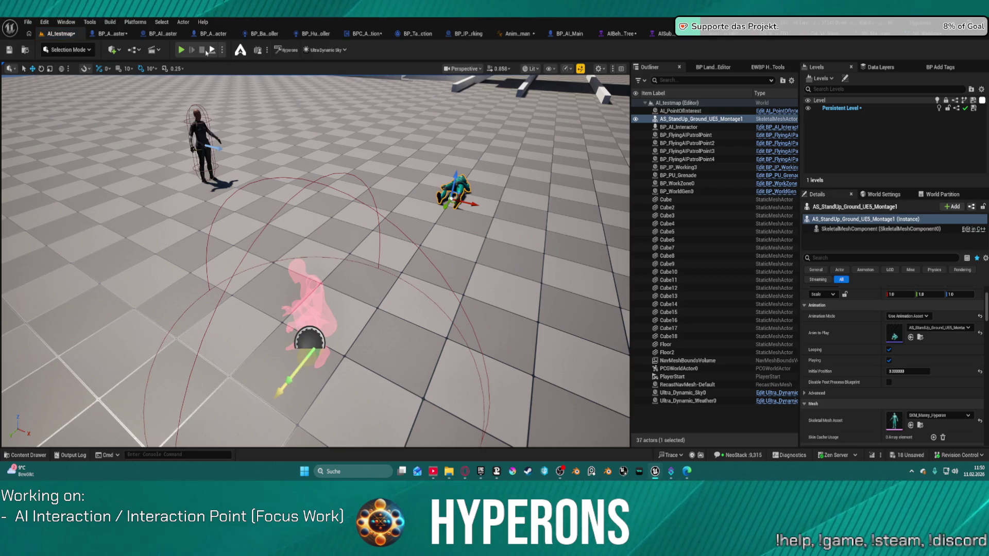
Step: Playtest to compare the animations, delete the stand-up preview actor, and bring up BP_TaskInteract
key("alt+p")
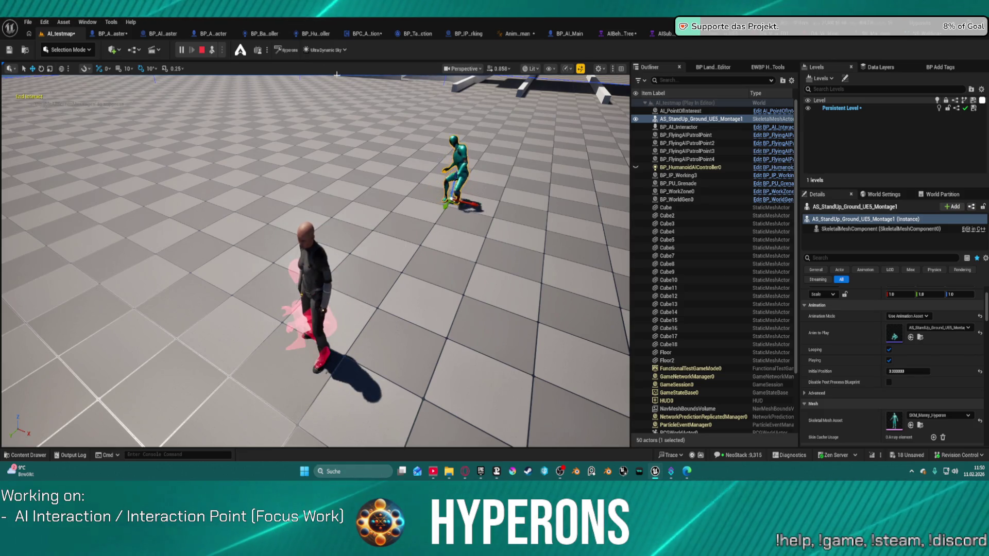
left_click(202, 49)
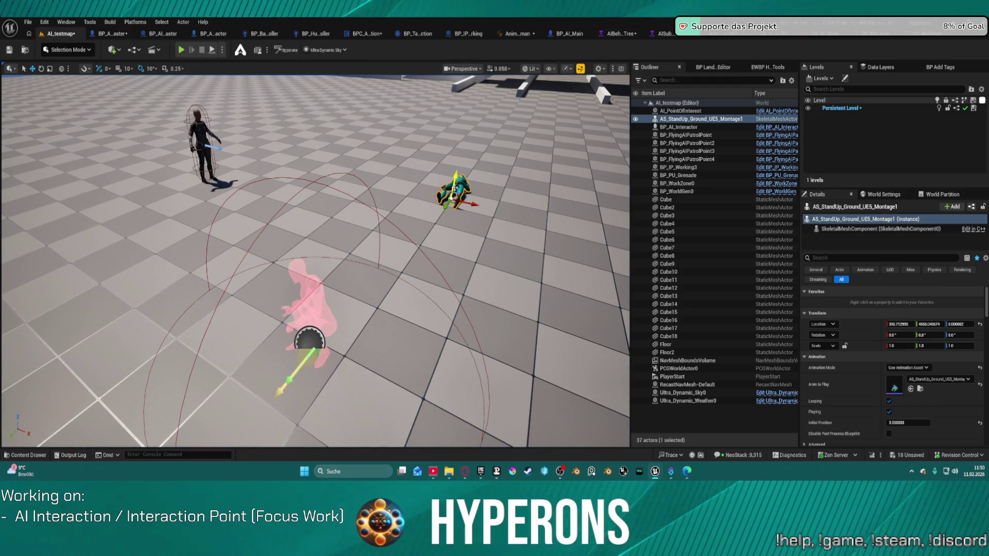
key("Delete")
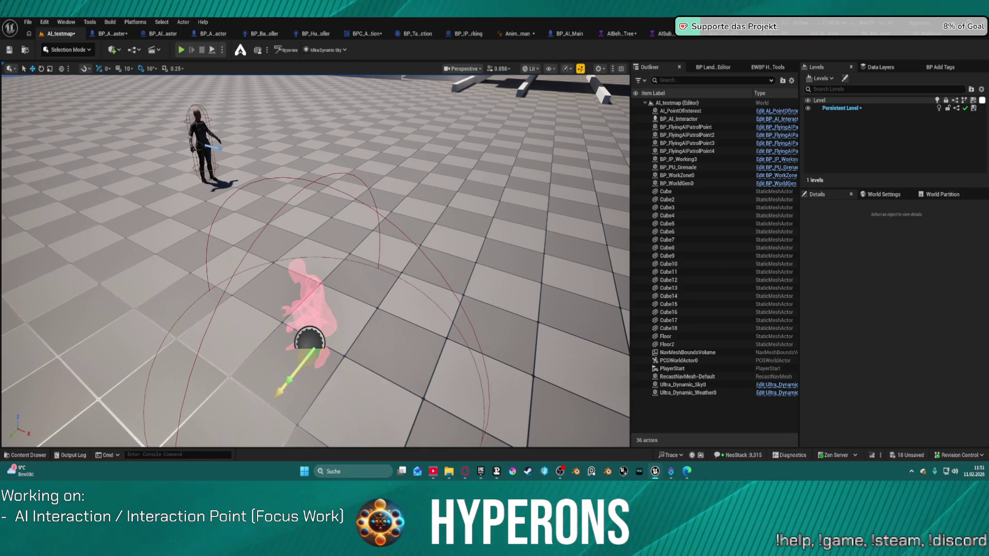
left_click_drag(672, 0, 673, 143)
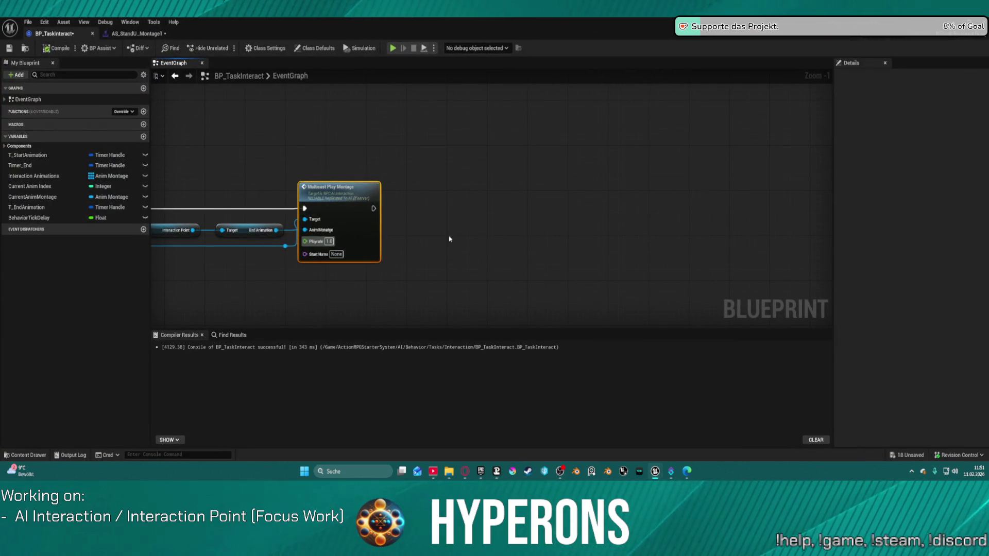
Step: Pan BP_TaskInteract's graph to the Multicast Play Montage nodes, then switch to the AS_StandUp montage editor
mouse_move(449, 239)
left_mouse_down()
mouse_move(572, 185)
mouse_move(677, 191)
left_mouse_up()
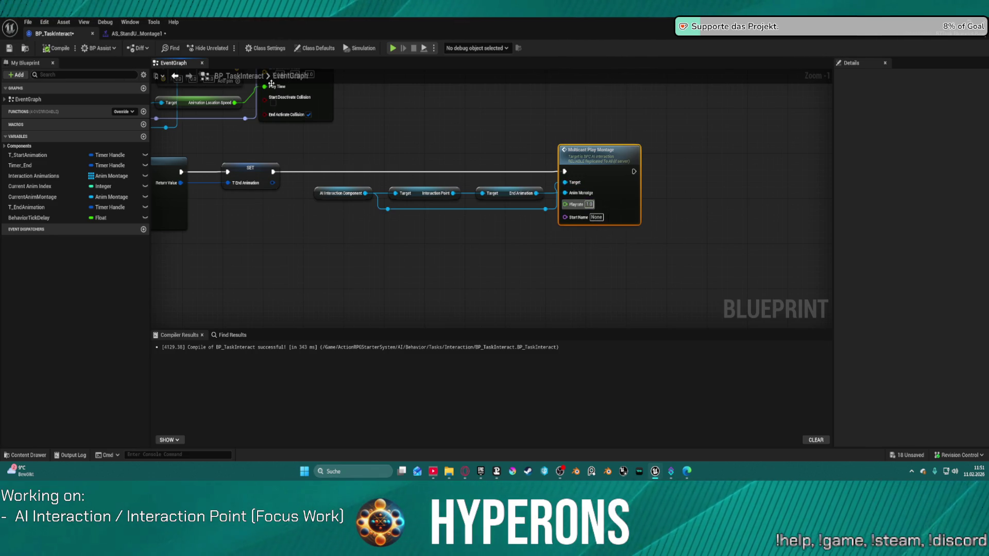
left_click(131, 22)
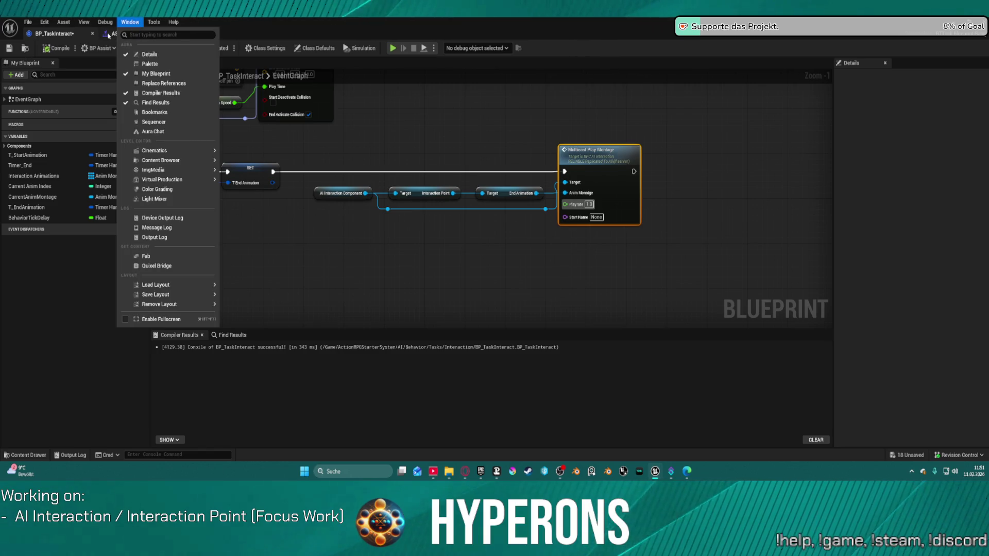
left_click(135, 34)
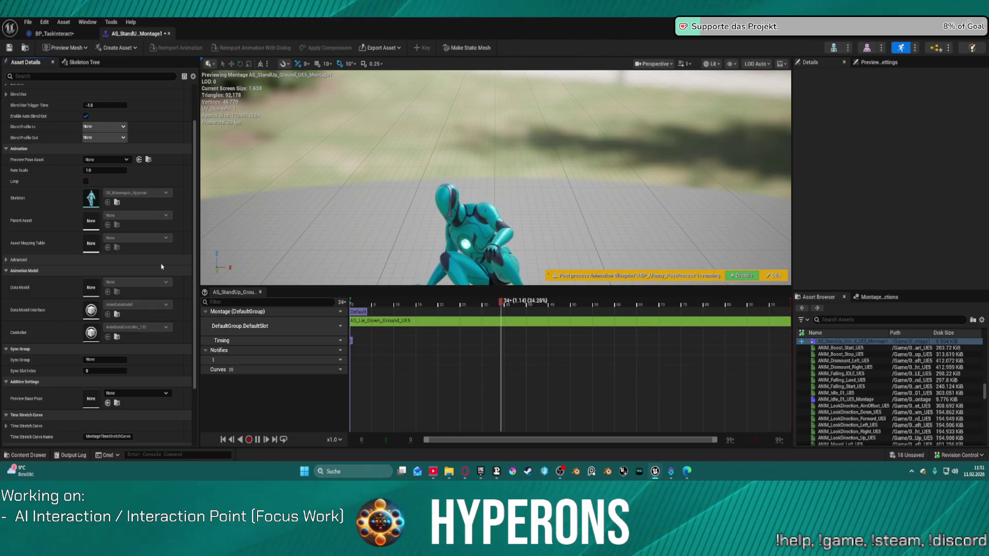
Step: Inspect the montage's animation segment and its context options in the stand-up montage editor
left_click(389, 322)
right_click(387, 323)
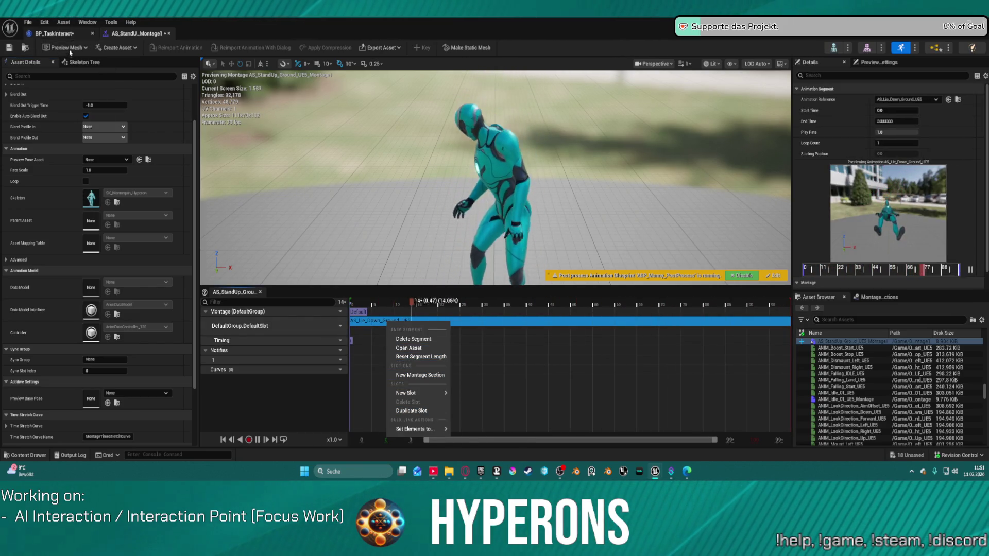
left_click(116, 49)
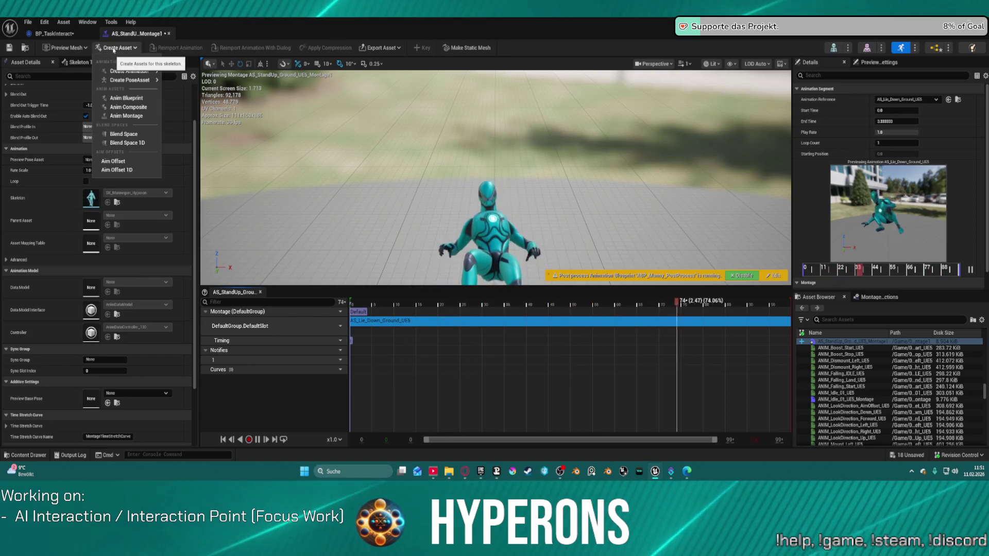
key("Escape")
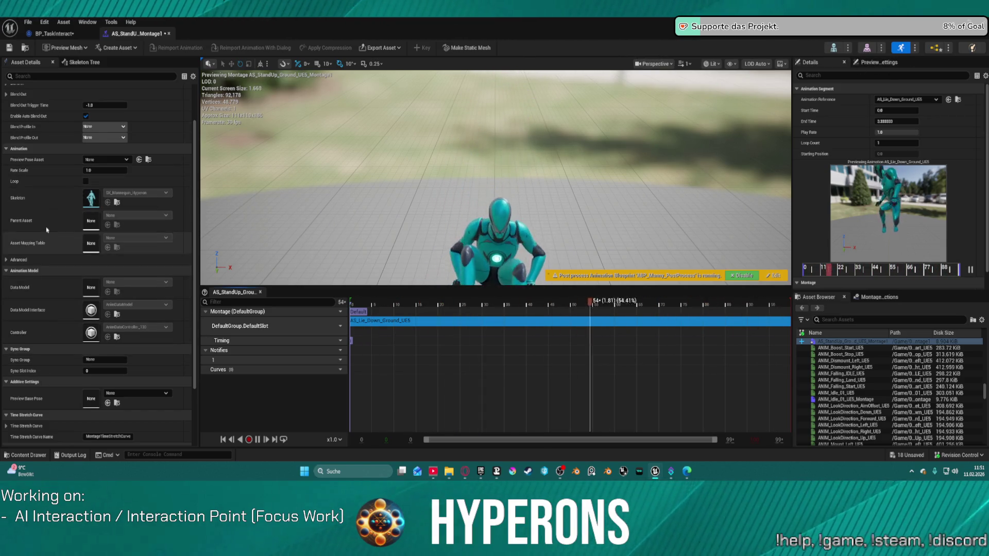
scroll(47, 216, "up", 3)
scroll(51, 226, "down", 8)
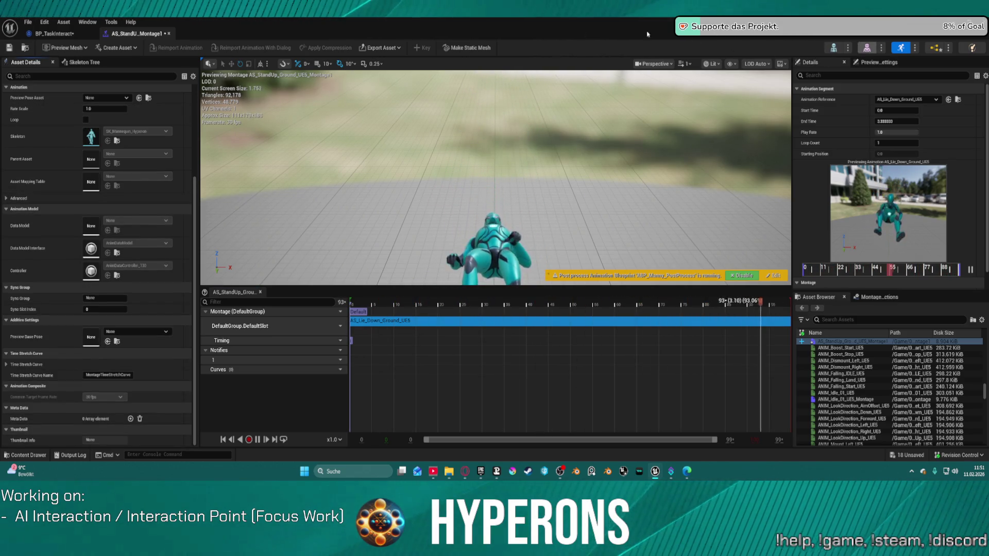
Step: Check the BP_TaskInteract graph and level, then return to the stand-up montage editor
left_click(58, 34)
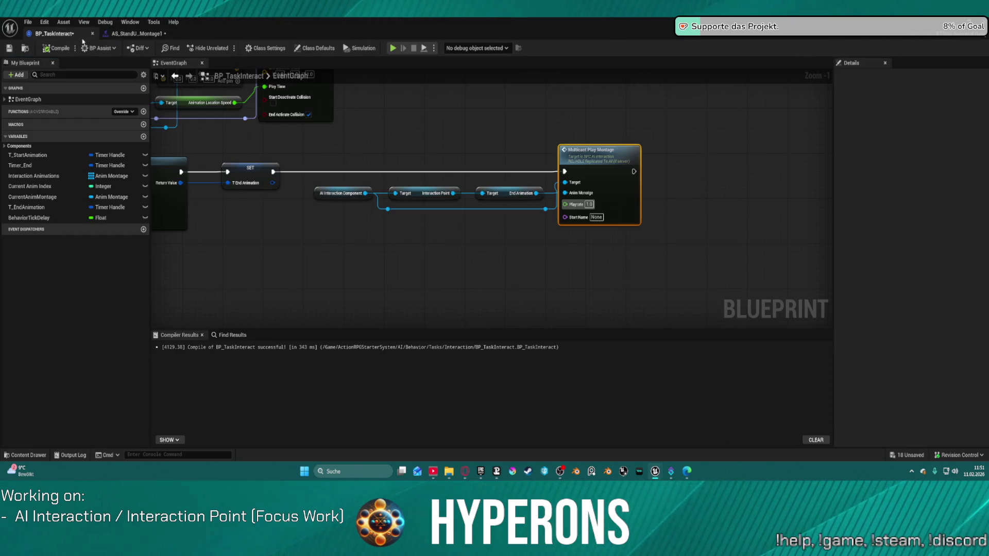
double_click(527, 37)
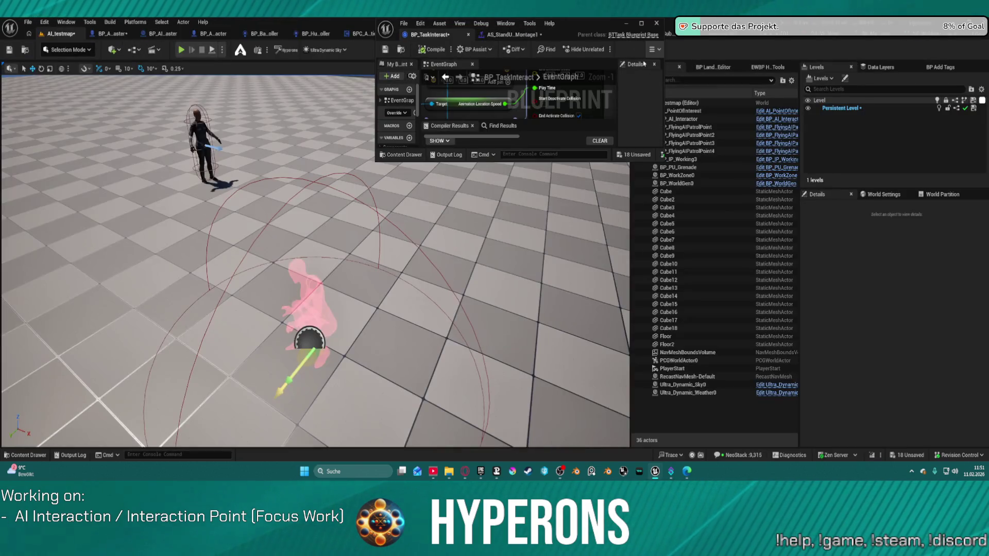
left_click(641, 23)
left_click(150, 23)
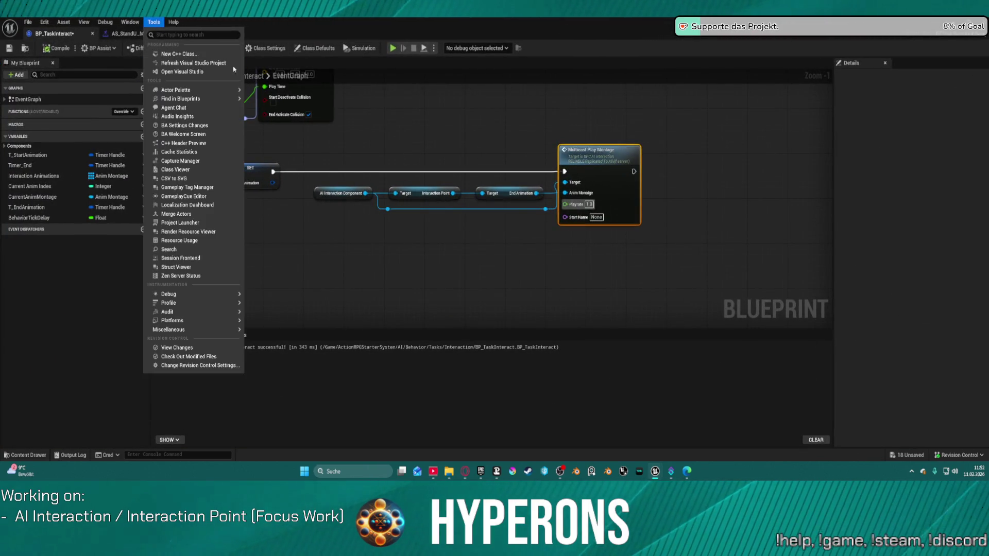
key("ctrl+Tab")
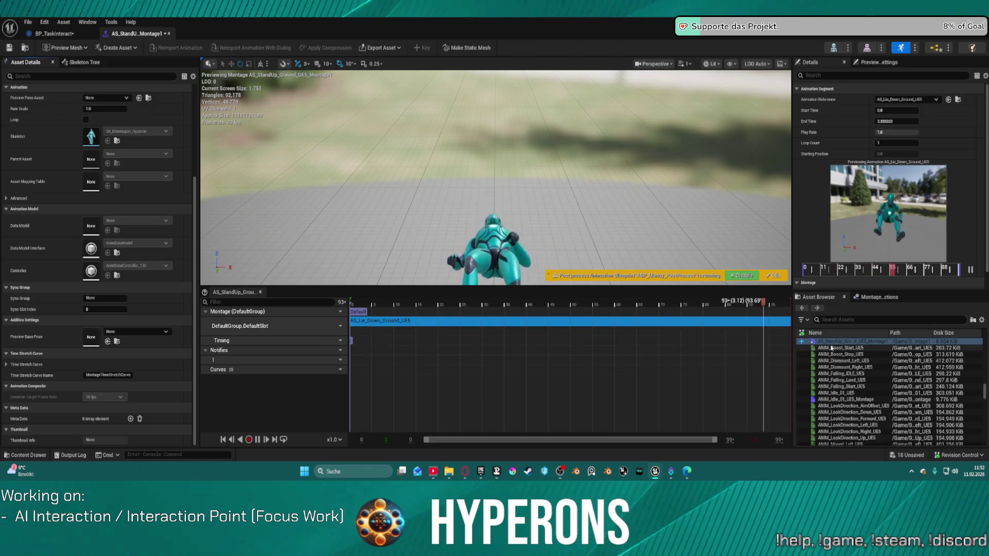
Step: Open the AS_Lie_Down_Ground_UE5 animation from the Asset Browser list
scroll(831, 348, "up", 2)
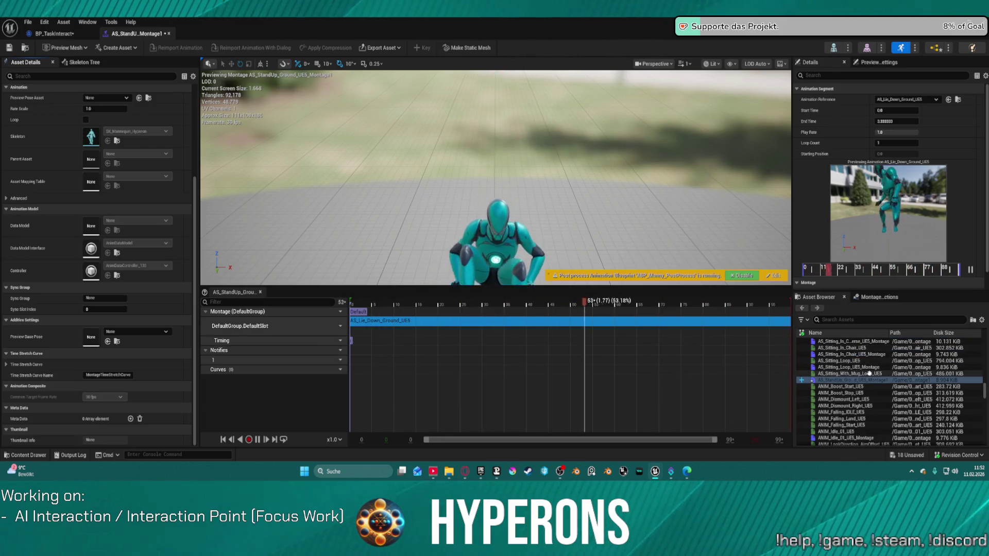
scroll(870, 365, "up", 5)
scroll(871, 361, "up", 8)
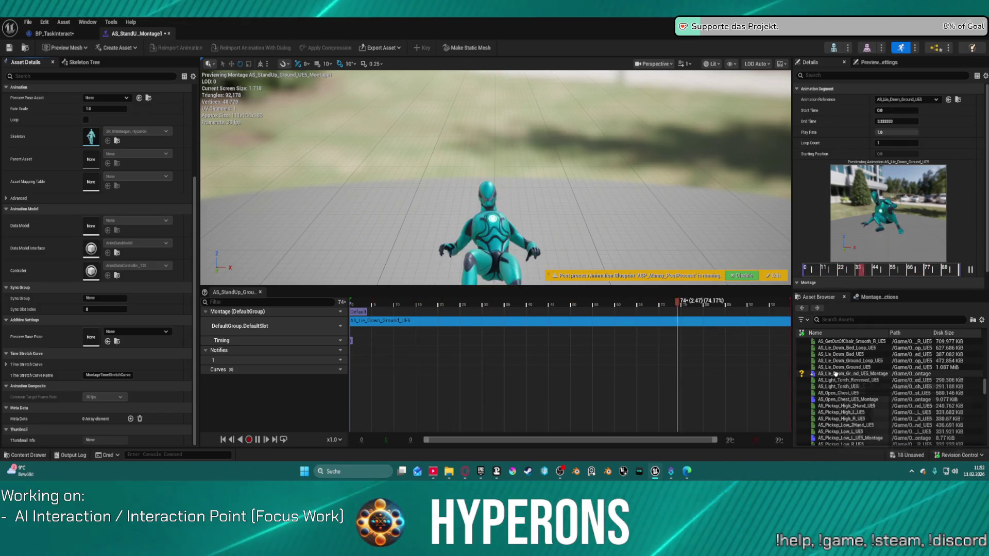
double_click(840, 367)
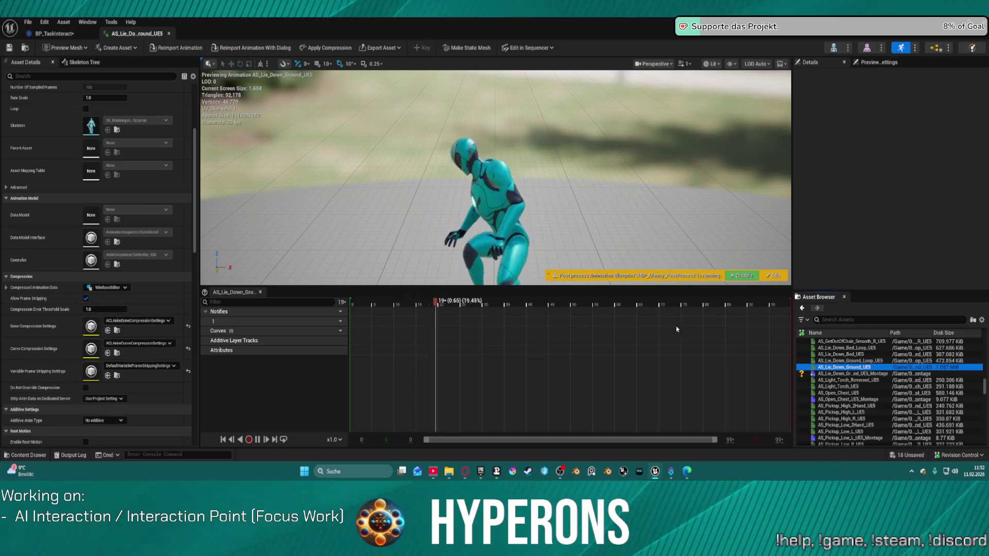
Step: Scroll through AS_Lie_Down_Ground_UE5's Asset Details to review its properties
scroll(117, 380, "down", 3)
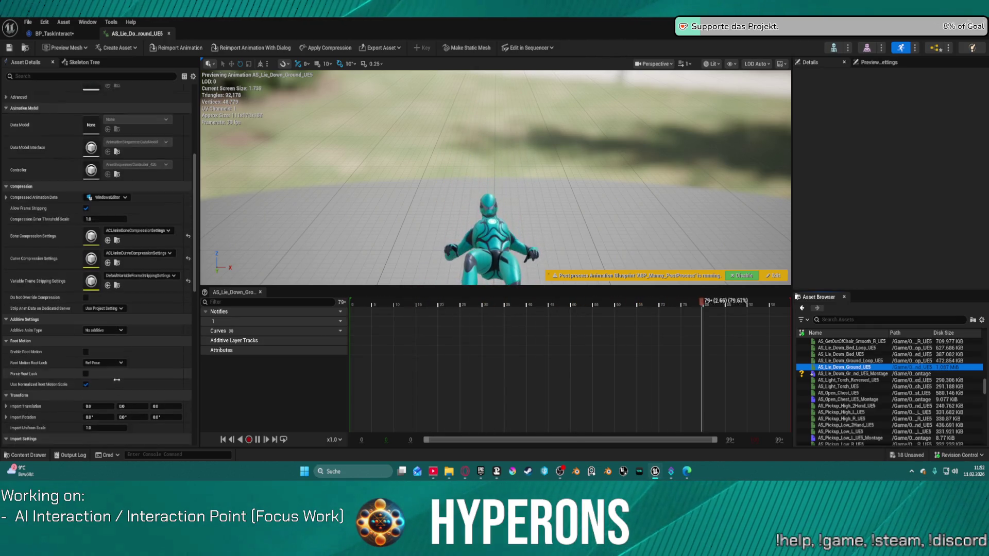
scroll(118, 386, "down", 6)
scroll(123, 394, "down", 2)
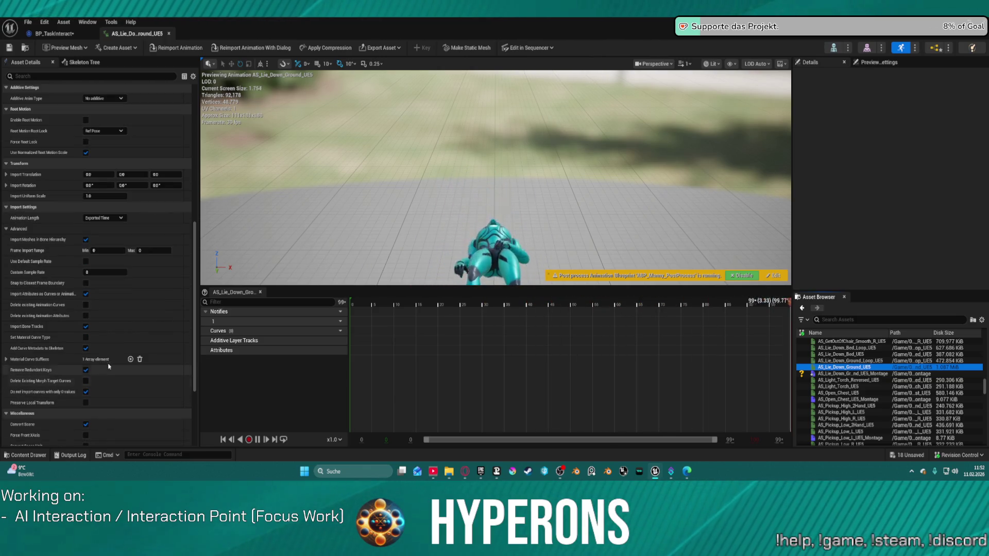
scroll(111, 366, "down", 2)
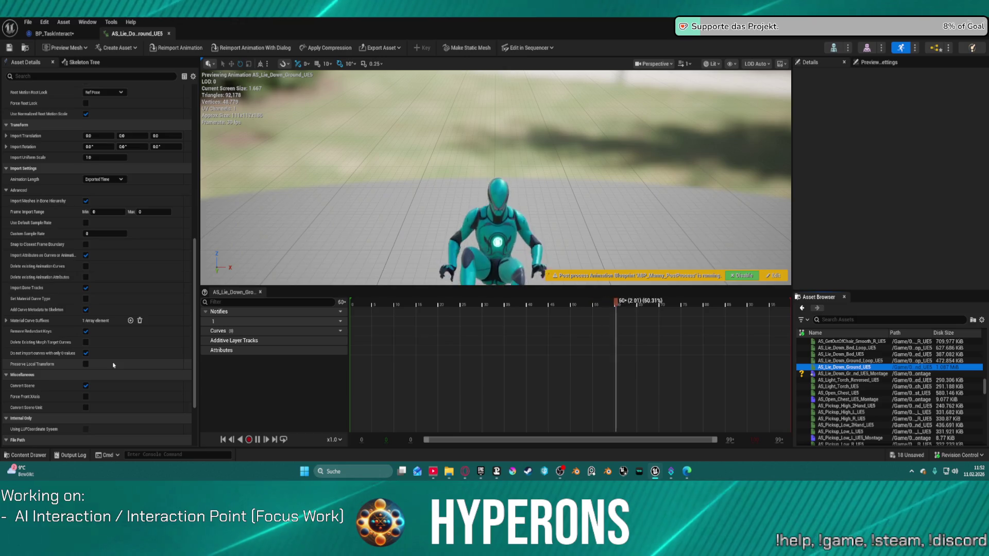
scroll(113, 365, "down", 1)
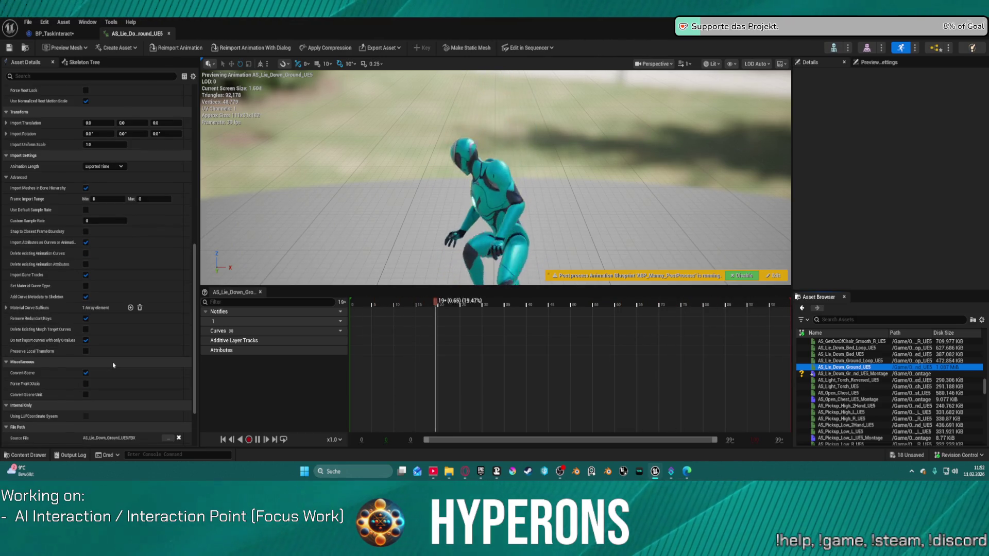
scroll(113, 365, "down", 4)
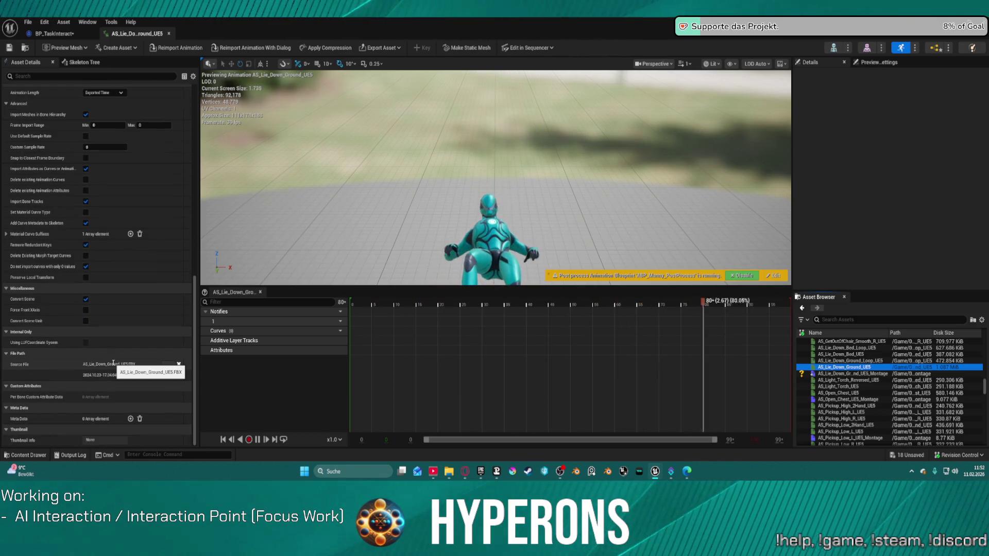
scroll(109, 356, "up", 13)
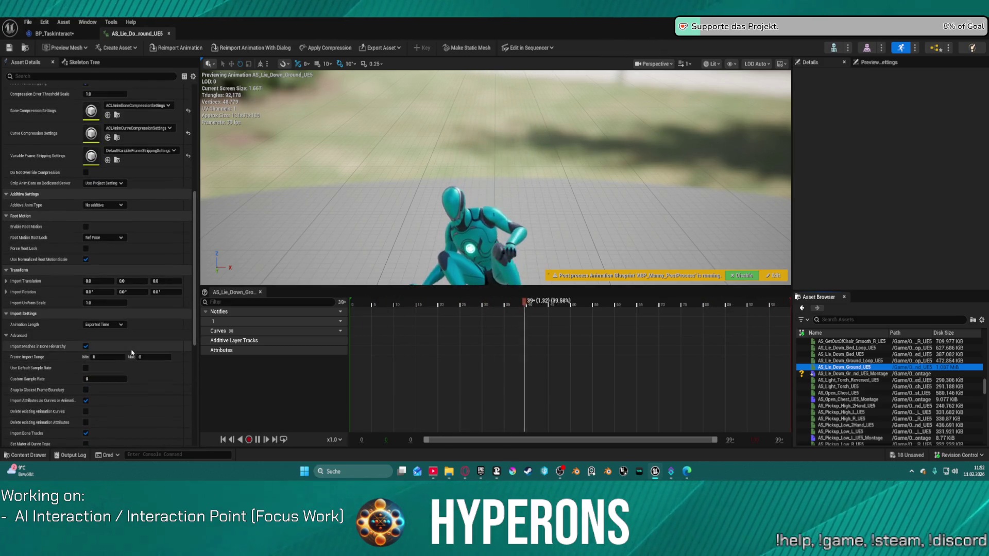
scroll(102, 338, "up", 3)
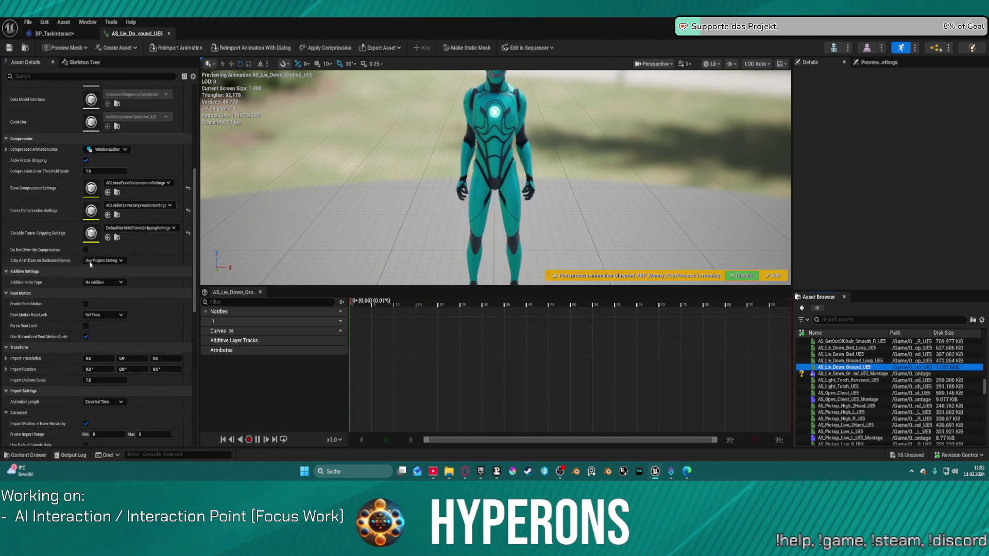
scroll(95, 232, "up", 10)
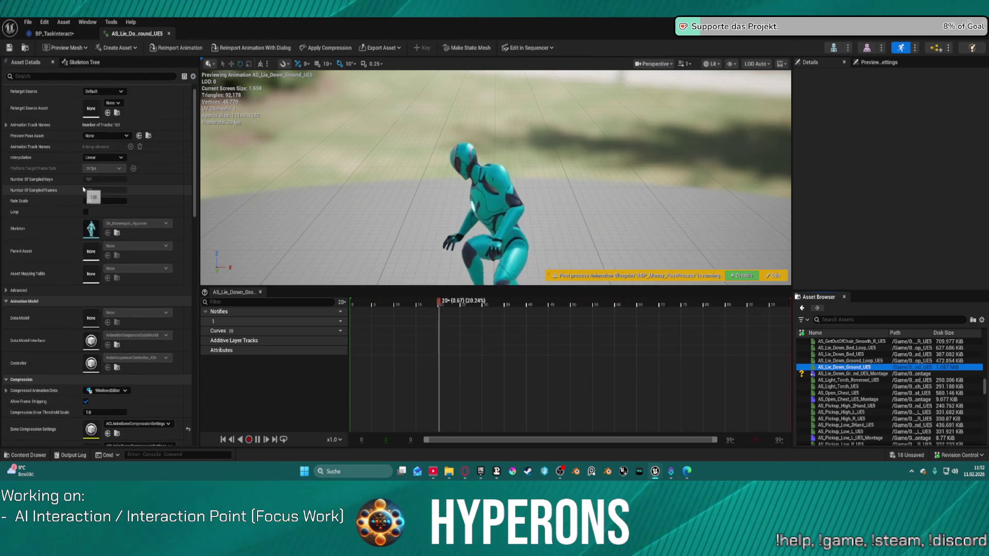
scroll(95, 93, "up", 1)
Step: Search the animation's details panel for 'mirror'
left_click(96, 73)
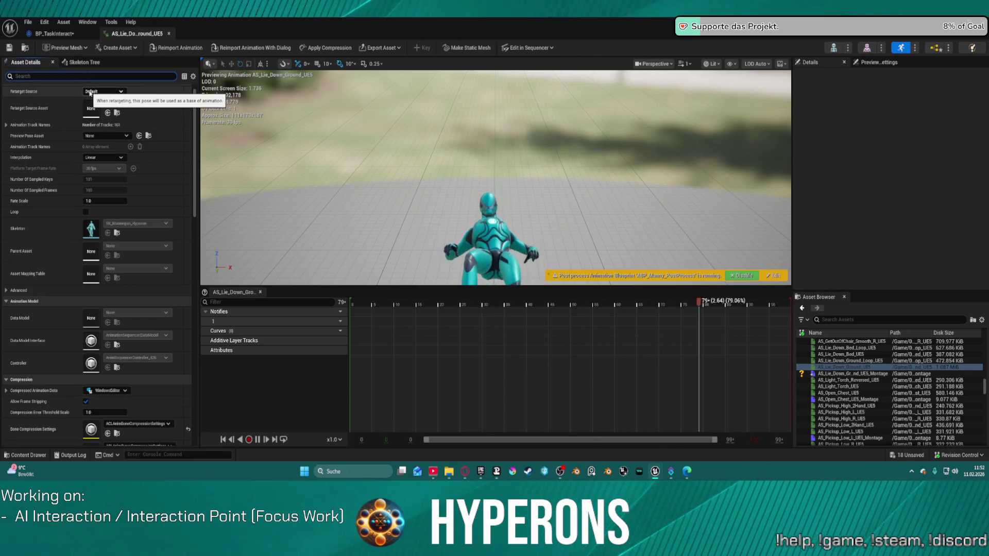
type("mrr")
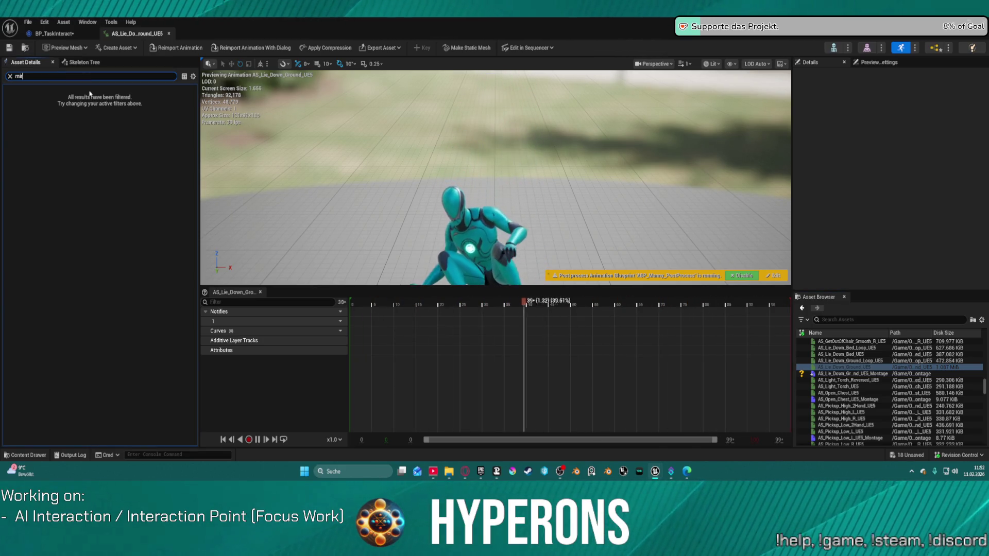
key("BackSpace")
key("BackSpace")
key("BackSpace")
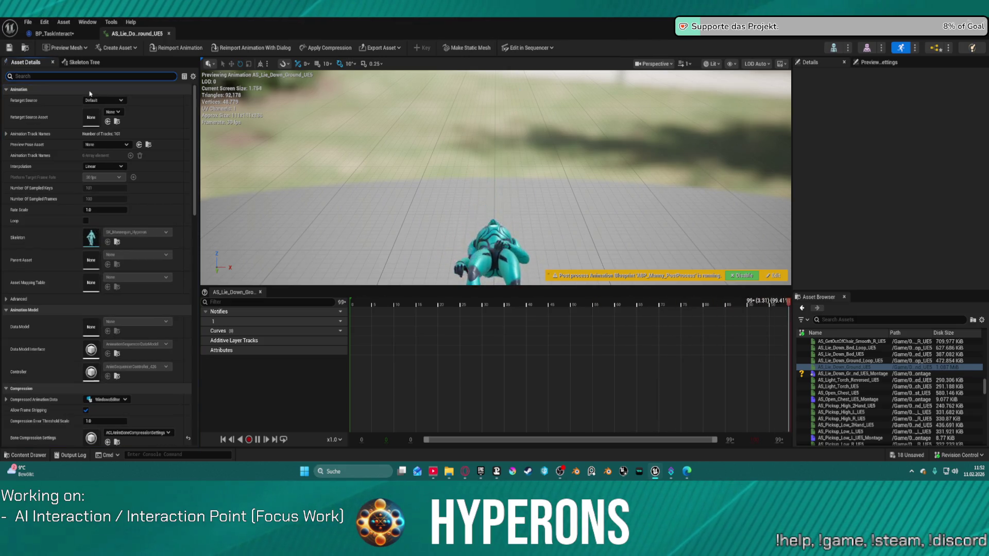
type("mir")
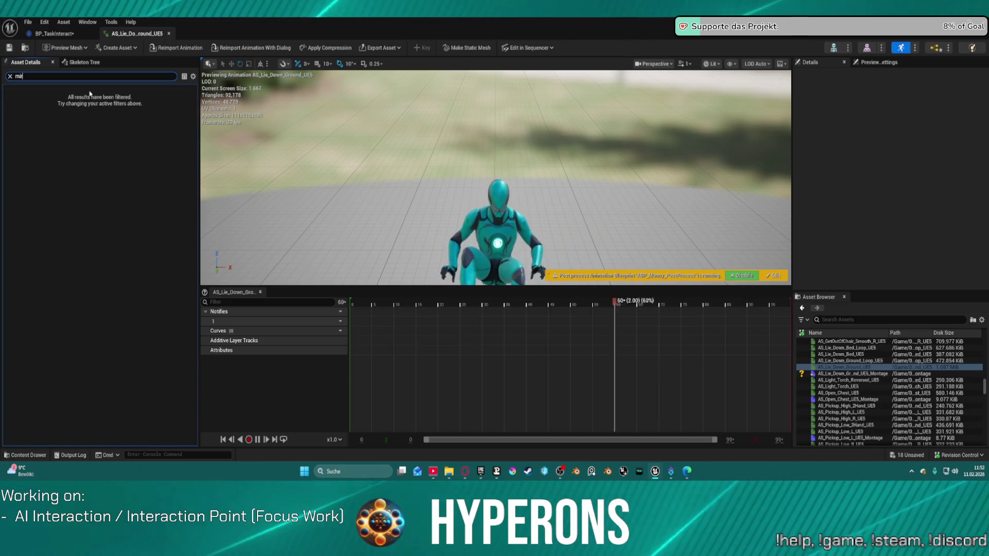
key("BackSpace")
key("BackSpace")
key("BackSpace")
type("r")
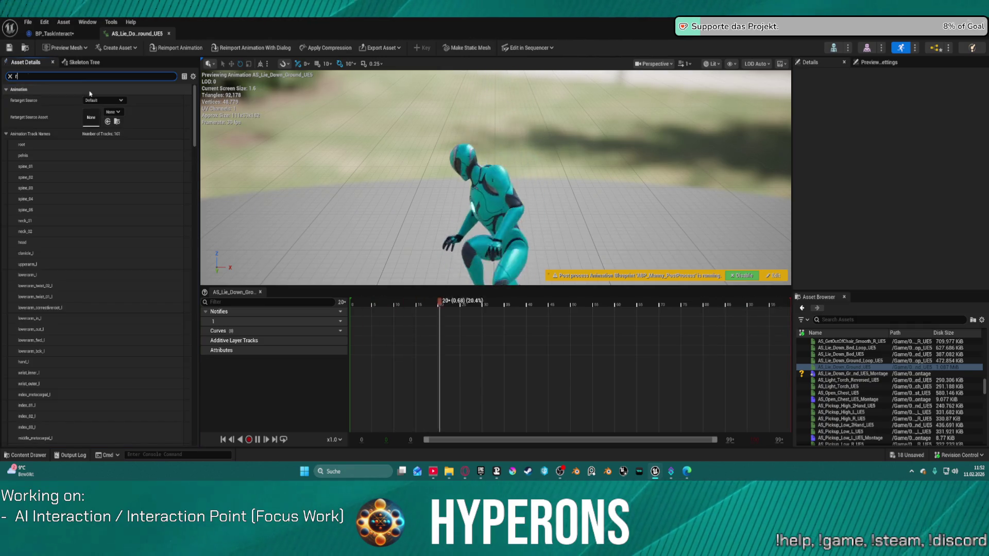
type("e")
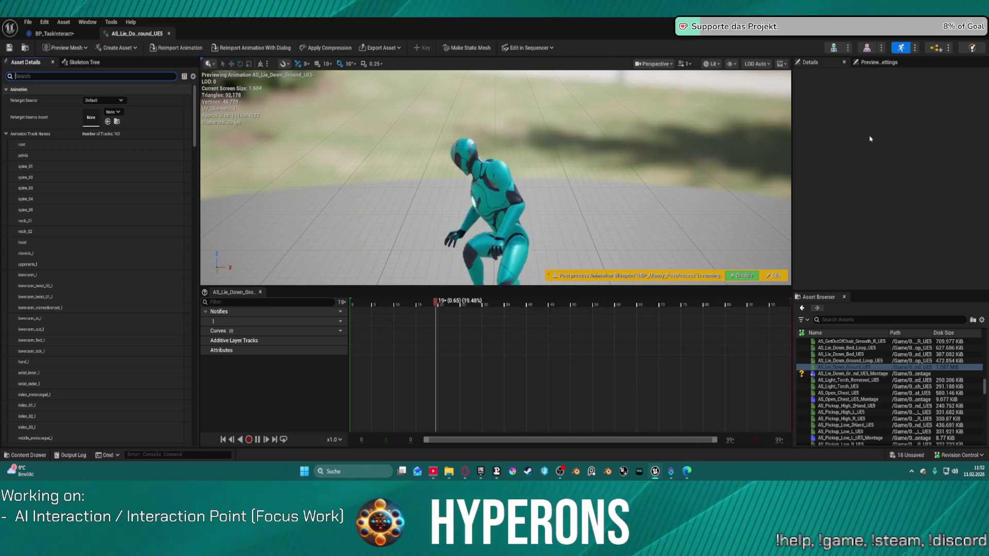
Step: Close the animation and BP_TaskInteract editors, then open the BP_AI_Interactor_Master blueprint
middle_click(145, 38)
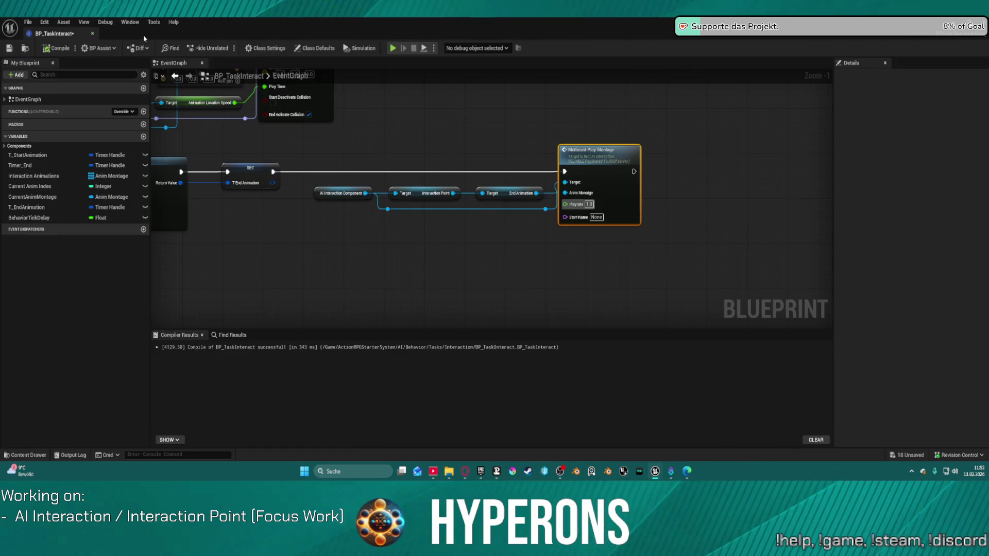
middle_click(70, 36)
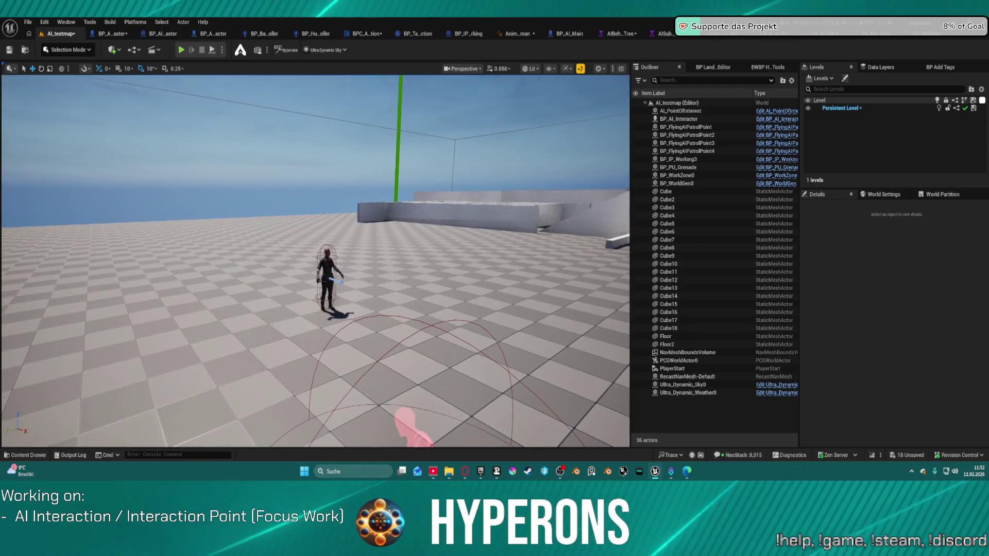
key("ctrl+space")
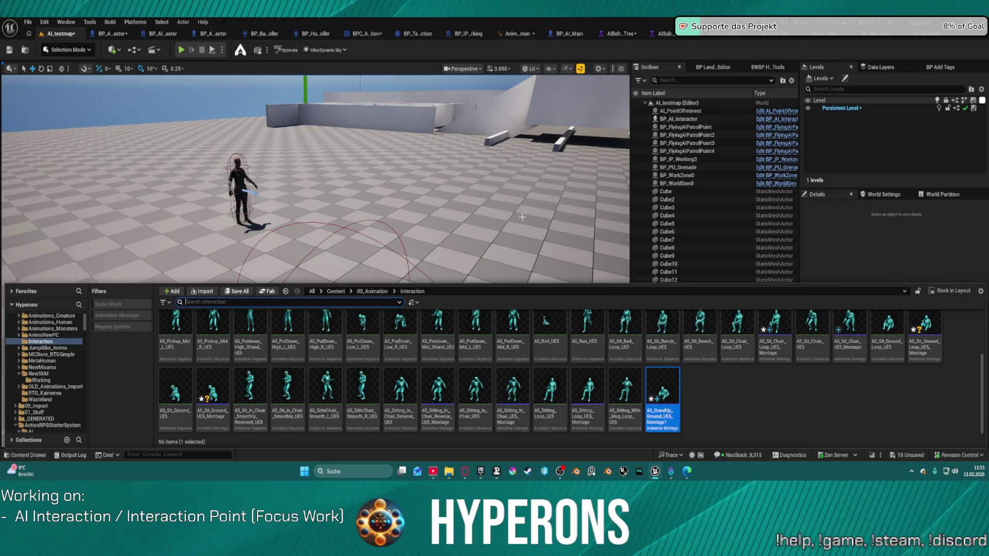
key("ctrl+space")
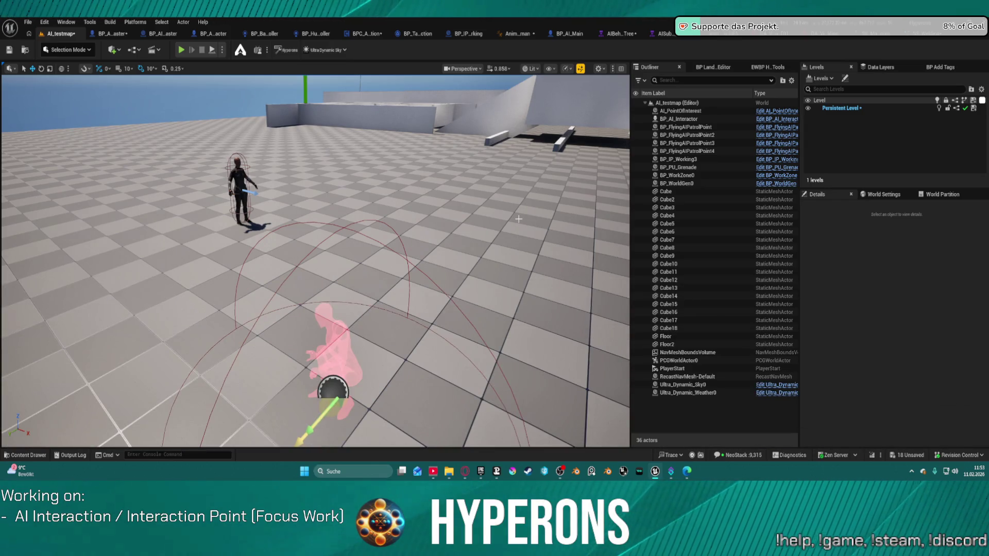
key("ctrl+space")
key("ctrl+space")
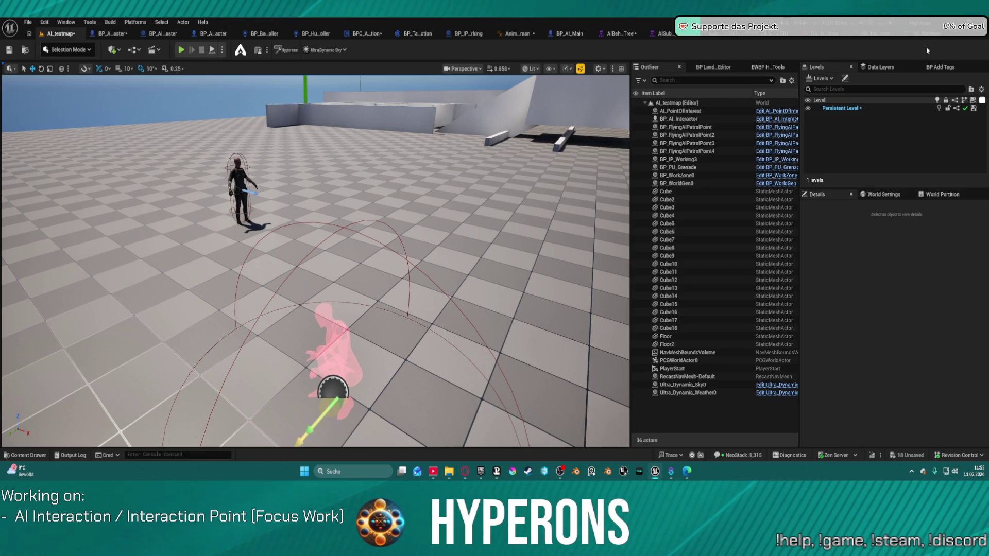
left_click(108, 33)
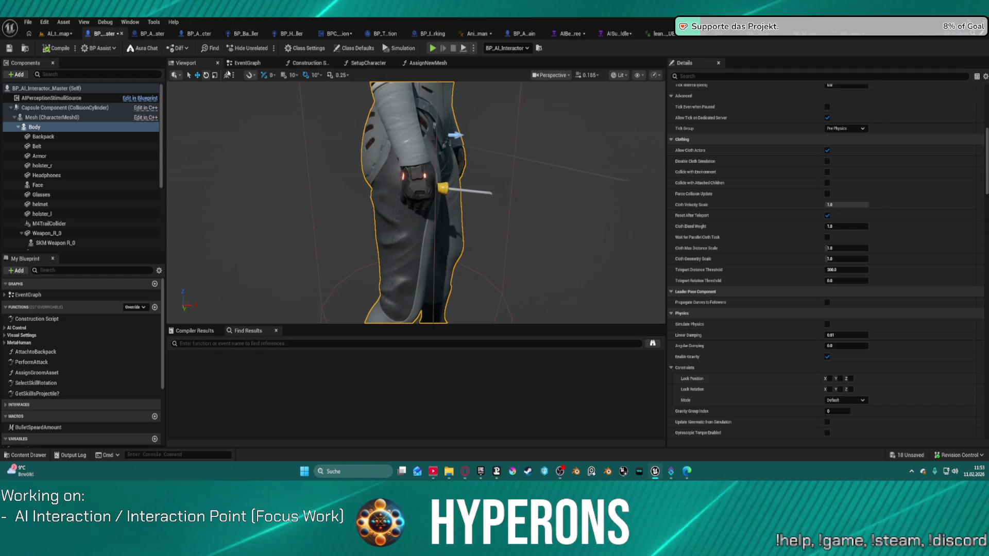
Step: Review BP_AI_Interactor_Master's Construction Script: For Each Loop, Cast, Branch, Enable Master Pose and Visual Data Asset nodes
left_click(316, 64)
mouse_move(441, 226)
left_mouse_down()
mouse_move(412, 187)
mouse_move(384, 176)
mouse_move(159, 181)
left_mouse_up()
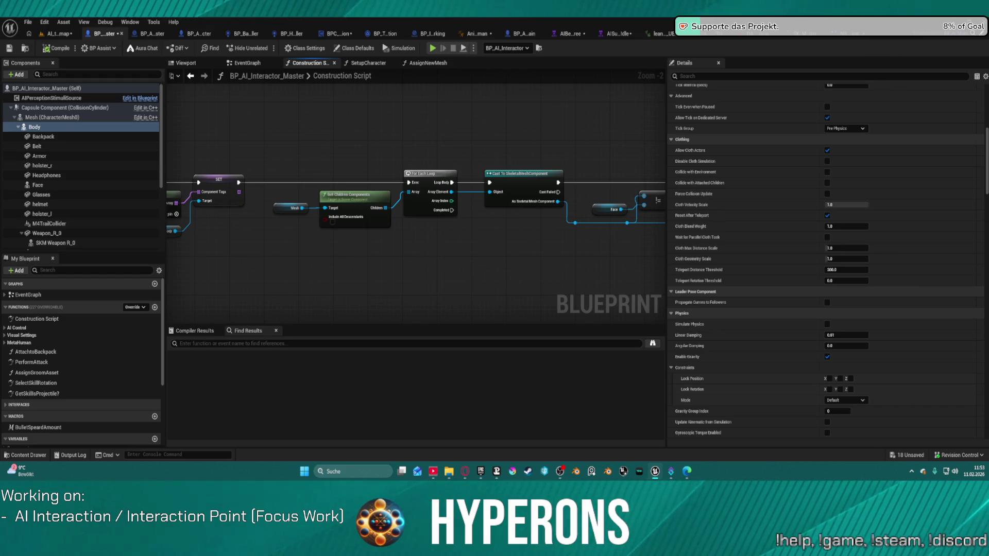
mouse_move(520, 161)
left_mouse_down()
mouse_move(303, 156)
mouse_move(392, 165)
mouse_move(640, 154)
mouse_move(664, 205)
mouse_move(581, 197)
left_mouse_up()
scroll(302, 155, "down", 2)
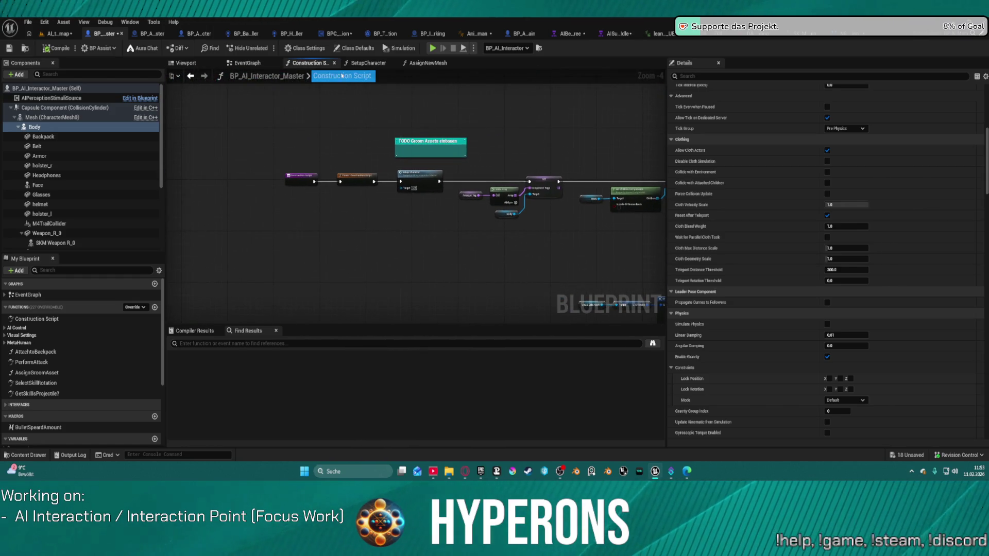
left_click_drag(454, 215, 354, 228)
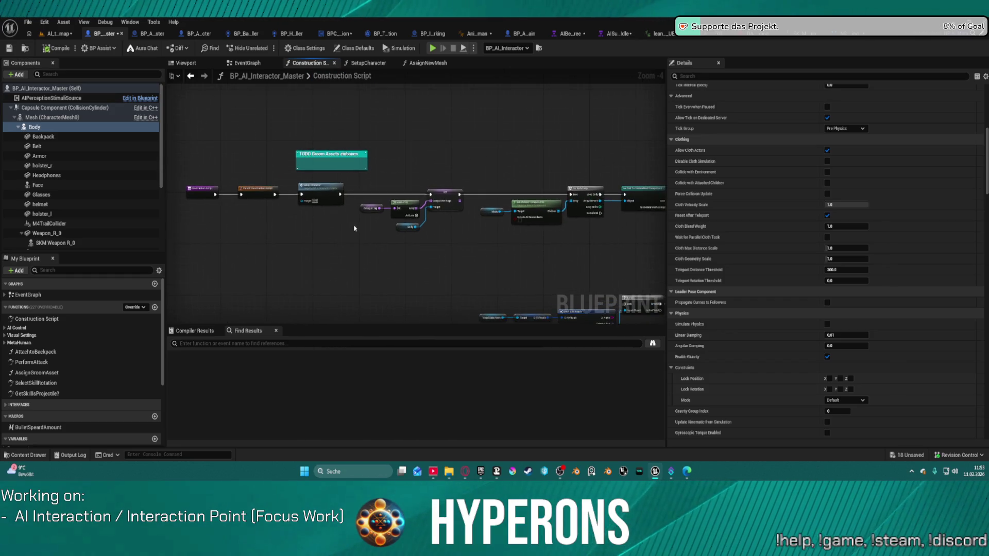
scroll(355, 228, "up", 2)
left_click_drag(315, 203, 50, 183)
left_click_drag(412, 309, 384, 165)
mouse_move(361, 289)
left_mouse_down()
mouse_move(335, 185)
mouse_move(360, 159)
left_mouse_up()
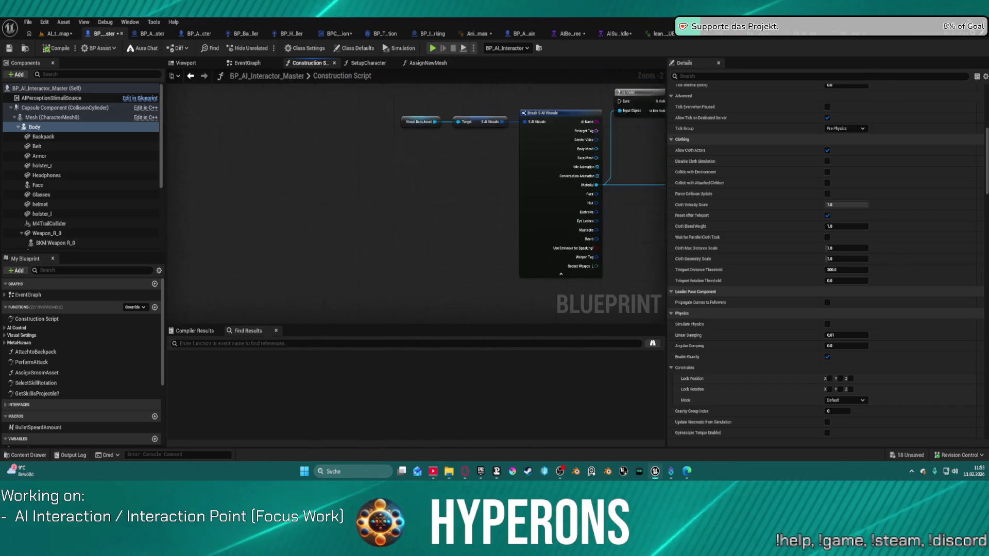
Step: View the EventGraph's BeginPlay and SET nodes for AI Controller and AI Character
left_click(241, 64)
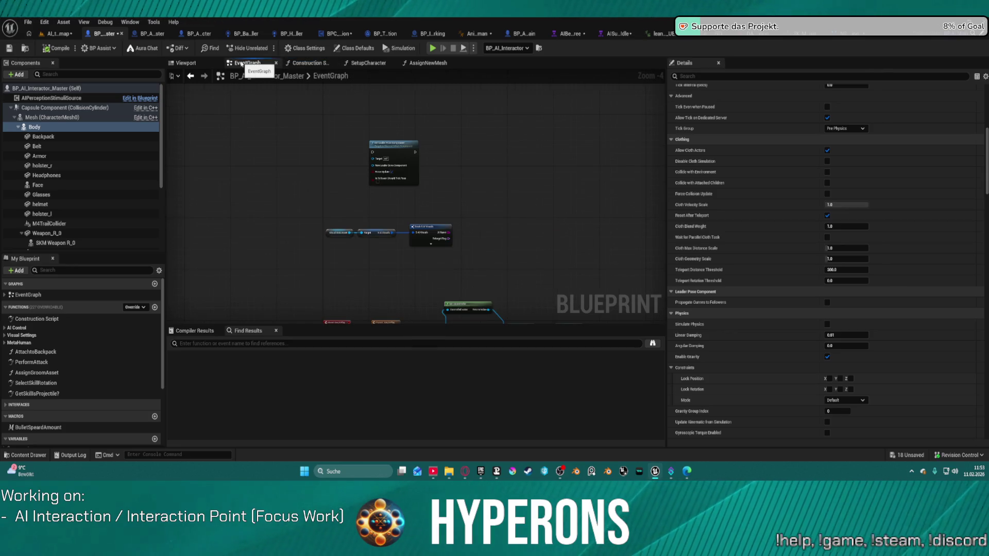
scroll(350, 196, "up", 4)
mouse_move(336, 197)
left_mouse_down()
mouse_move(529, 216)
mouse_move(412, 202)
mouse_move(471, 103)
mouse_move(452, 104)
mouse_move(444, 176)
left_mouse_up()
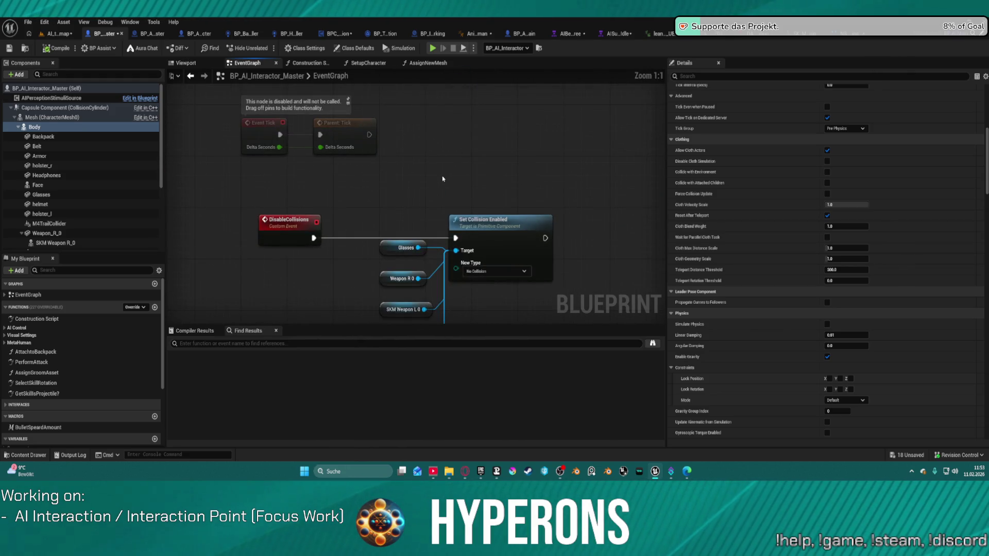
scroll(442, 178, "down", 5)
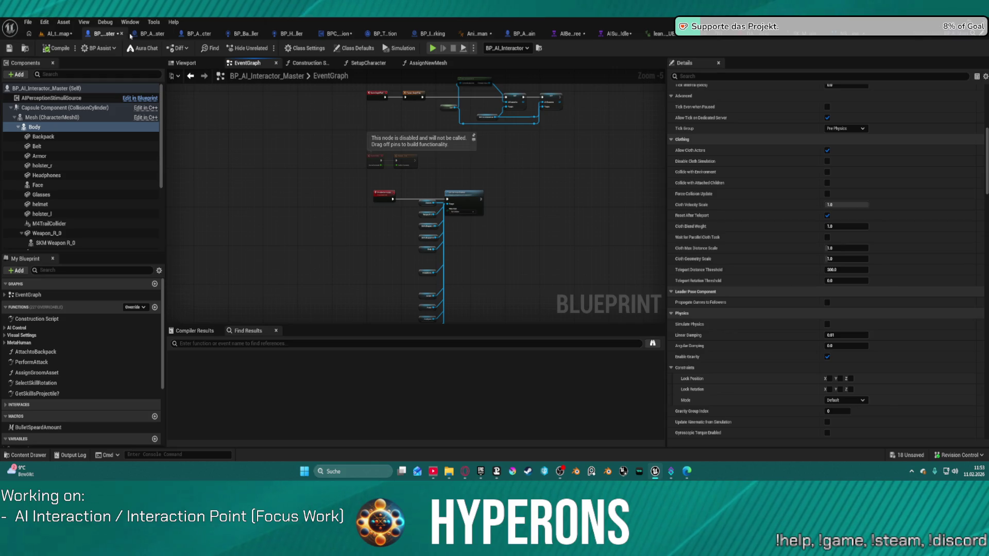
Step: In the interaction point's Construction Script, wire a Get (a copy) of Interaction Animations into Anim To Play, then return to AI_testmap
left_click(154, 34)
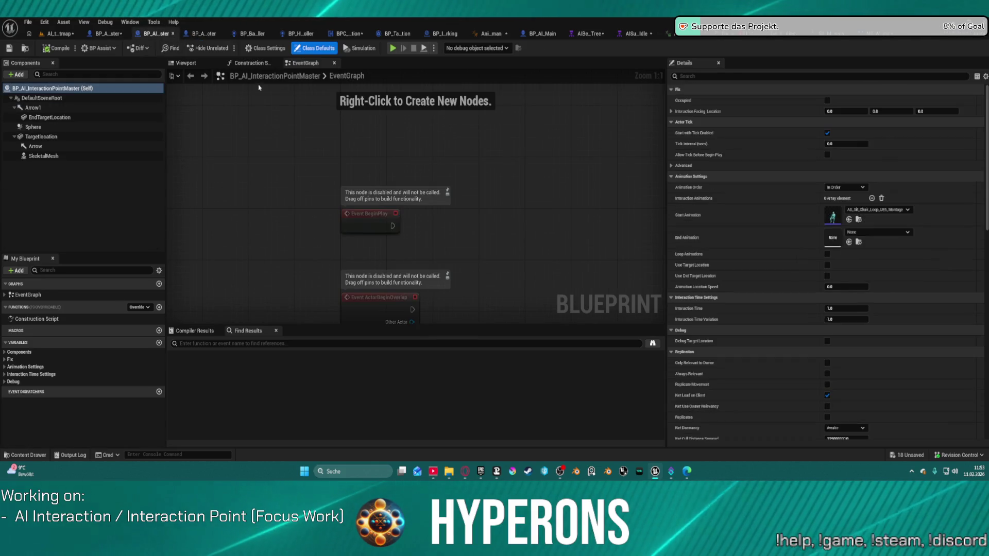
left_click(247, 64)
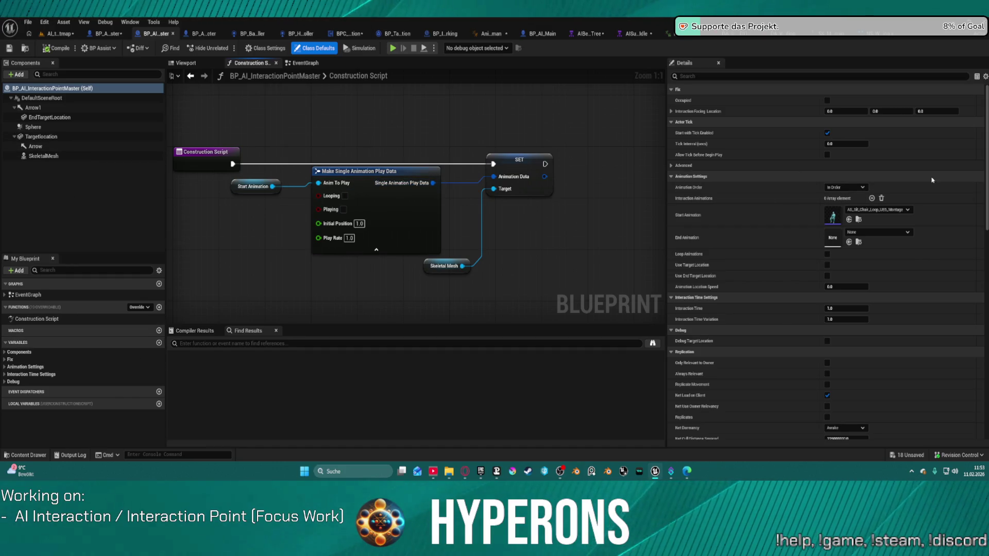
left_click(3, 367)
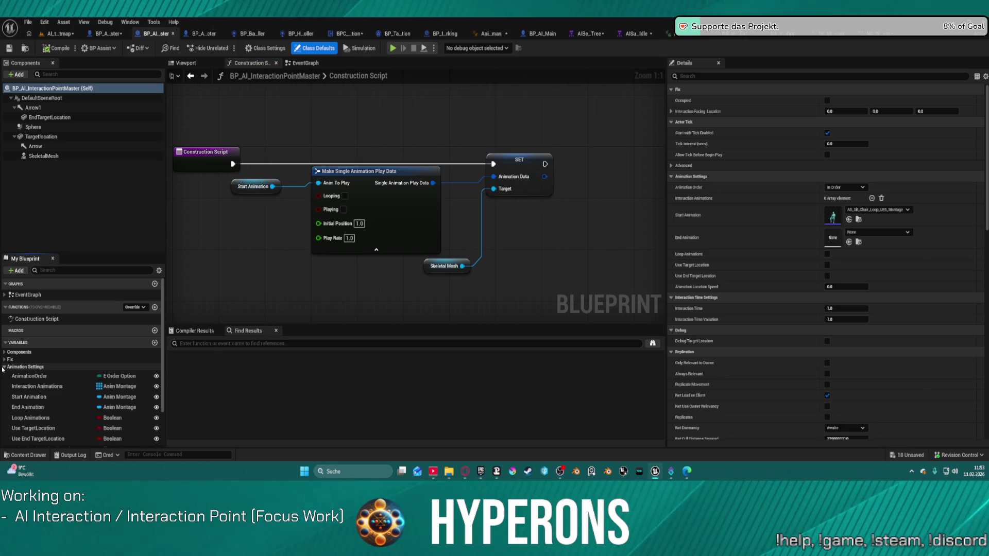
mouse_move(37, 387)
left_mouse_down()
mouse_move(265, 217)
mouse_move(222, 227)
mouse_move(303, 267)
left_mouse_up()
left_click(247, 246)
type("get co")
key("Return")
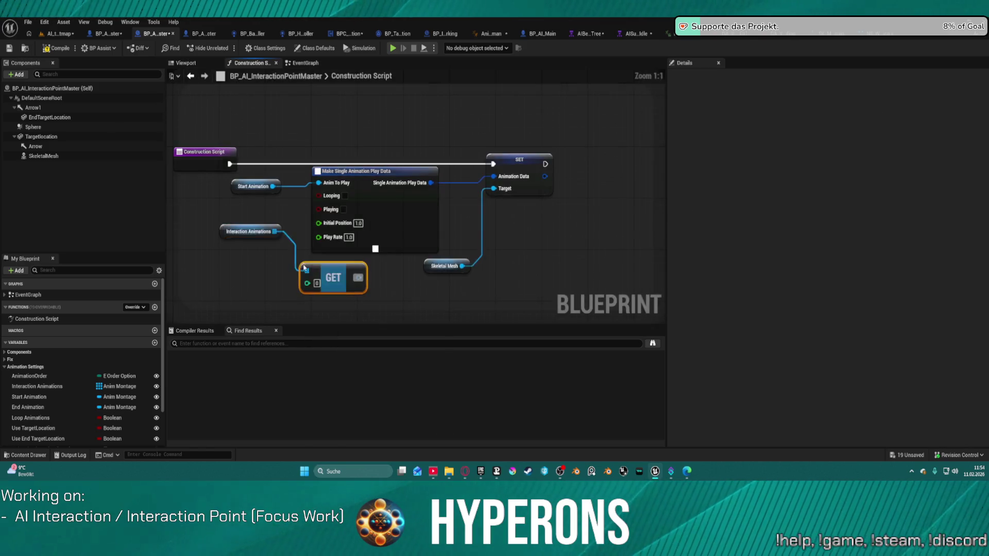
key("q")
mouse_move(357, 278)
left_mouse_down()
mouse_move(363, 243)
mouse_move(318, 183)
left_mouse_up()
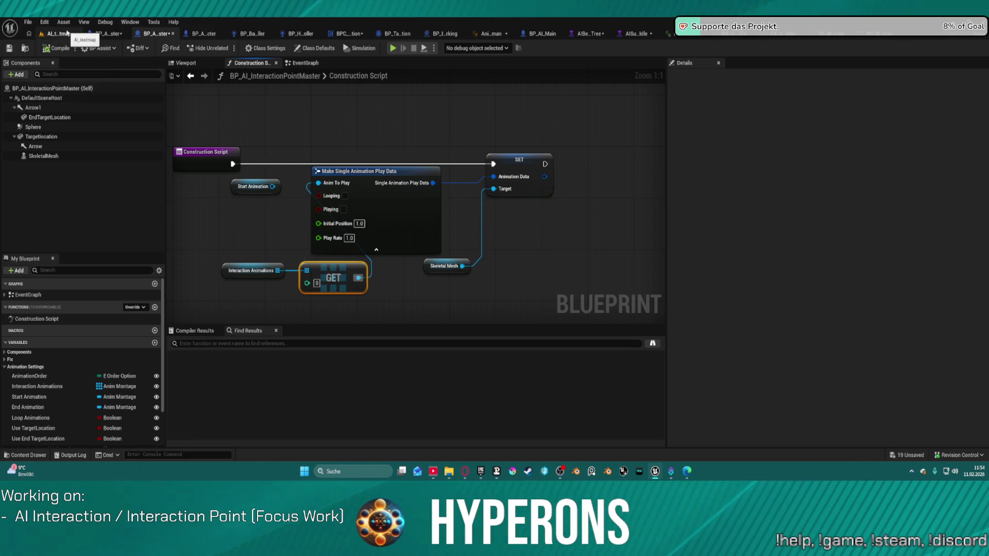
left_click(66, 33)
mouse_move(315, 258)
left_mouse_down()
mouse_move(299, 257)
mouse_move(288, 232)
mouse_move(288, 268)
mouse_move(268, 268)
mouse_move(267, 309)
mouse_move(258, 288)
left_mouse_up()
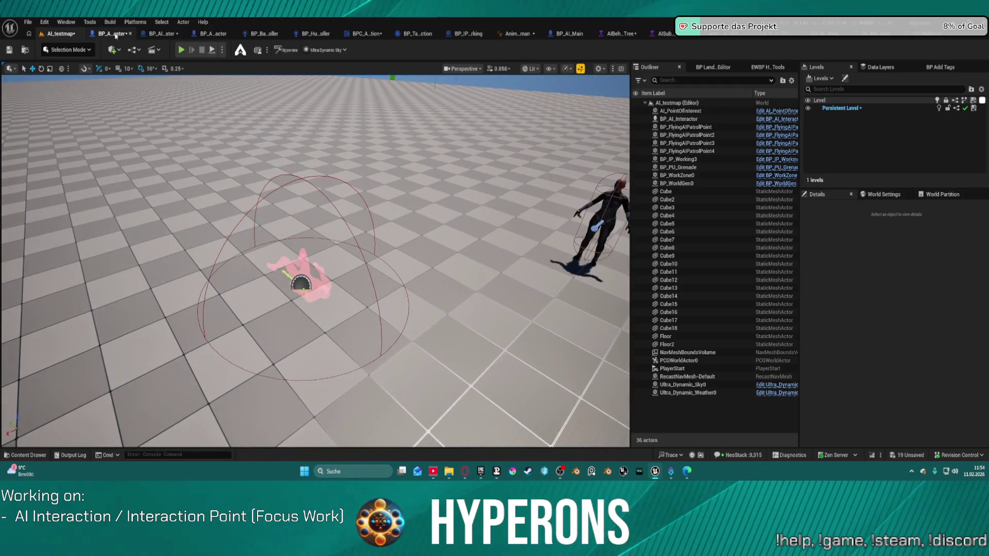
Step: Select the BP_IP_Working3 interaction point in the AI_testmap Outliner
left_click(152, 35)
left_click(152, 35)
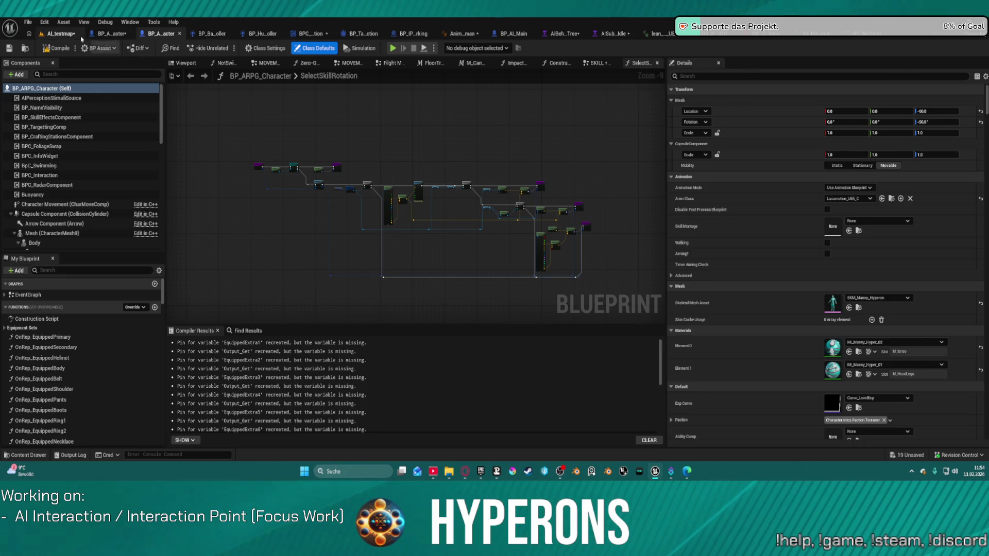
left_click(52, 35)
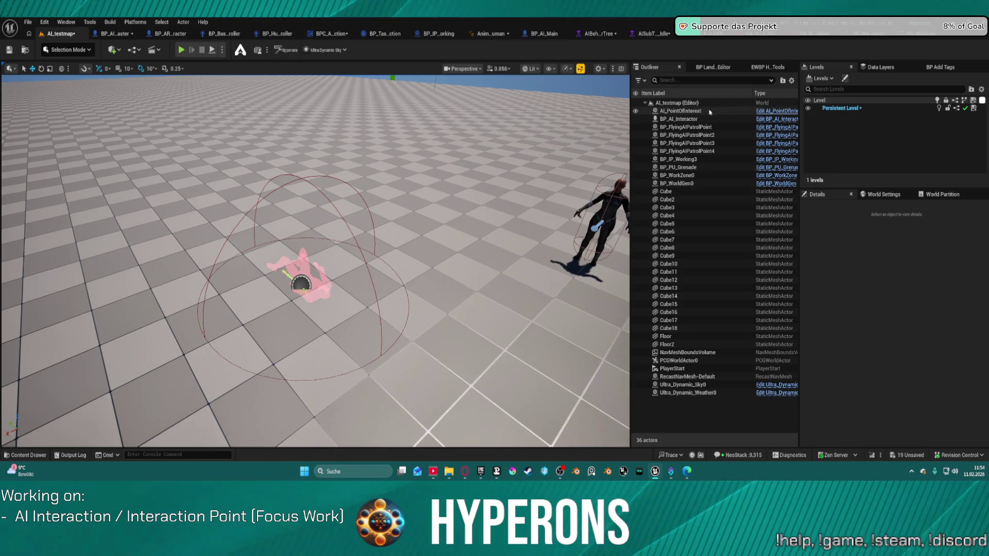
left_click(670, 104)
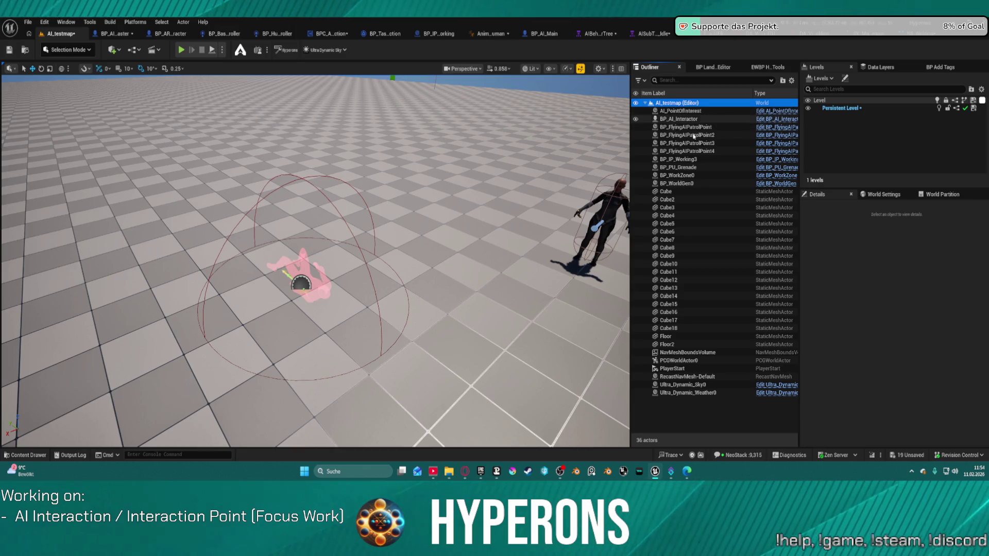
left_click(679, 160)
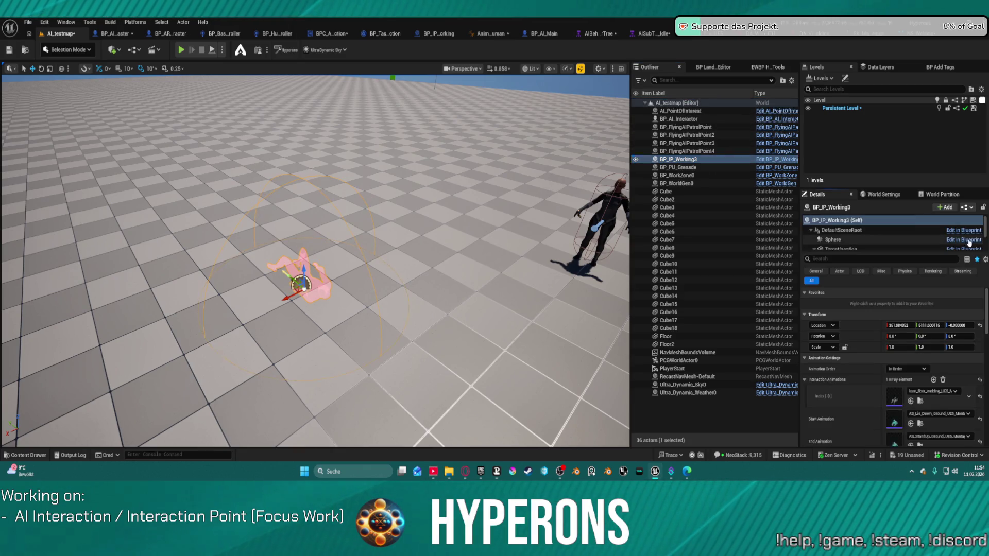
Step: Open BP_IP_Working3's blueprint, select its SkeletalMesh component, and frame the interaction point in the level
double_click(592, 254)
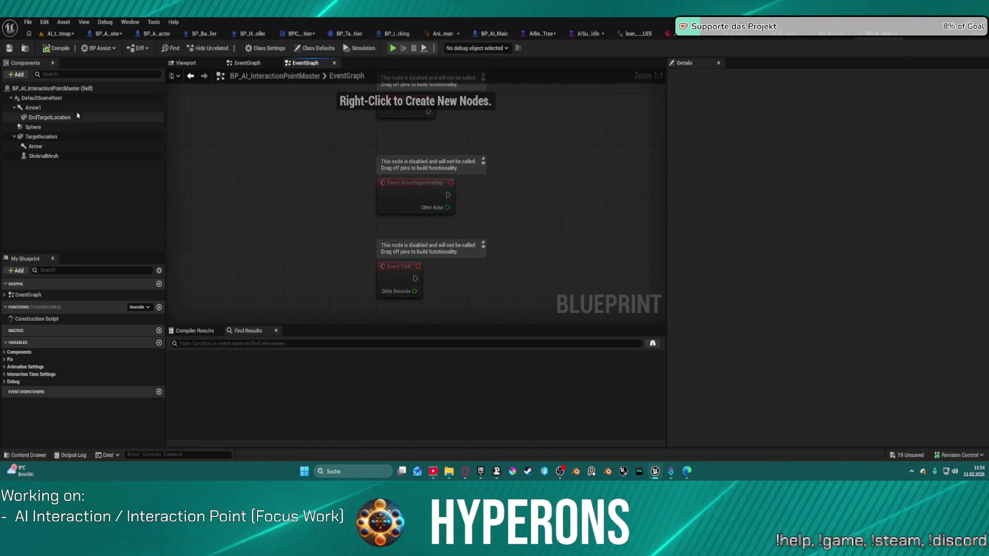
left_click(45, 156)
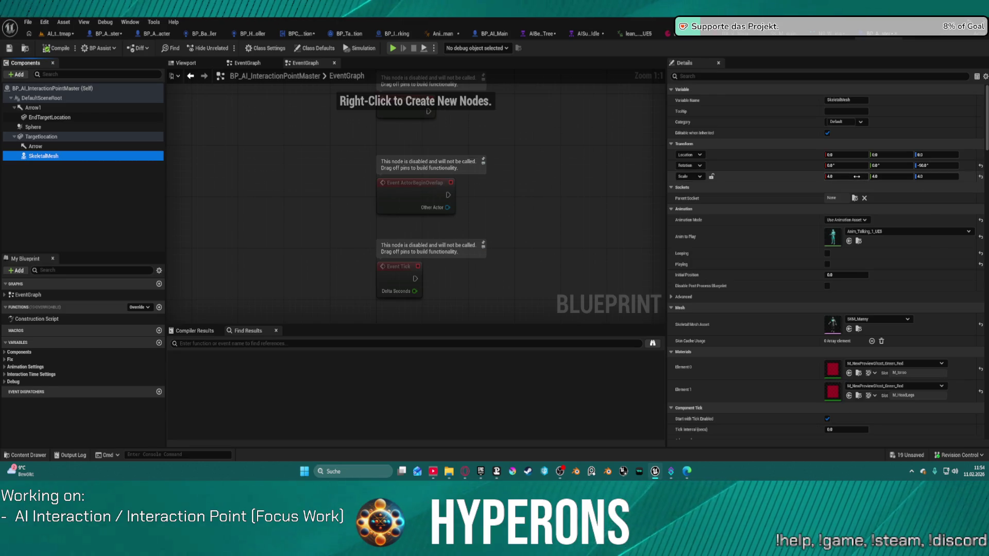
left_click(856, 177)
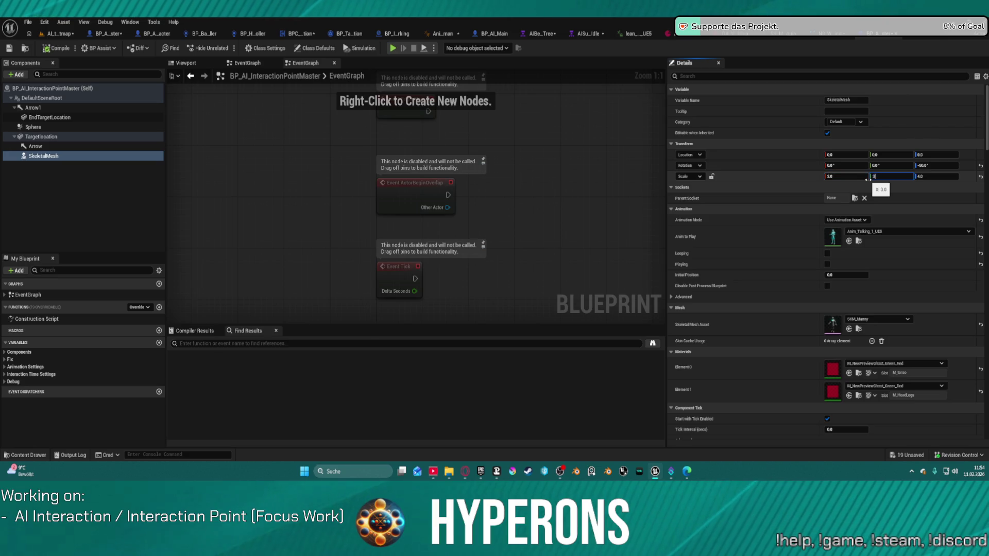
left_click(185, 63)
left_click(60, 34)
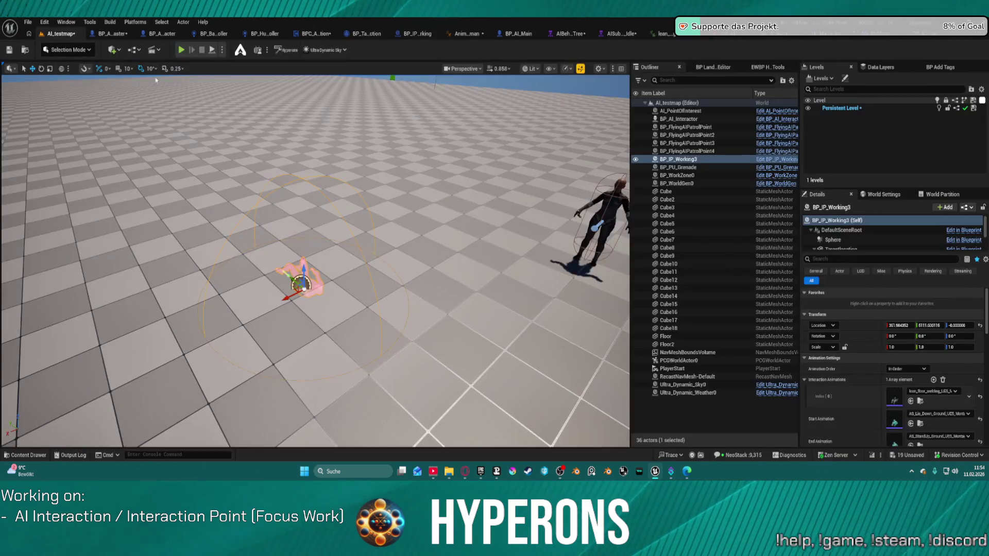
key("f")
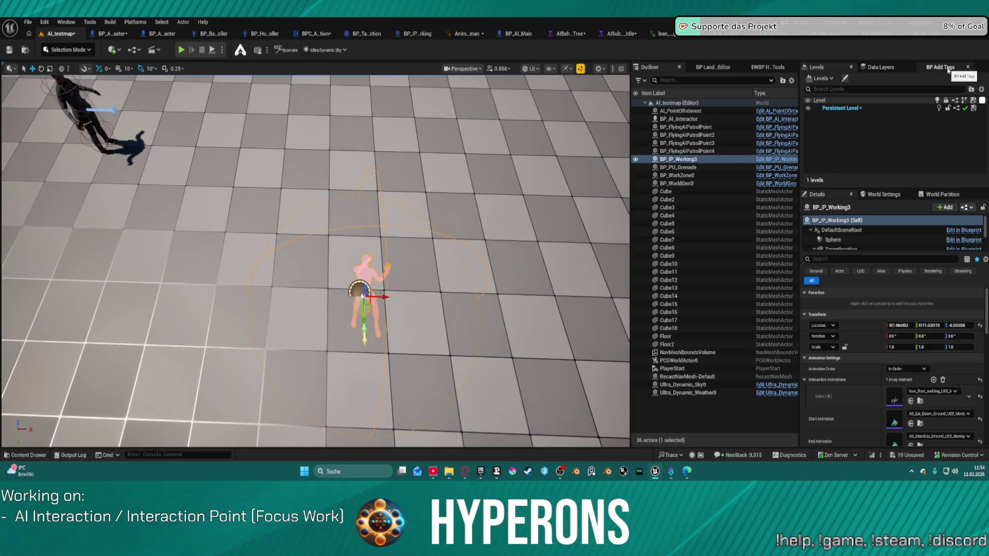
Step: Set the preview skeletal mesh scale to 3.5 and start Play In Editor on AI_testmap
left_click(110, 34)
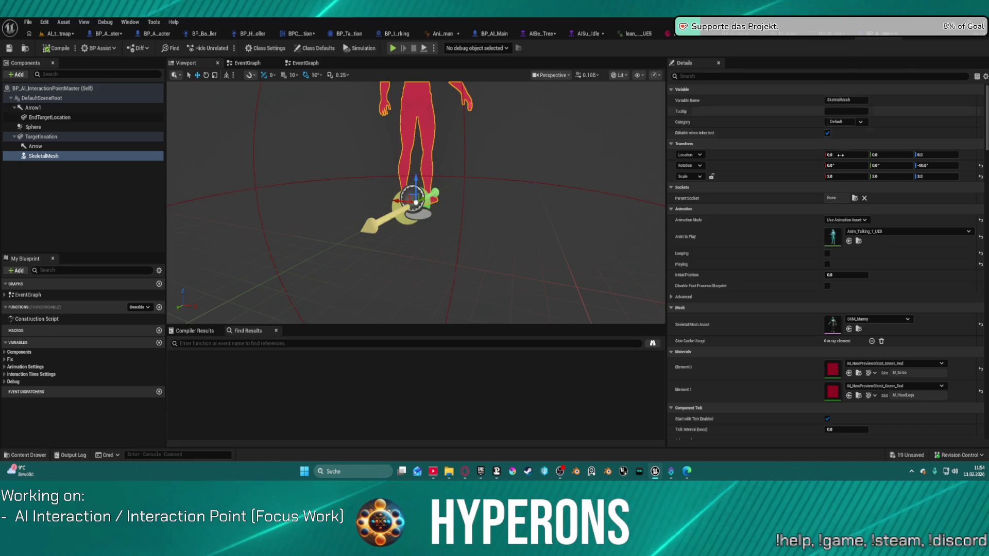
left_click(852, 177)
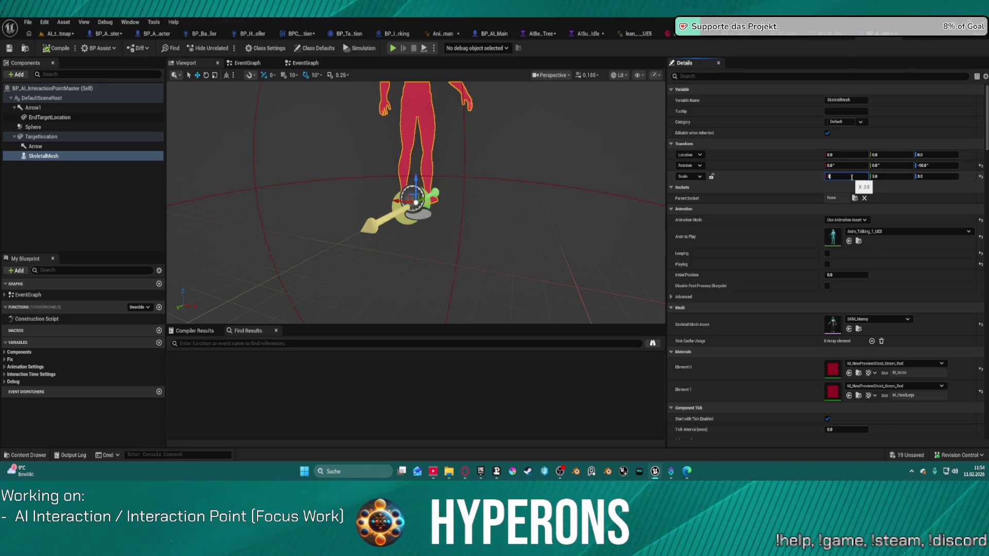
key("Tab")
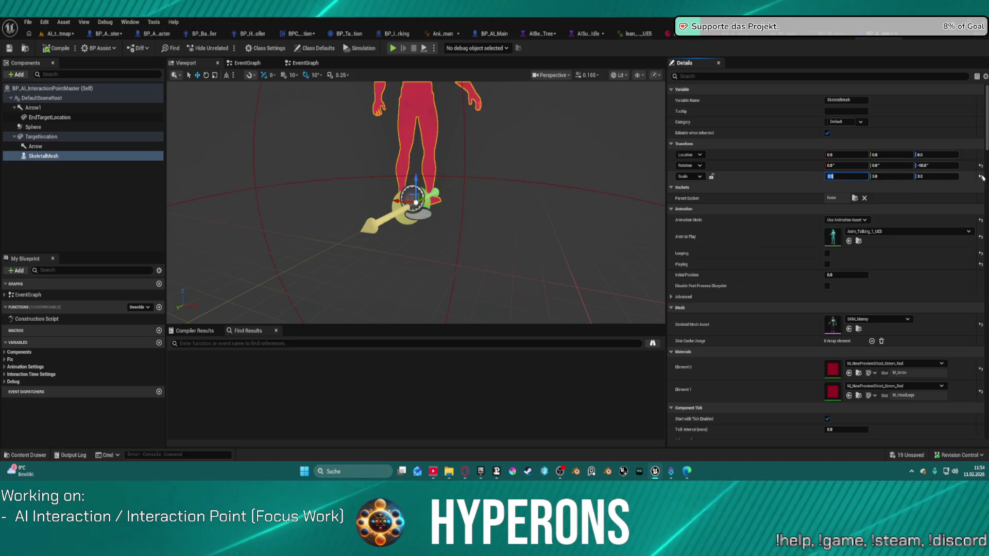
type("1")
key("Return")
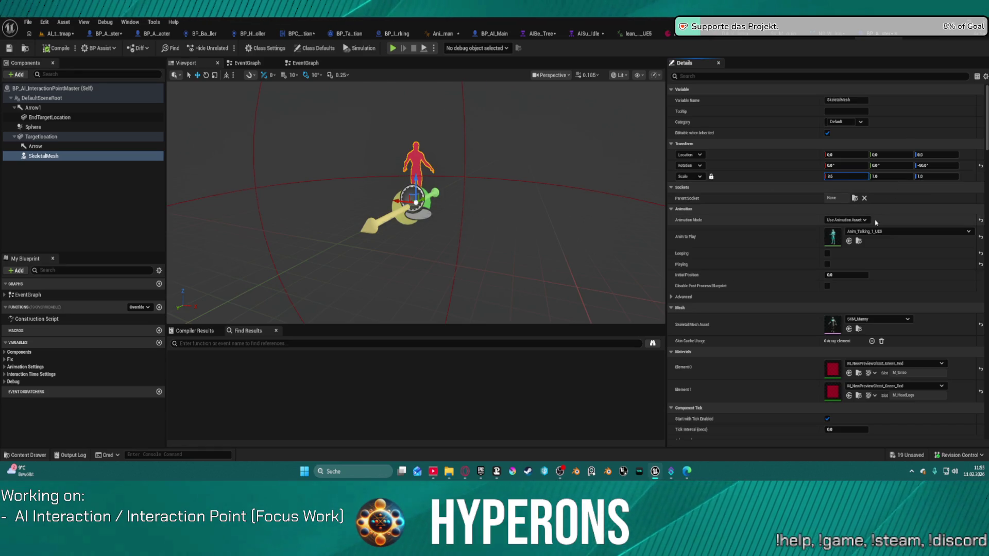
key("ctrl+z")
left_click(40, 34)
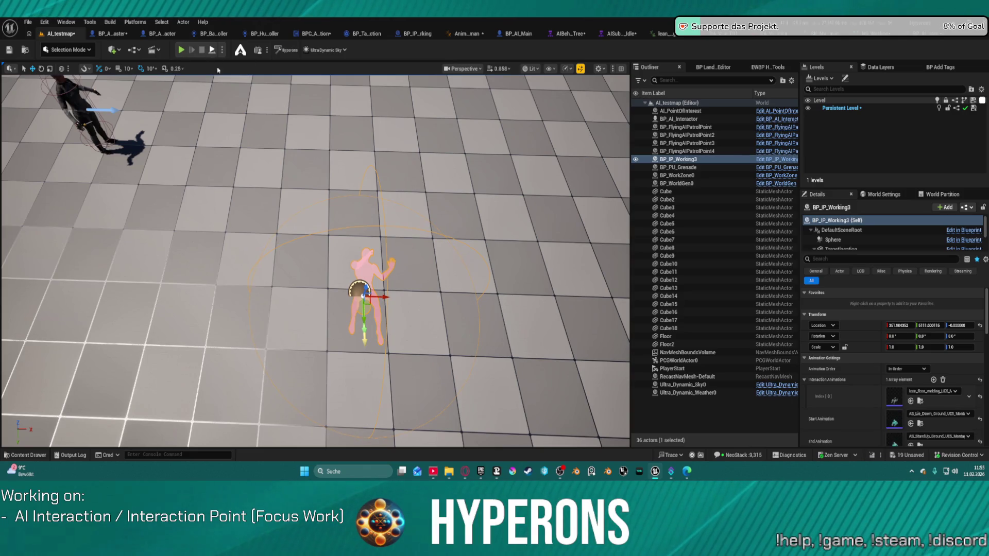
key("alt+p")
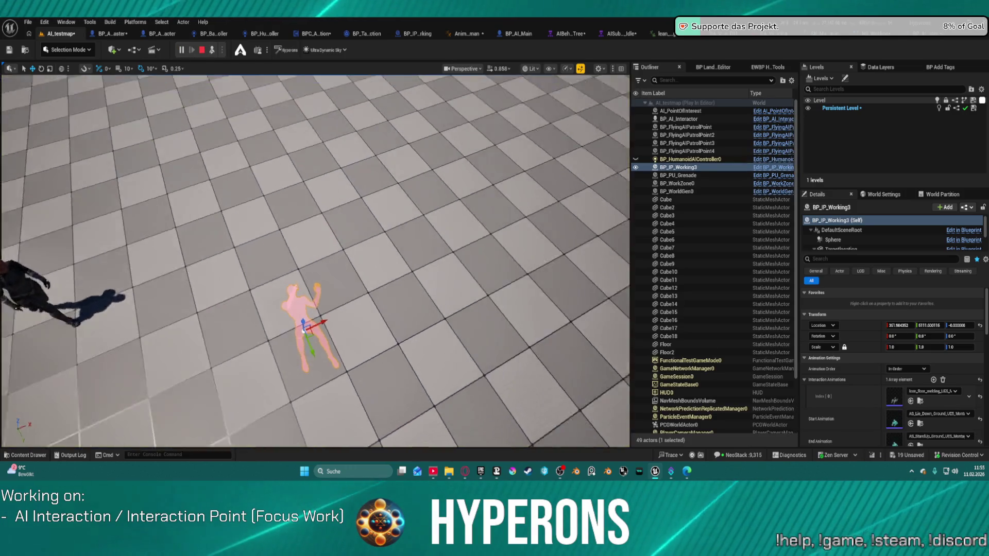
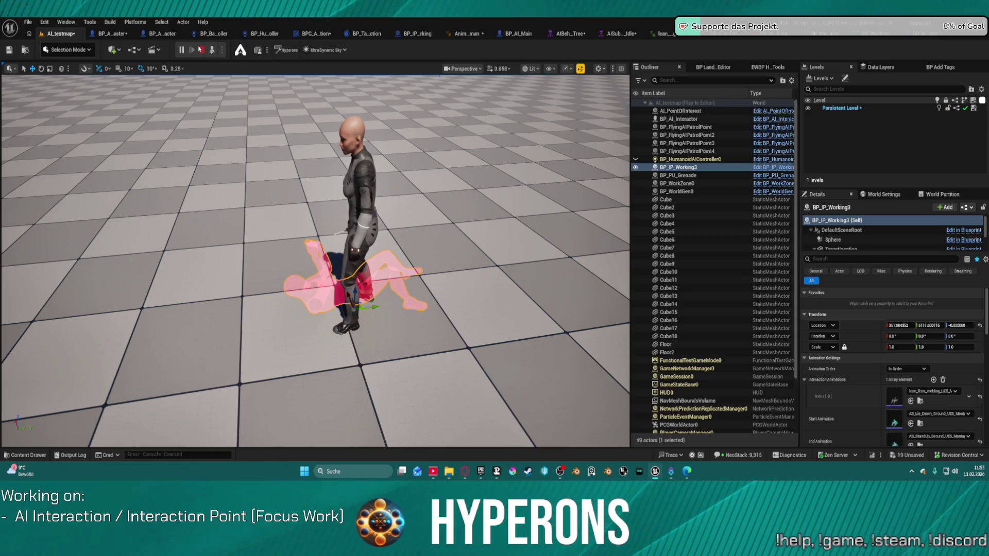
Step: Stop the play session and open BP_TaskInteract from the Interaction tasks folder
left_click(200, 50)
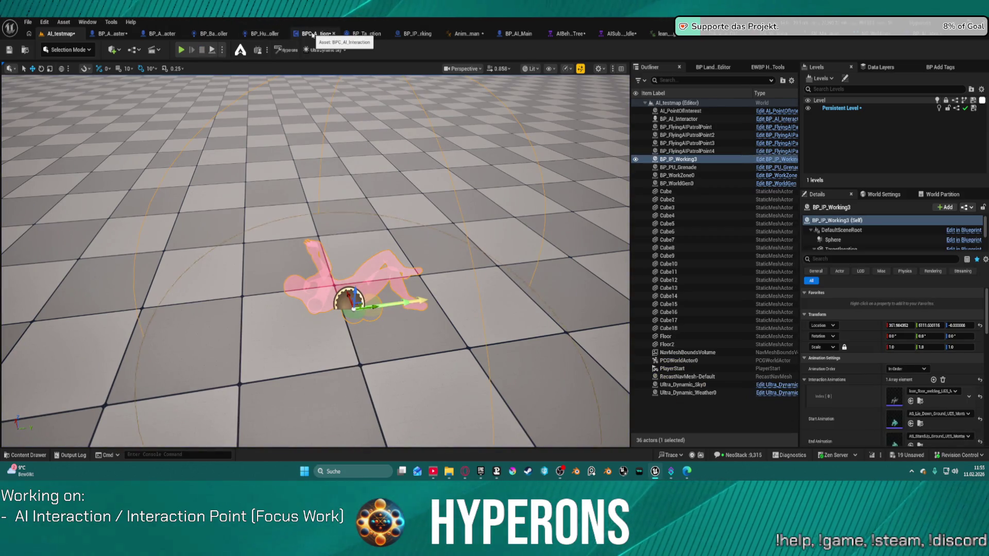
left_click(312, 34)
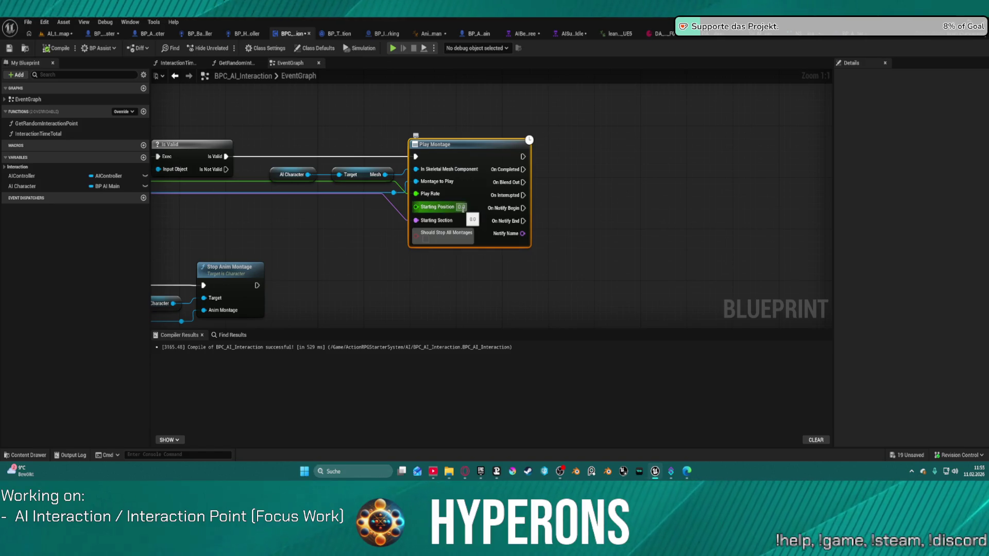
scroll(330, 222, "down", 7)
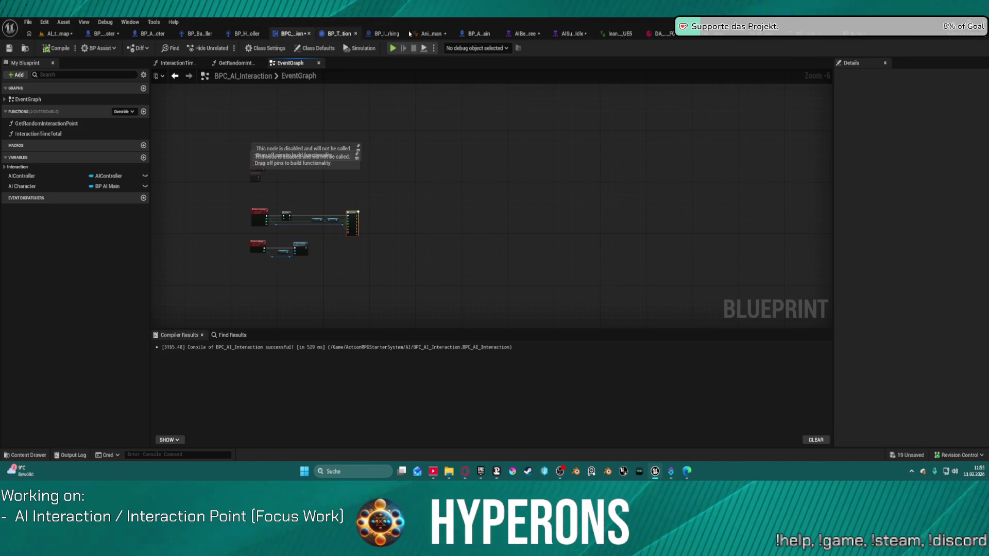
left_click(519, 34)
left_click(25, 455)
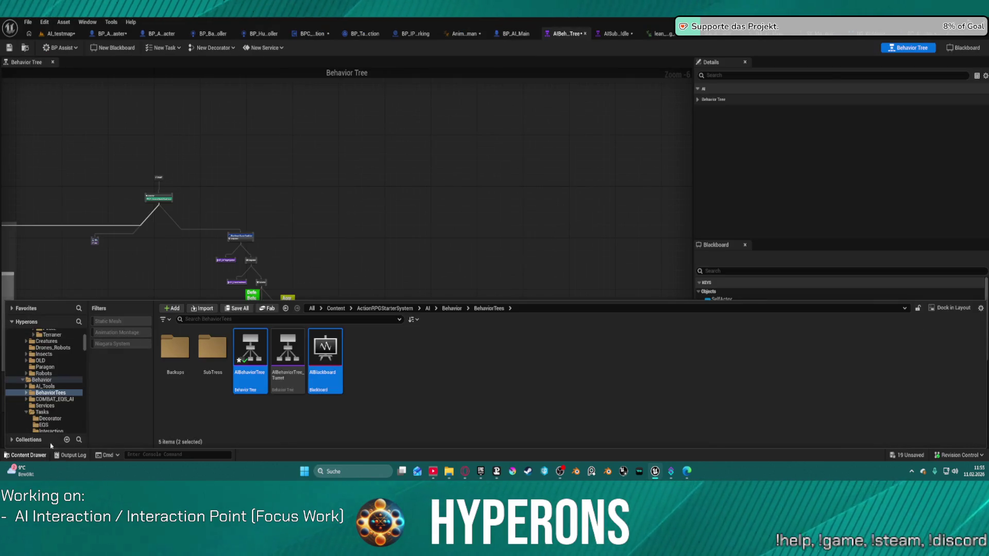
scroll(71, 422, "down", 3)
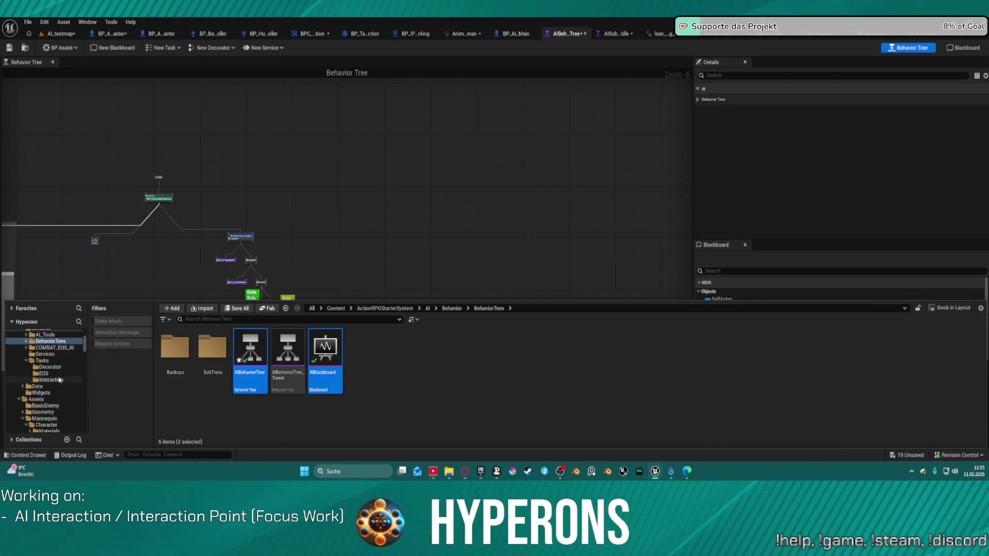
left_click(58, 380)
double_click(213, 360)
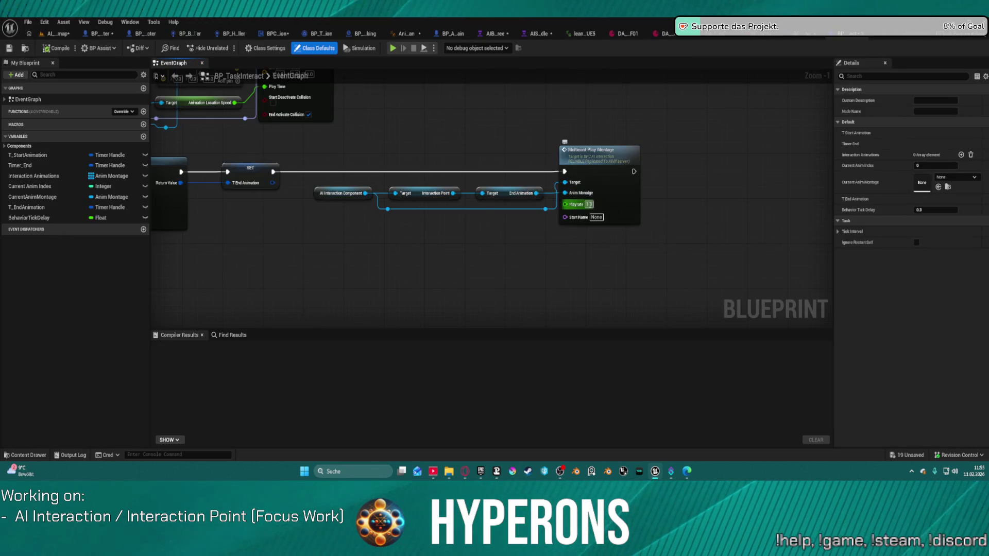
Step: Change the Multicast Play Montage Playrate, compile, and return to the test level
left_click(591, 206)
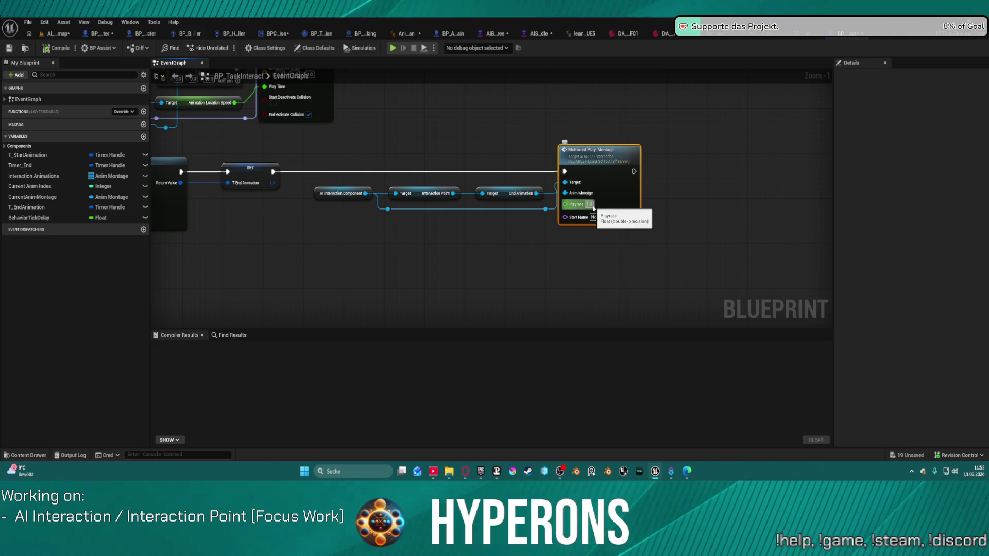
left_click(592, 205)
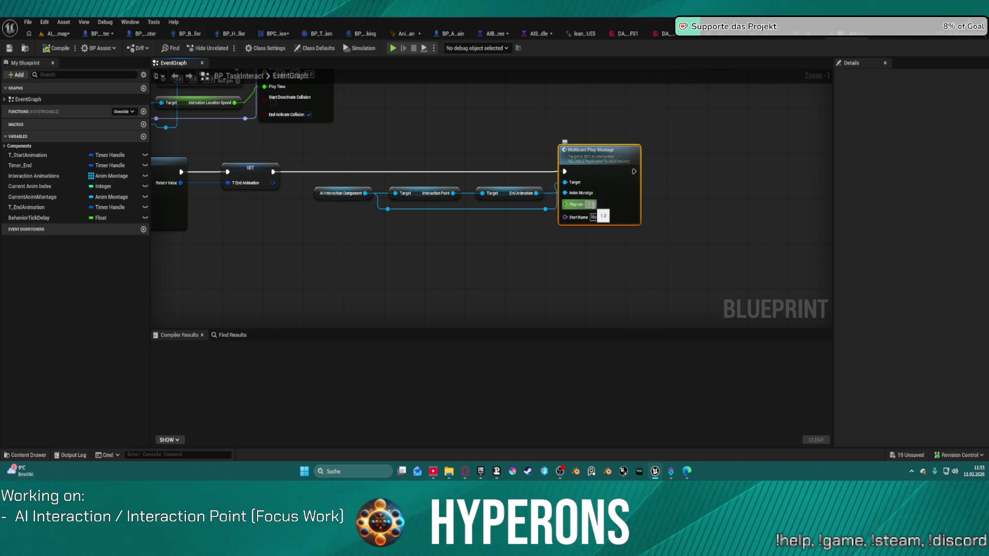
left_click(53, 54)
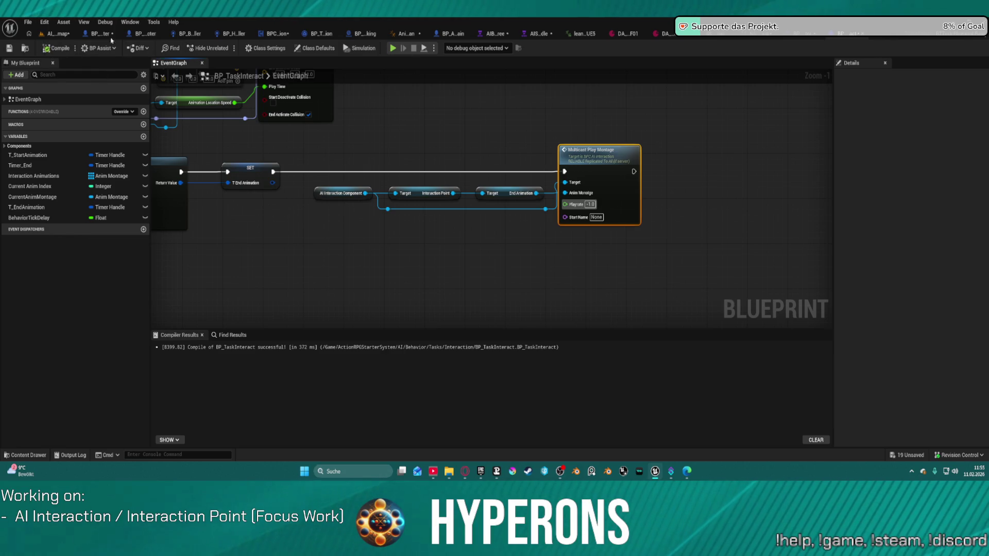
key("ctrl+Tab")
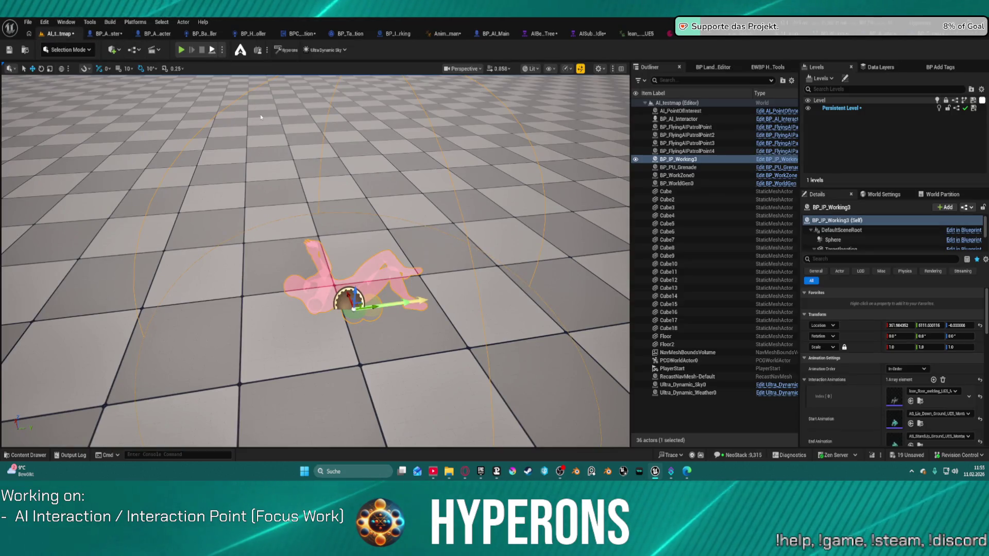
left_click(182, 50)
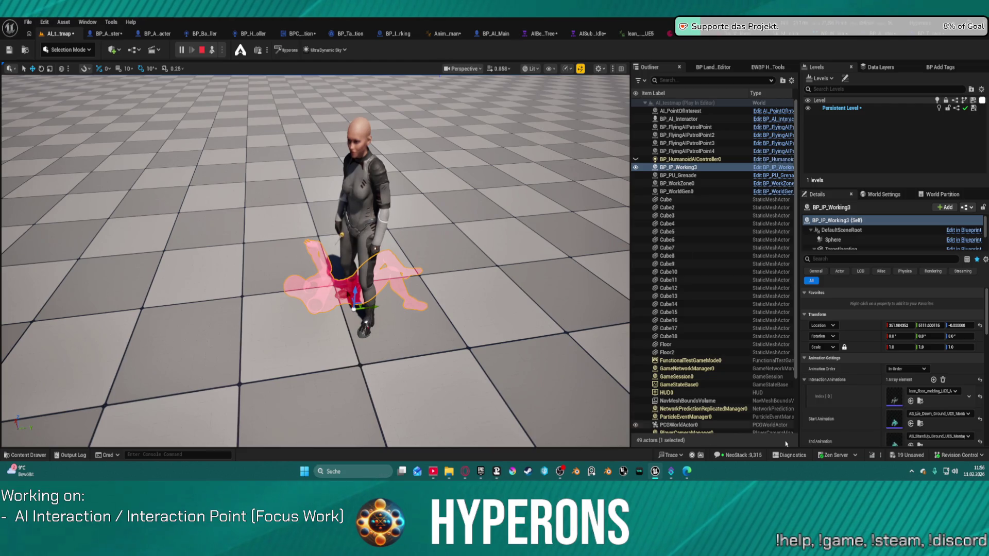
left_click(141, 127)
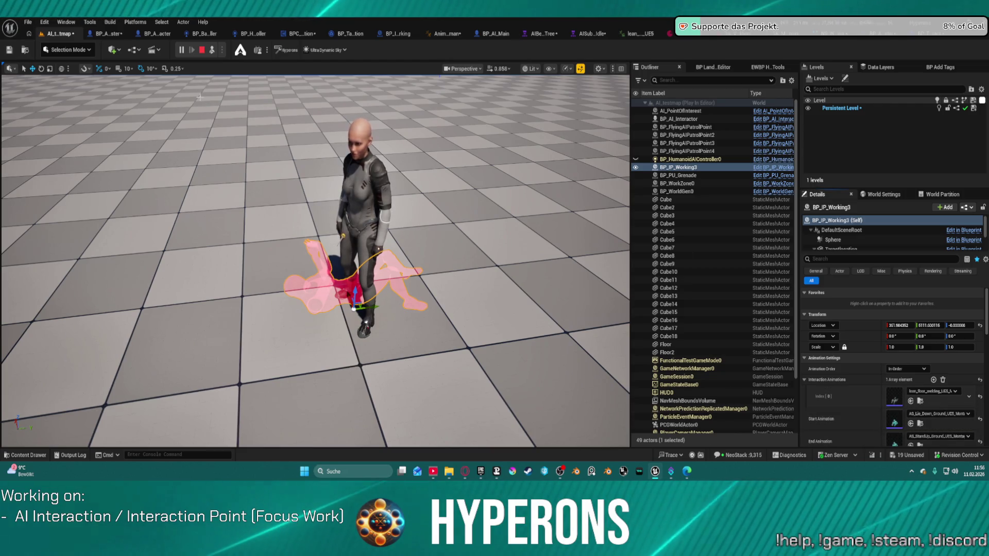
key("Escape")
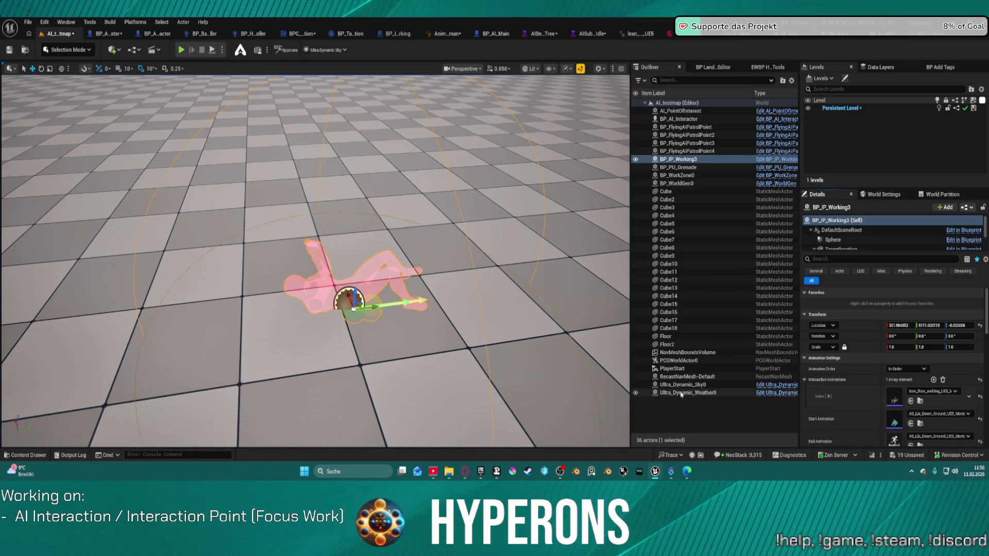
left_click(212, 51)
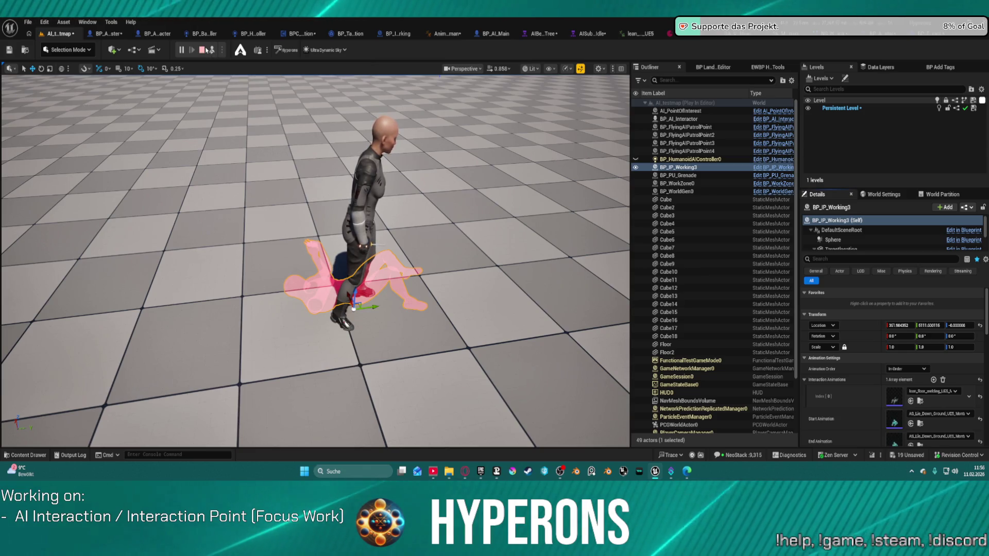
key("Escape")
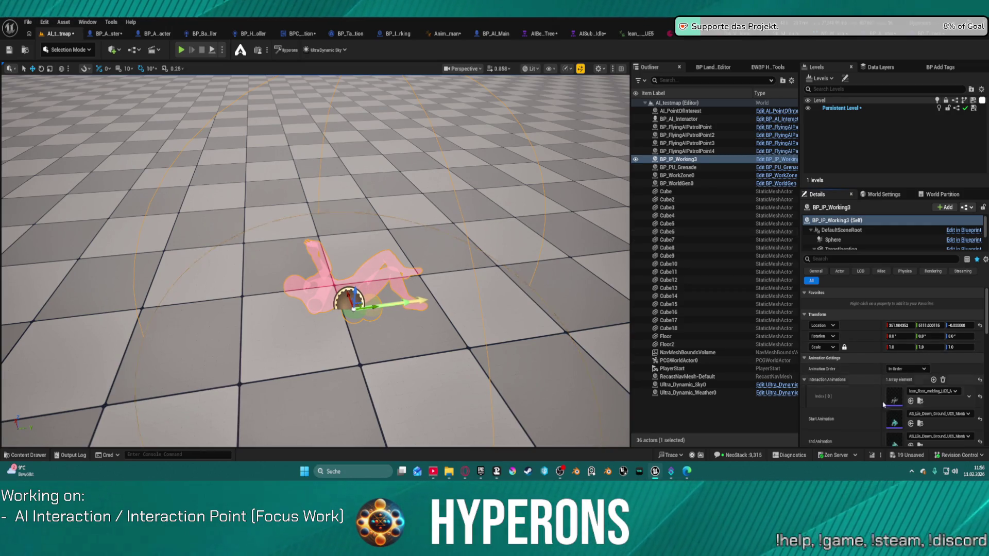
left_click(587, 34)
left_click(540, 33)
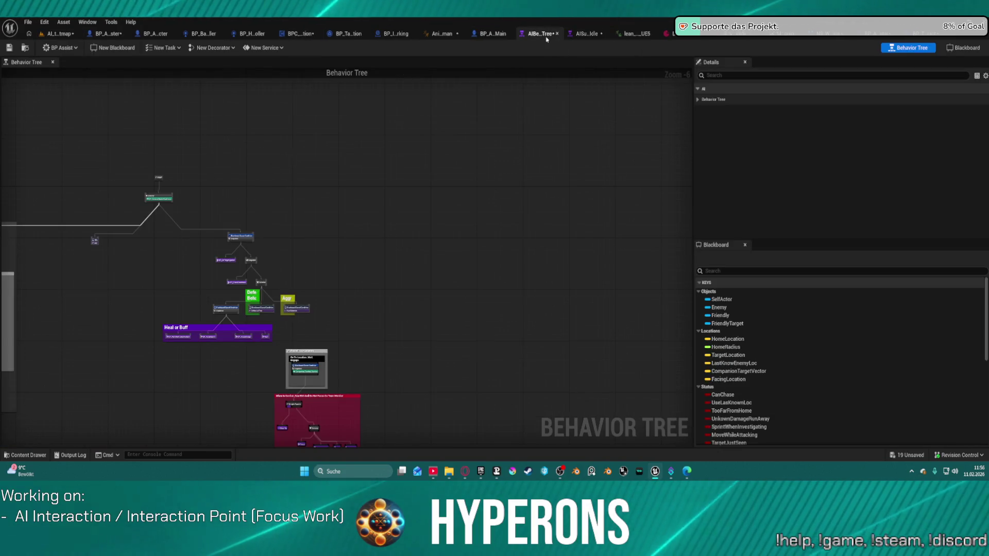
left_click(55, 33)
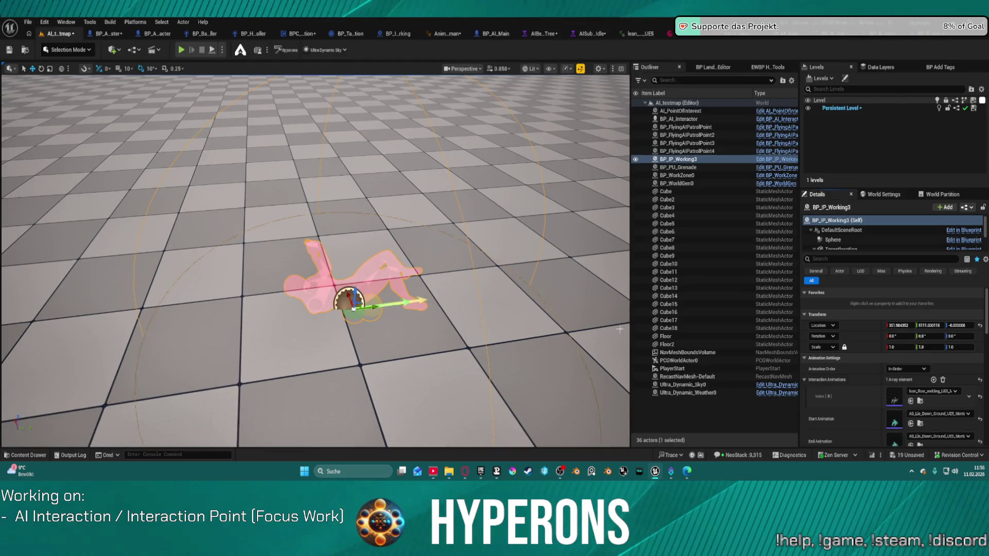
Step: Place the LS_AI_testmap level sequence from 00_Animation into the level
left_click_drag(269, 190, 269, 190)
key("ctrl+space")
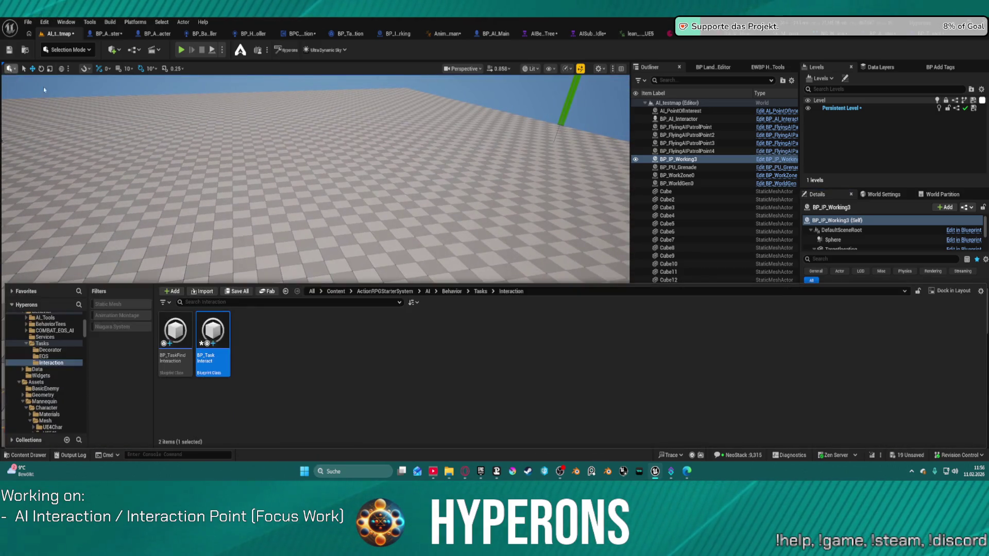
scroll(77, 349, "up", 10)
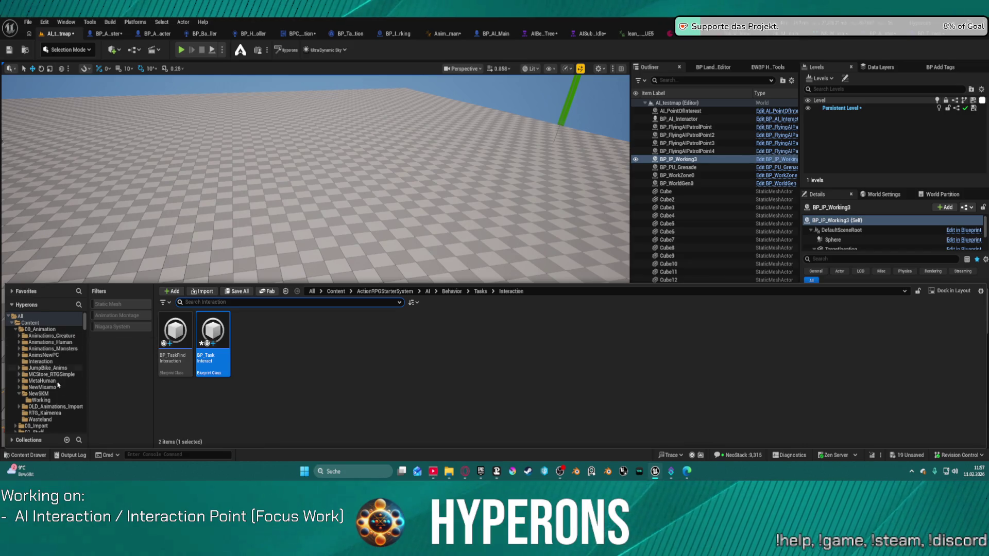
left_click(39, 394)
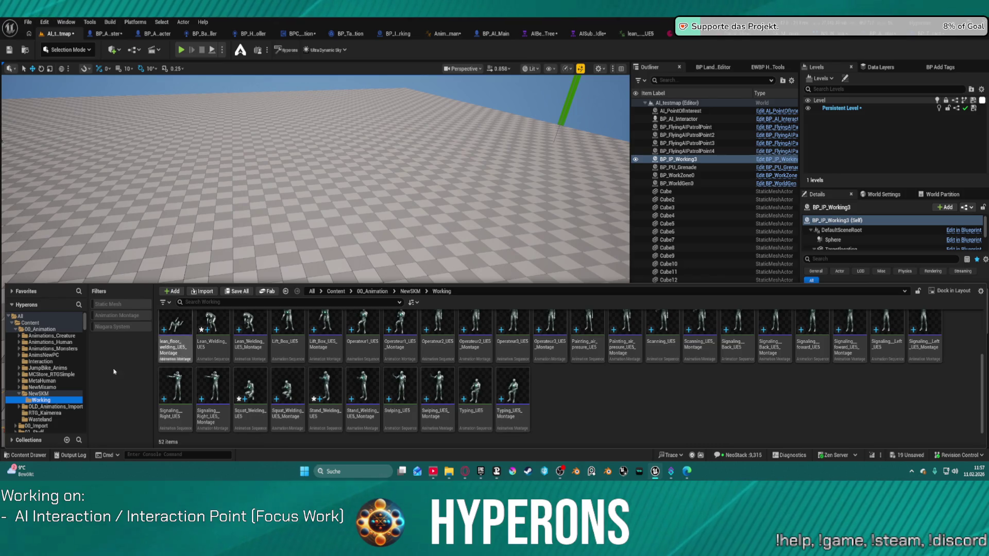
left_click(41, 329)
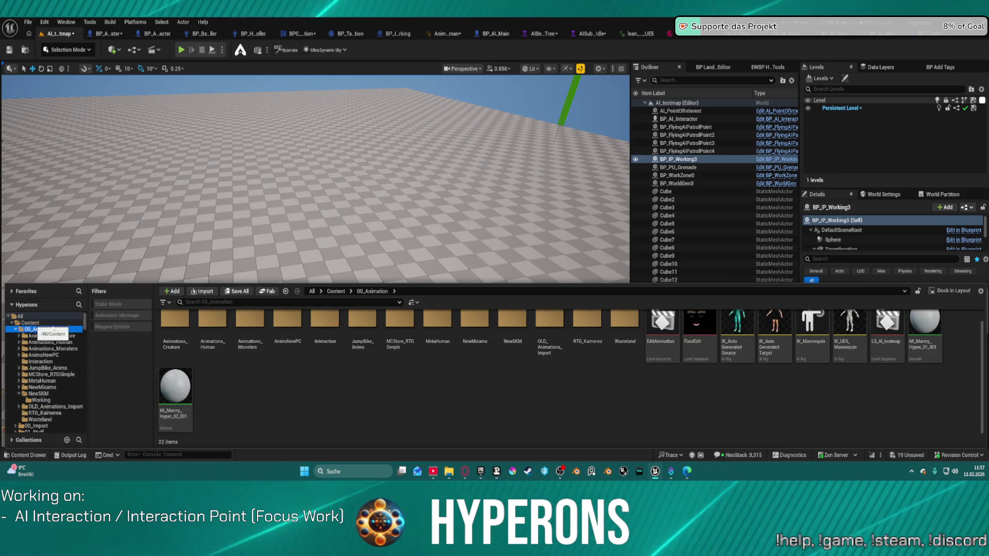
scroll(855, 391, "up", 1)
mouse_move(887, 335)
left_mouse_down()
mouse_move(299, 227)
mouse_move(293, 239)
left_mouse_up()
Step: Delete the Operateur2_UE5 binding from LS_AI_testmap and bring up lean_floor_welding
left_click(161, 52)
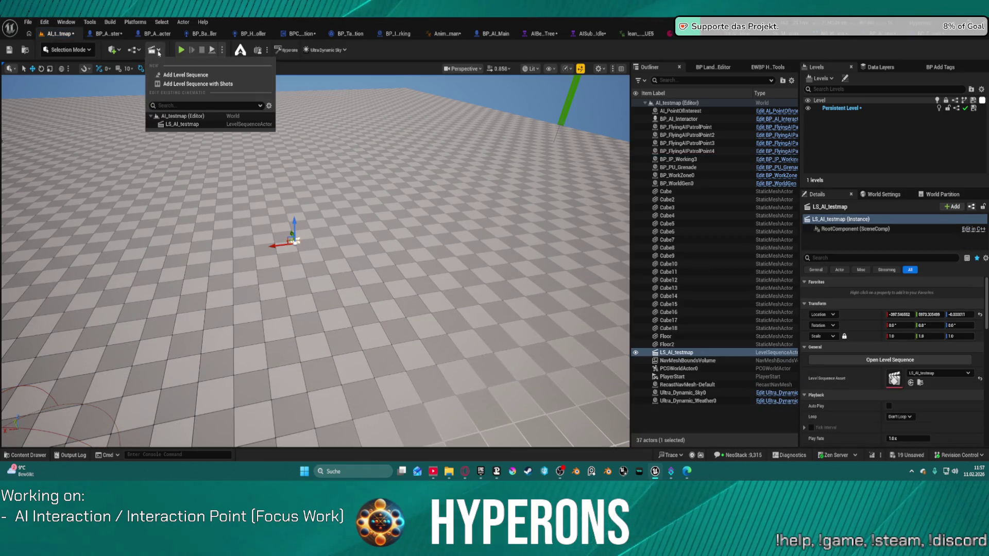
left_click(242, 116)
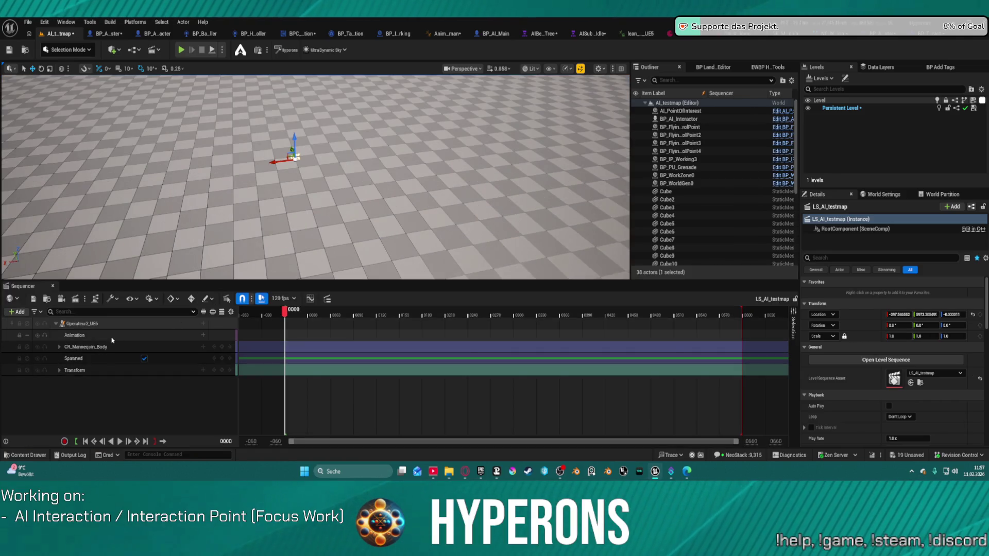
left_click(110, 337)
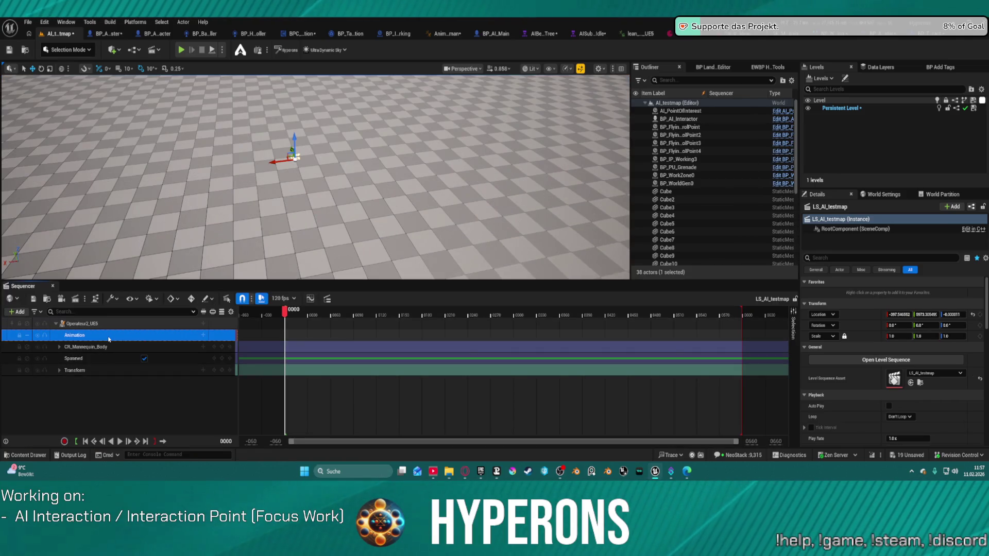
left_click(108, 328)
key("Delete")
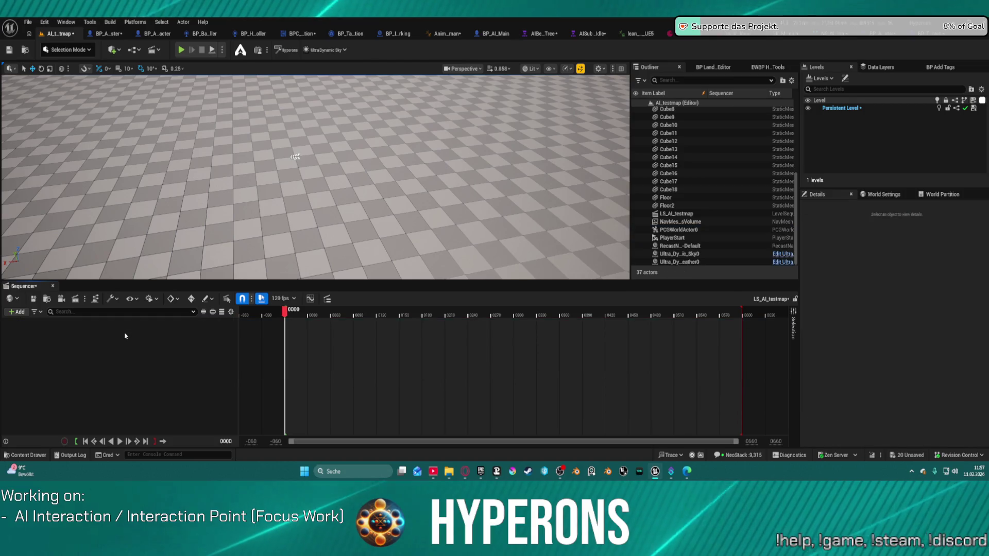
key("ctrl+space")
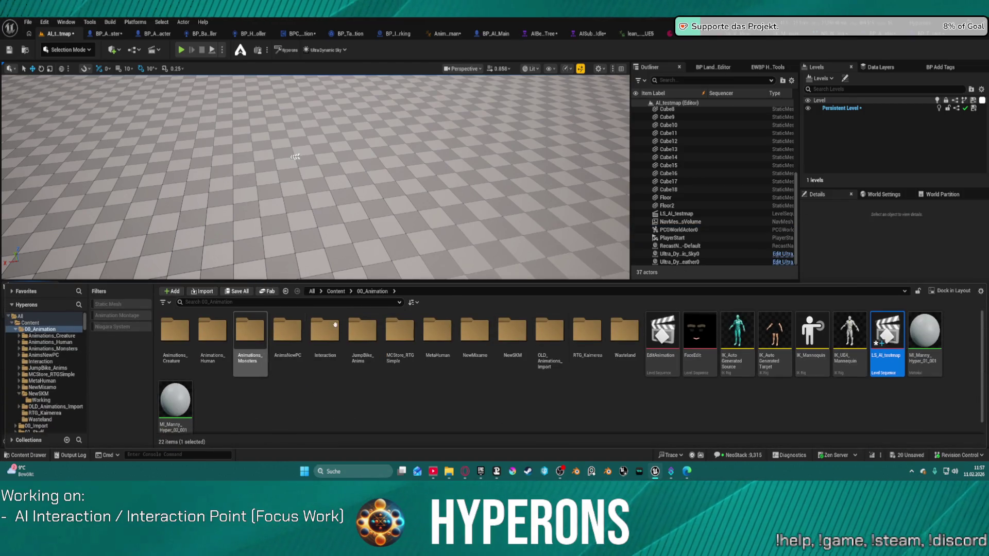
left_click(626, 34)
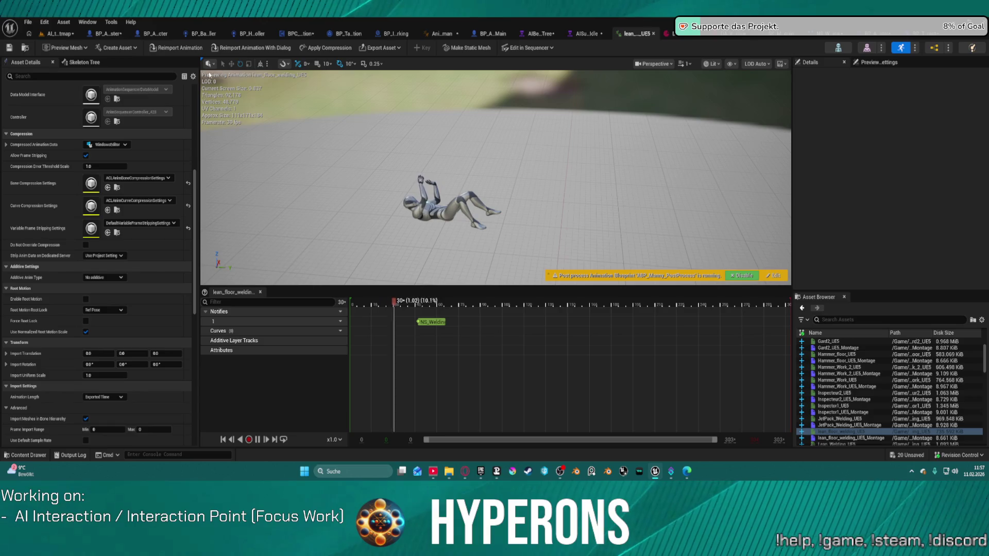
Step: Drag AS_Lie_Down_Ground_UE5 from 00_Animation > Interaction into the AI_testmap level
left_click(25, 48)
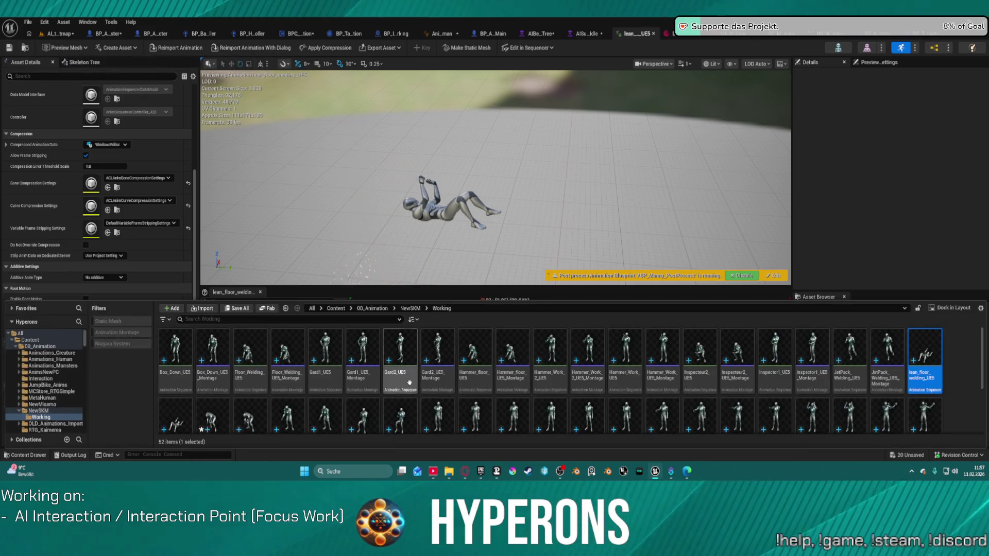
left_click(175, 45)
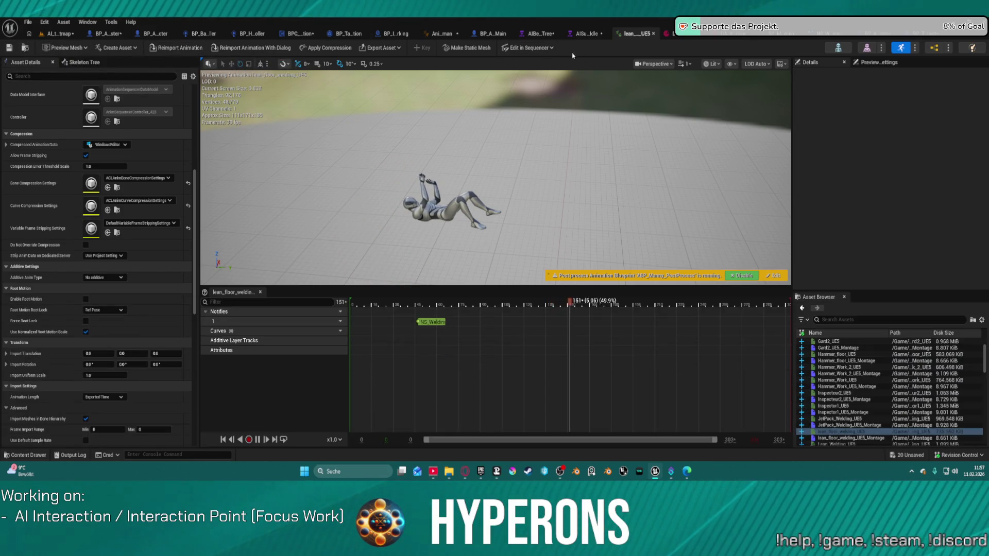
scroll(864, 389, "up", 2)
left_click(855, 320)
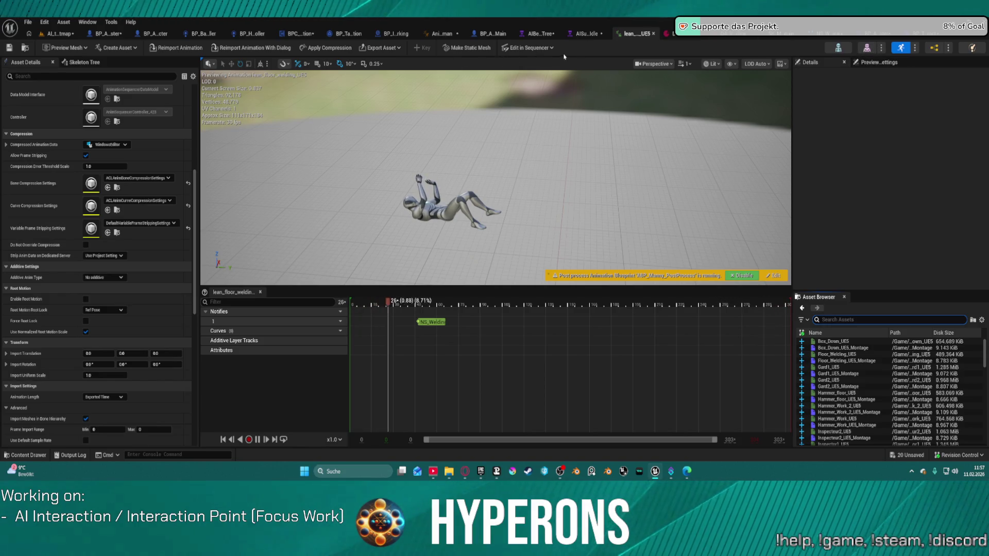
type("li")
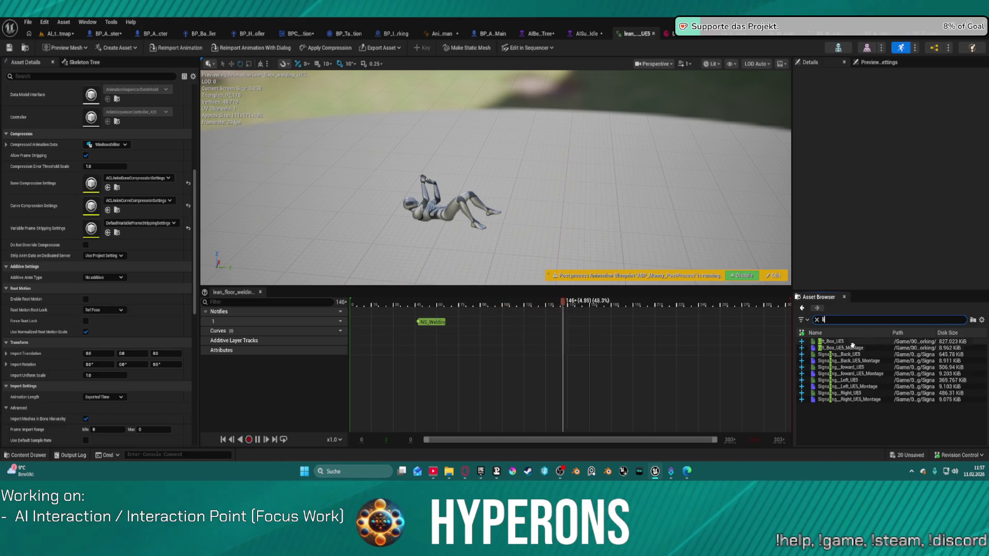
key("ctrl+space")
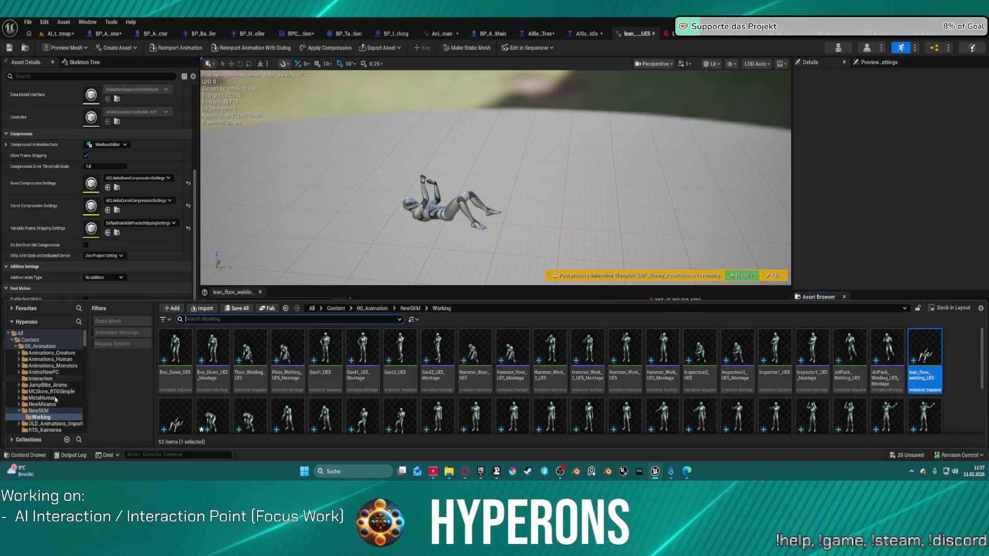
left_click(40, 379)
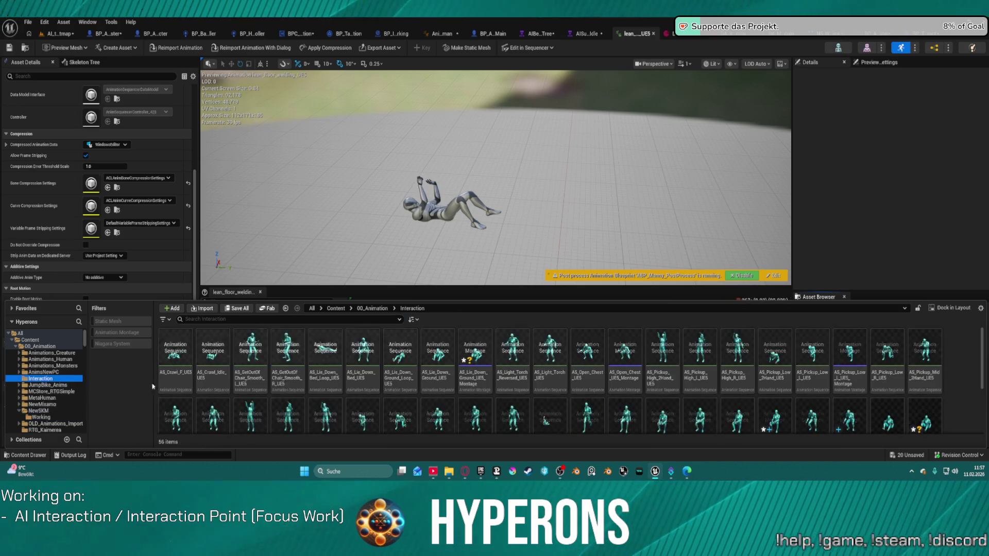
left_click(512, 355)
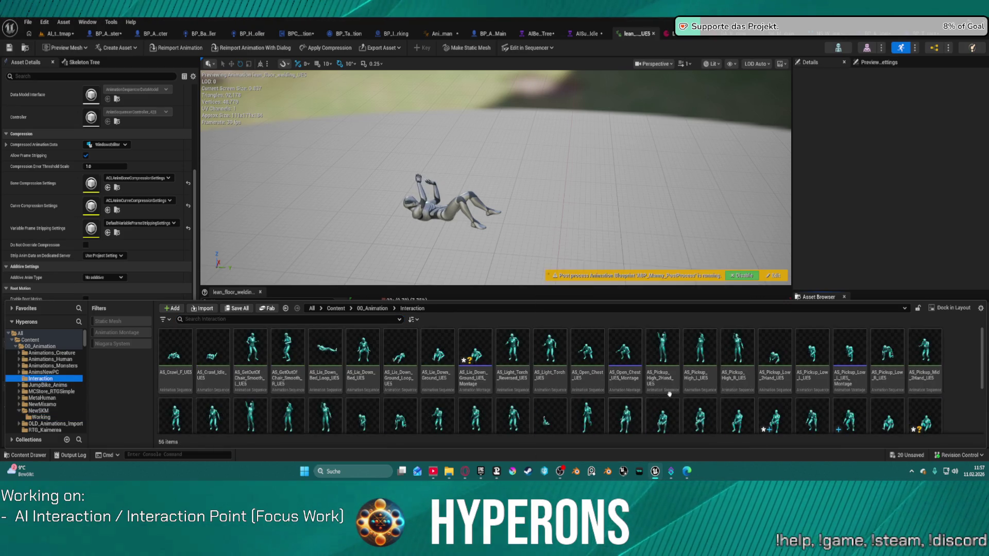
mouse_move(431, 380)
left_mouse_down()
mouse_move(402, 242)
mouse_move(380, 225)
left_mouse_up()
left_click(50, 35)
key("ctrl+space")
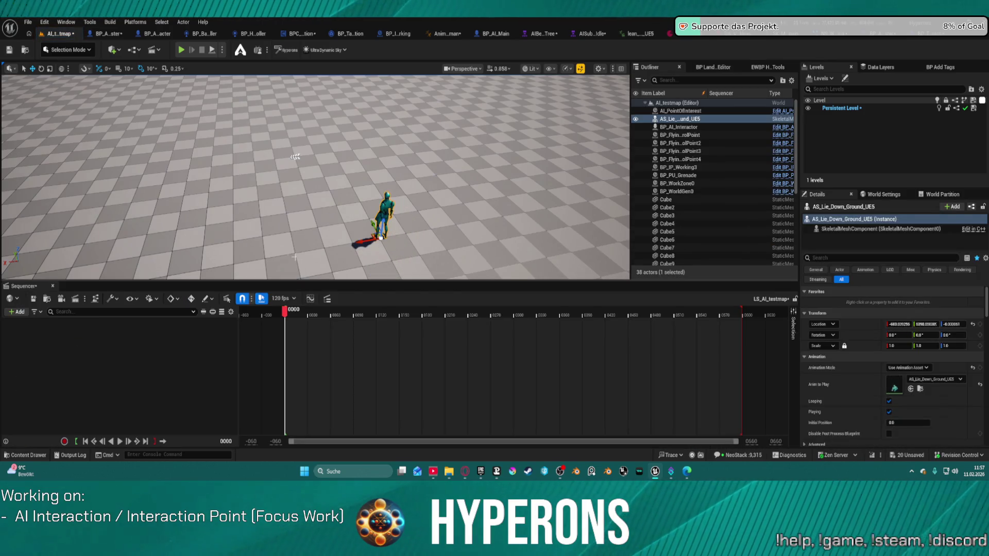
Step: Frame the lie-down character, then select and delete it from the level
key("f")
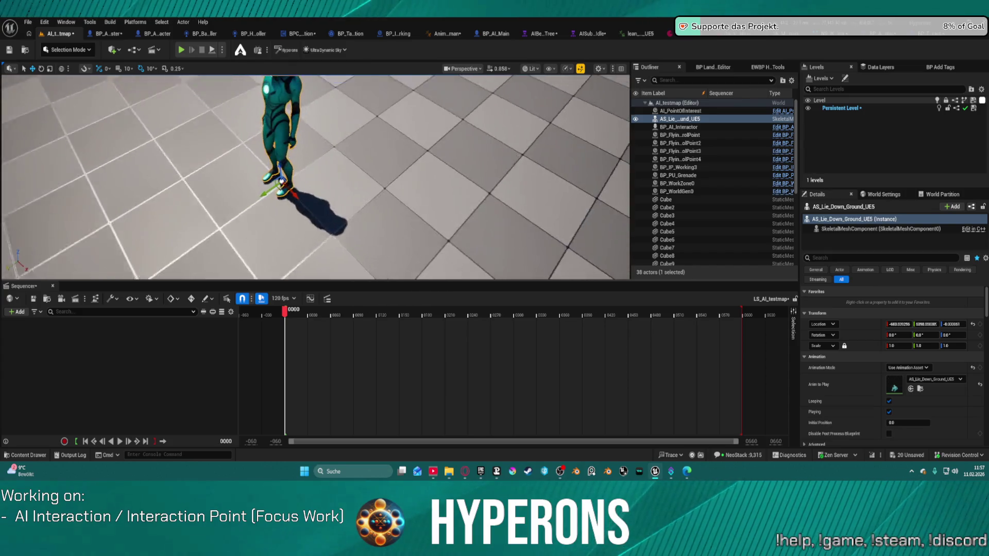
scroll(246, 218, "down", 5)
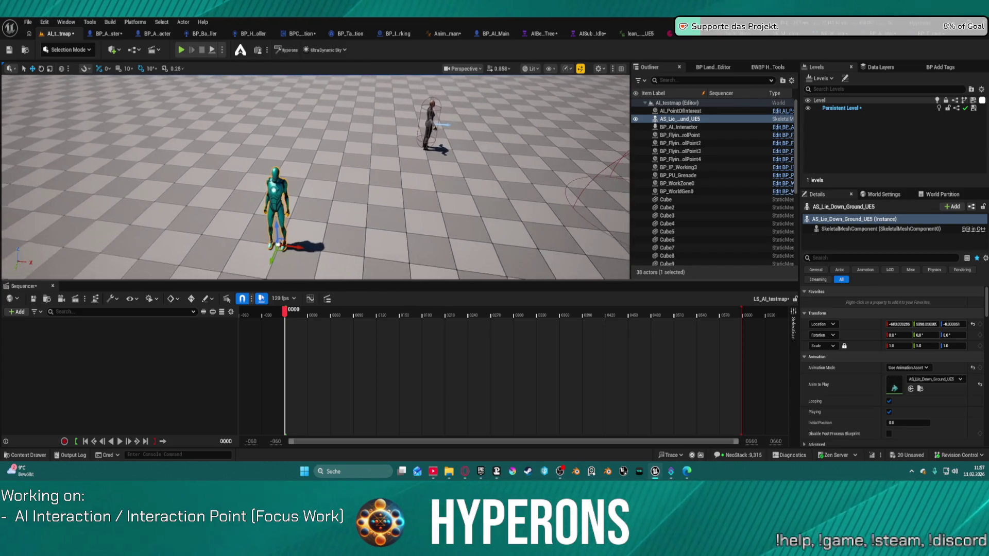
mouse_move(245, 217)
left_mouse_down()
mouse_move(273, 185)
mouse_move(314, 179)
mouse_move(330, 165)
left_mouse_up()
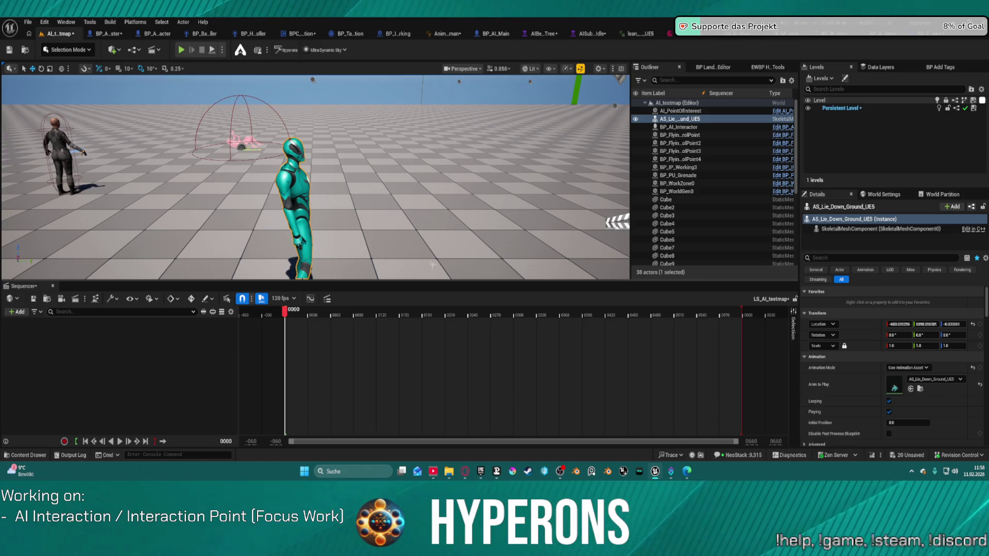
key("ctrl+space")
mouse_move(474, 335)
left_mouse_down()
mouse_move(343, 289)
mouse_move(203, 345)
mouse_move(434, 208)
left_mouse_up()
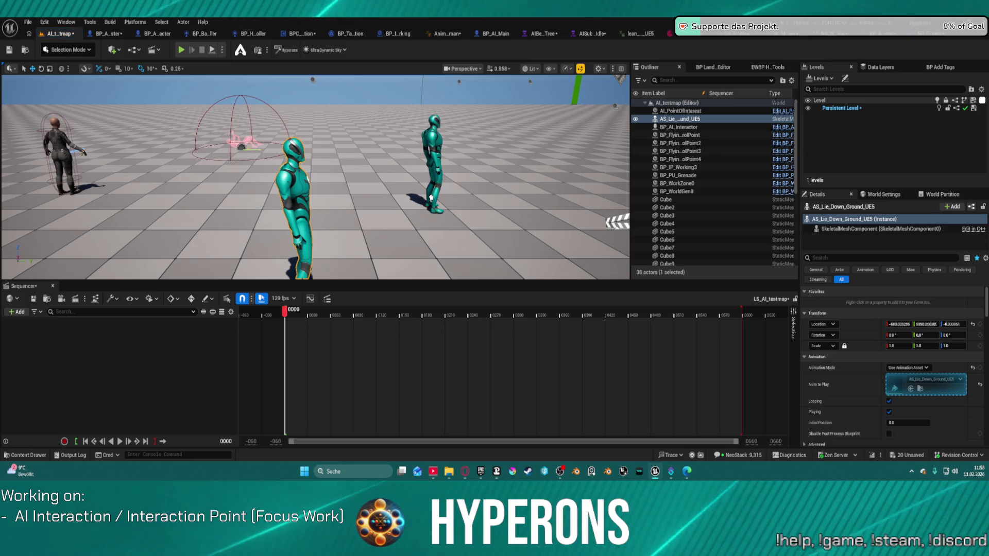
key("Delete")
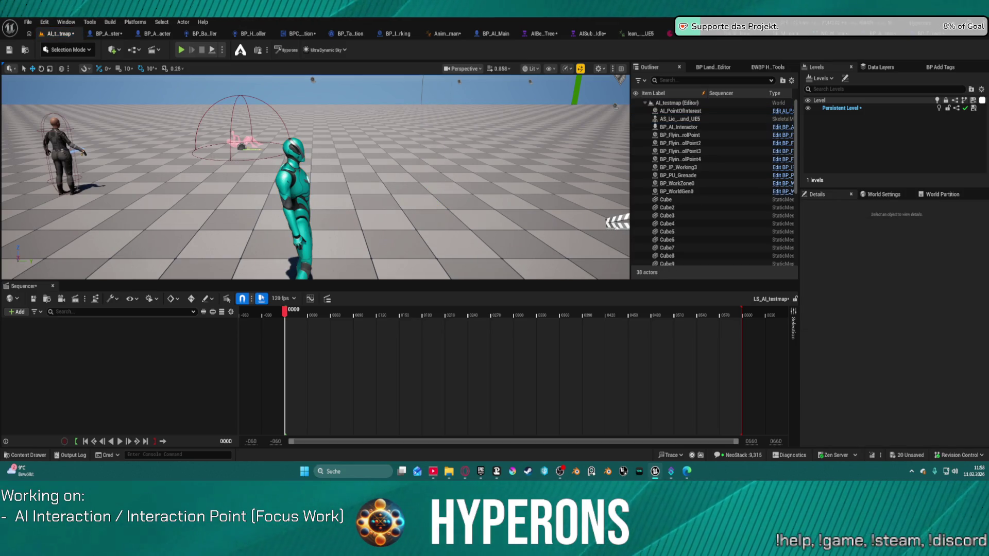
left_click(284, 176)
key("Delete")
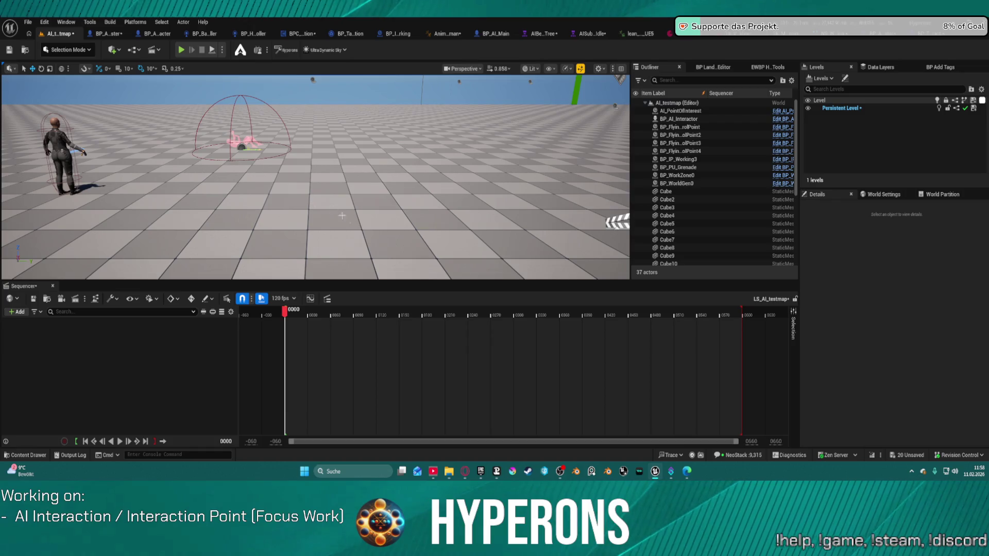
key("ctrl+space")
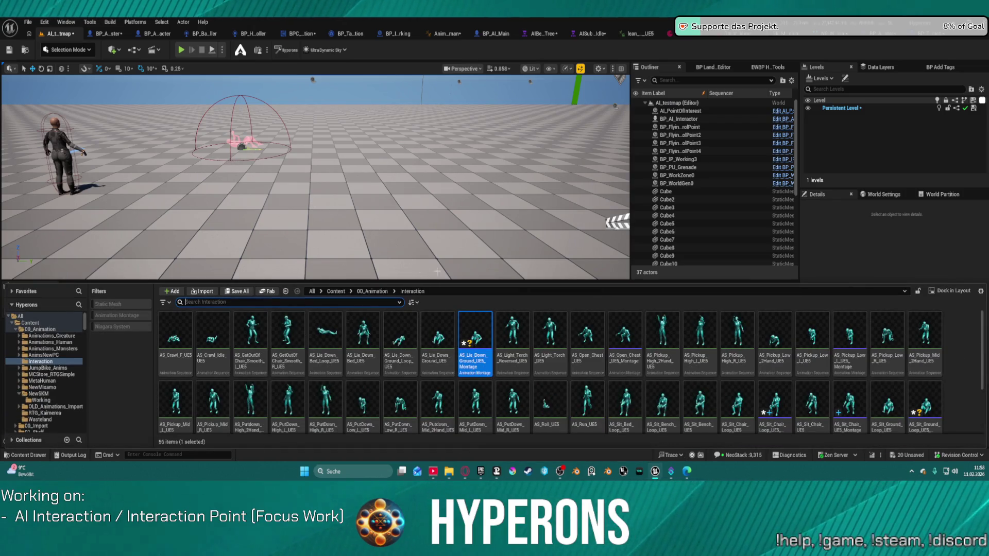
mouse_move(473, 350)
left_mouse_down()
mouse_move(361, 258)
mouse_move(198, 258)
mouse_move(103, 368)
left_mouse_up()
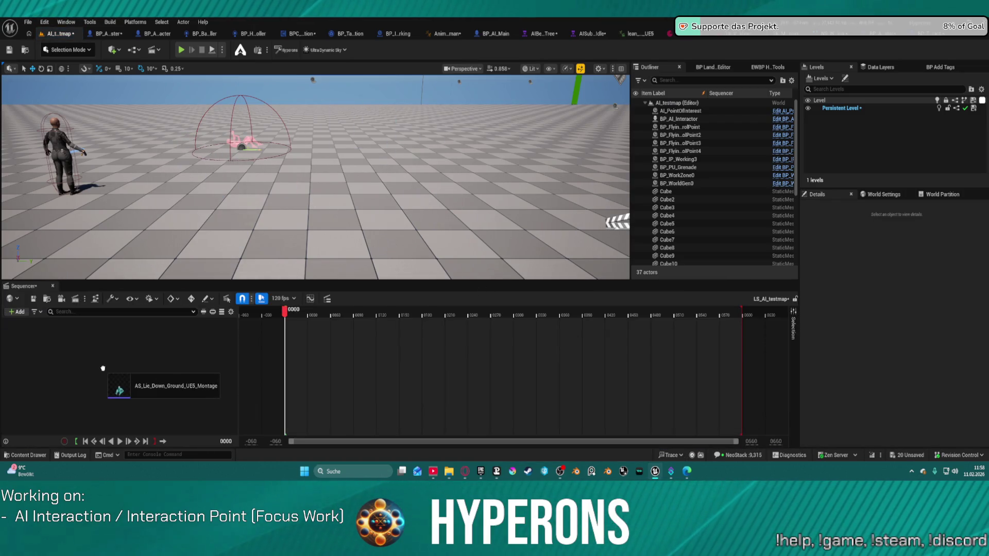
Step: Add AS_Lie_Down_Ground_UE5_Montage as a spawned binding in LS_AI_testmap and preview it
left_click_drag(150, 391, 150, 391)
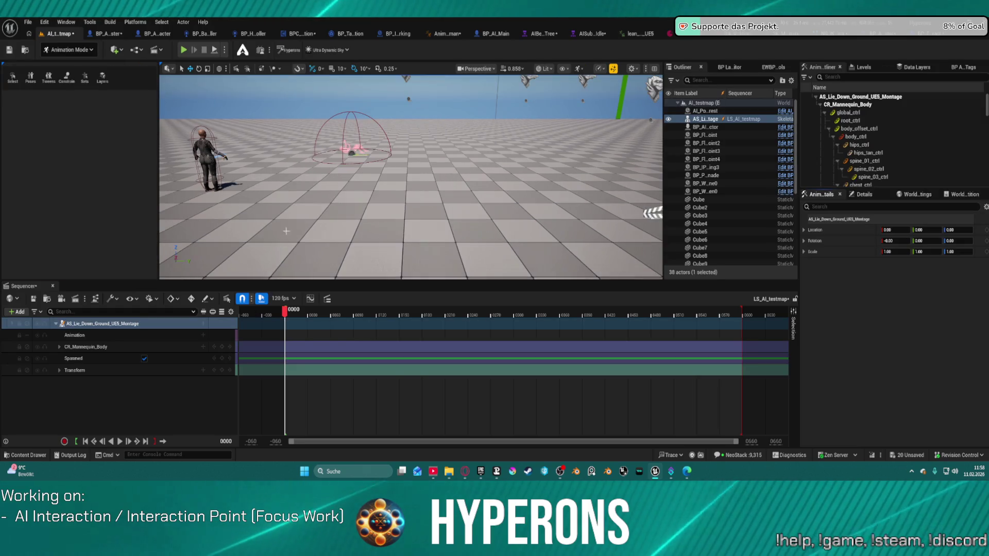
key("f")
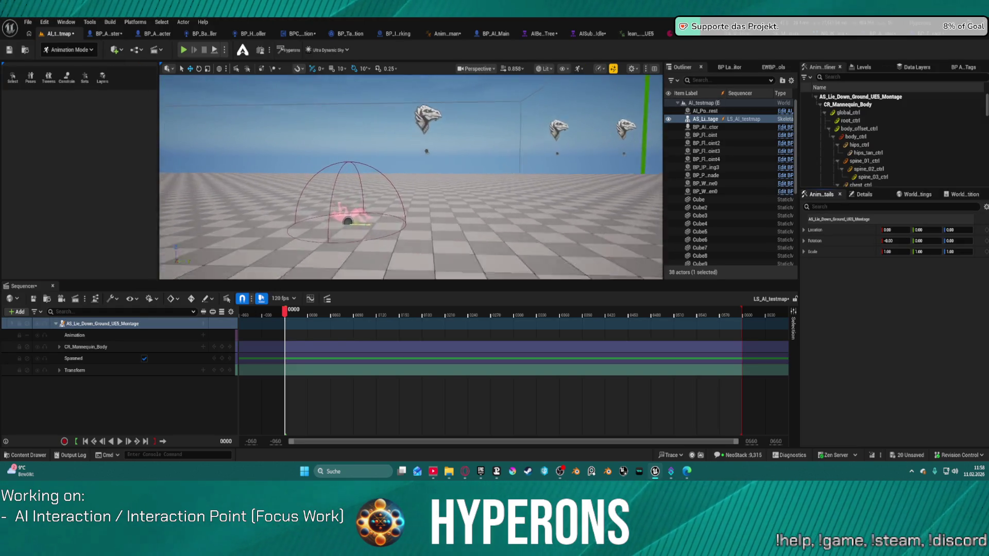
mouse_move(373, 243)
left_mouse_down()
mouse_move(360, 227)
mouse_move(397, 237)
mouse_move(373, 242)
mouse_move(388, 193)
mouse_move(396, 234)
mouse_move(346, 235)
left_mouse_up()
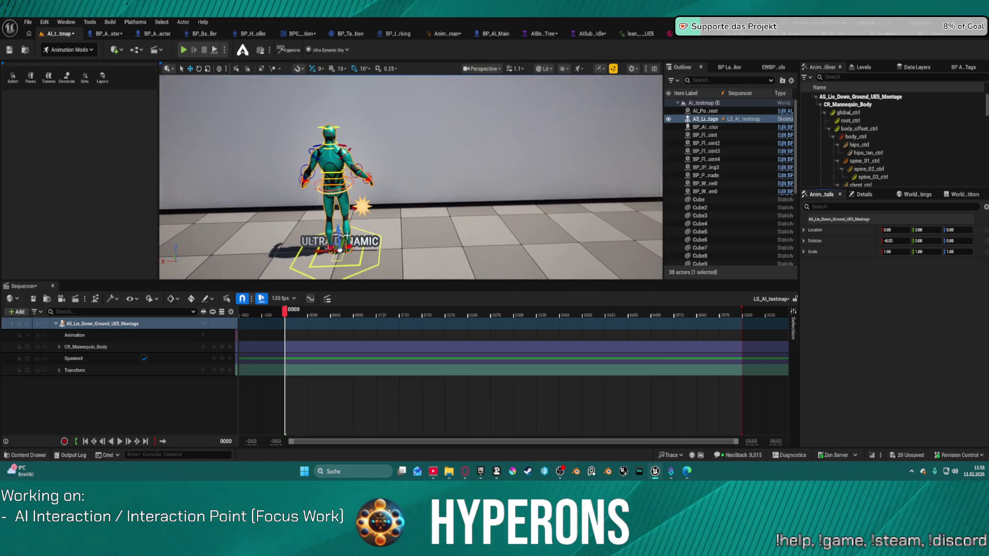
left_click(297, 315)
key("space")
key("space")
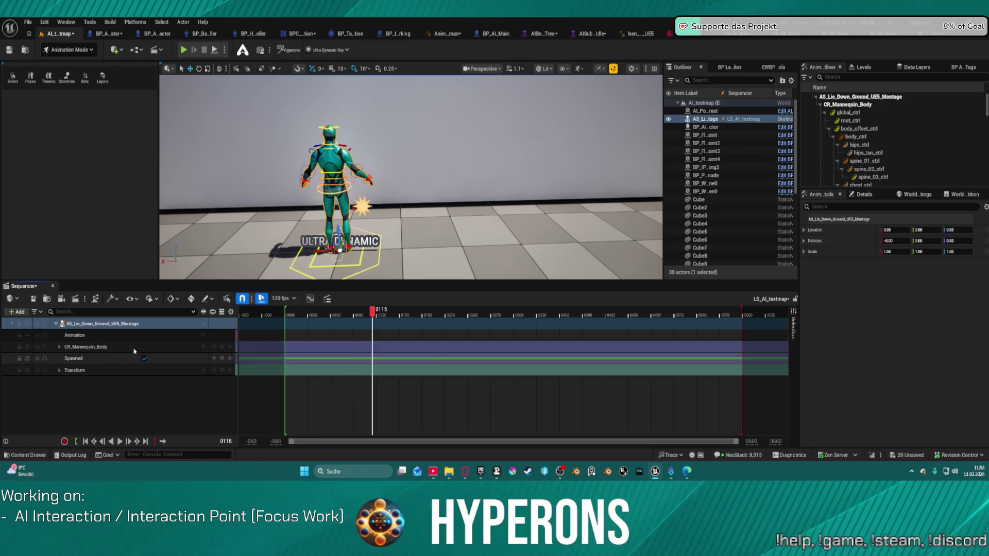
left_click(198, 324)
left_click(201, 335)
left_click(203, 335)
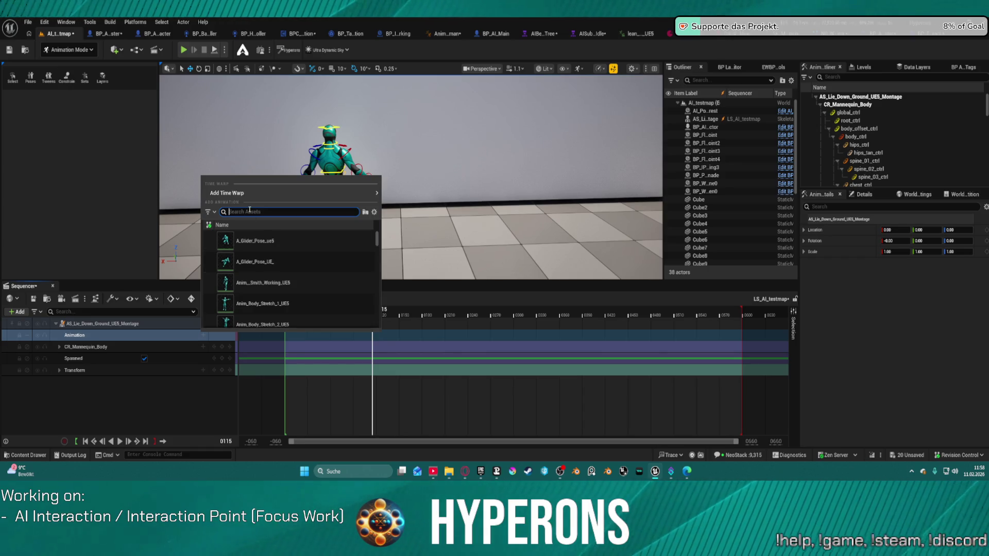
Step: Search 'lie' and add AS_Lie_Down_Ground_UE5 to the montage's Animation track
type("lie")
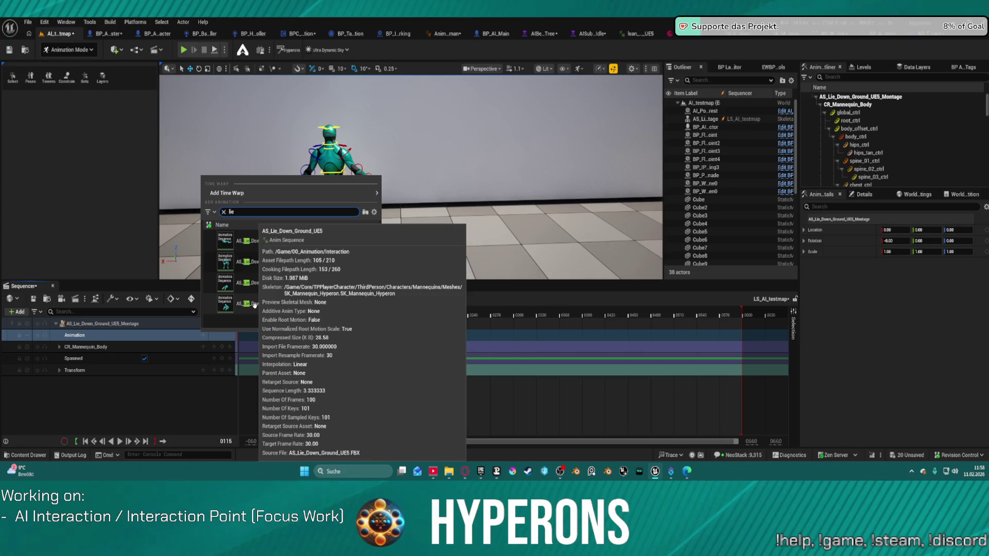
left_click(299, 306)
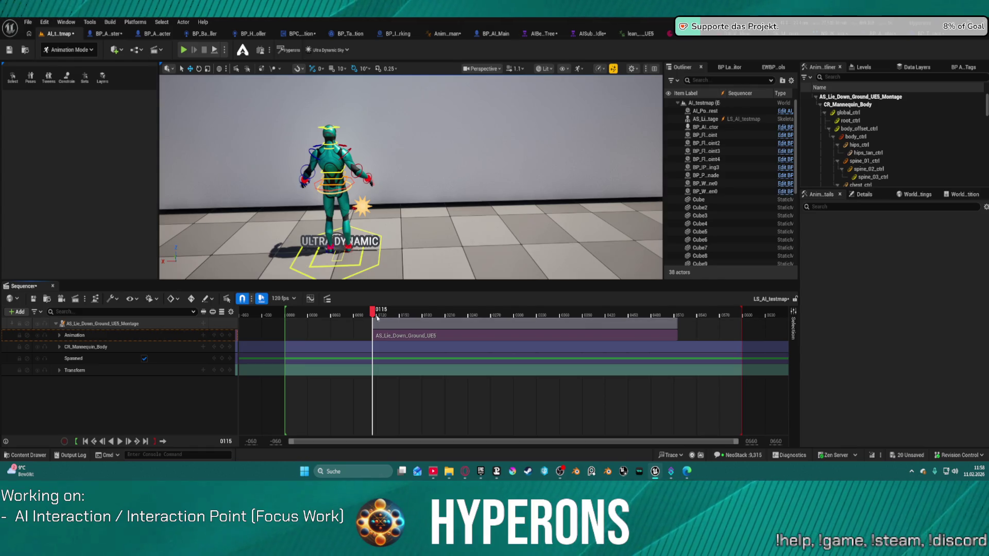
Step: Move the AS_Lie_Down_Ground_UE5 section to start at frame 0 and preview it
left_click_drag(378, 322, 293, 314)
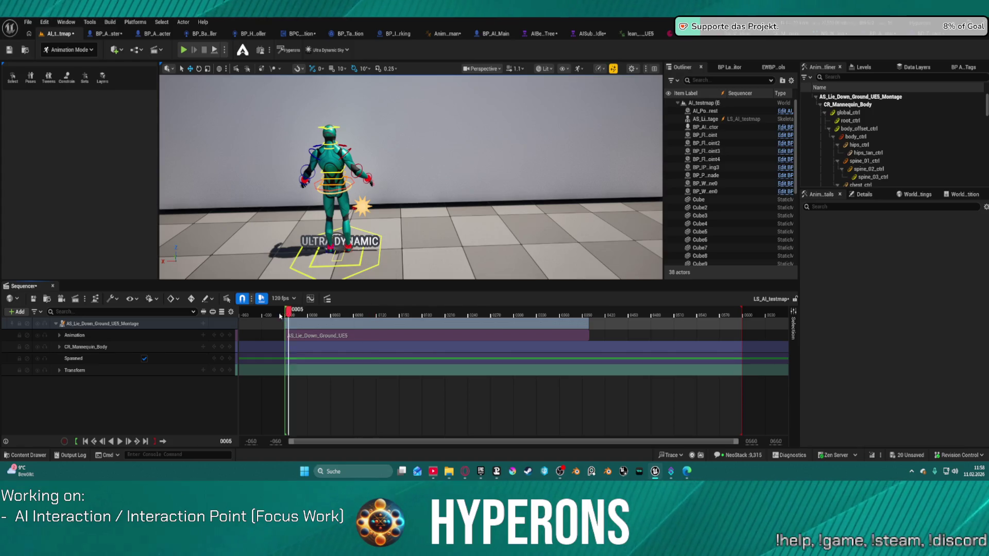
key("space")
key("space")
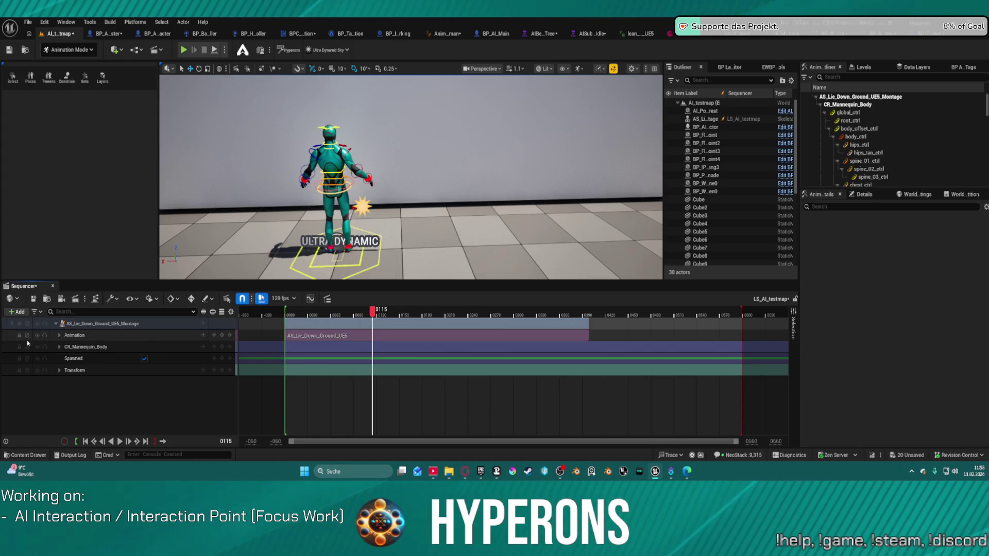
left_click(59, 335)
left_click(196, 339)
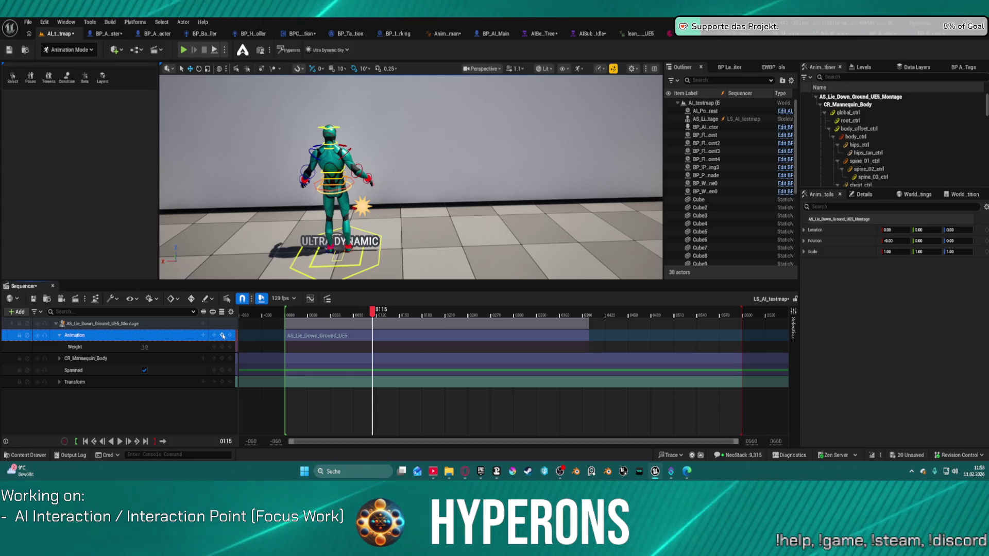
left_click(374, 314)
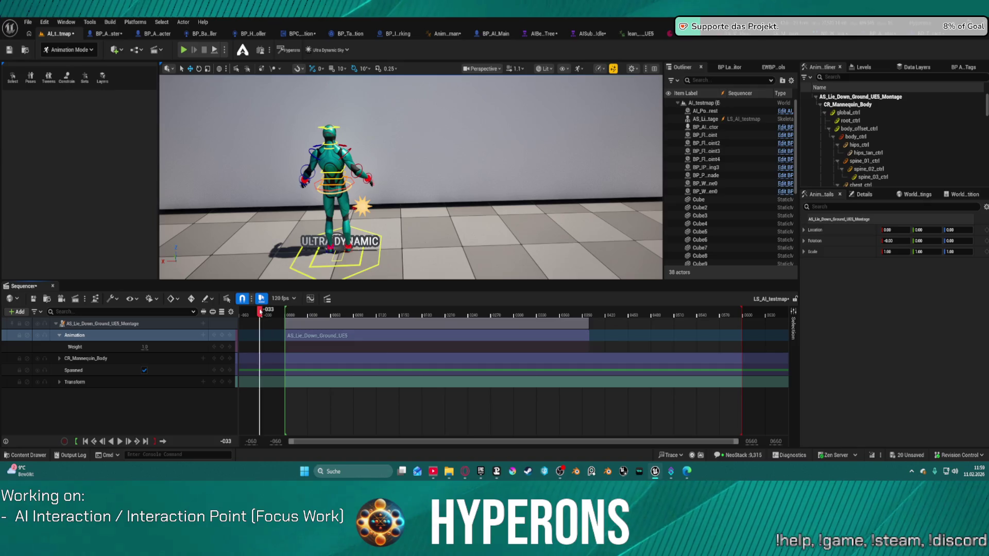
left_click(311, 339)
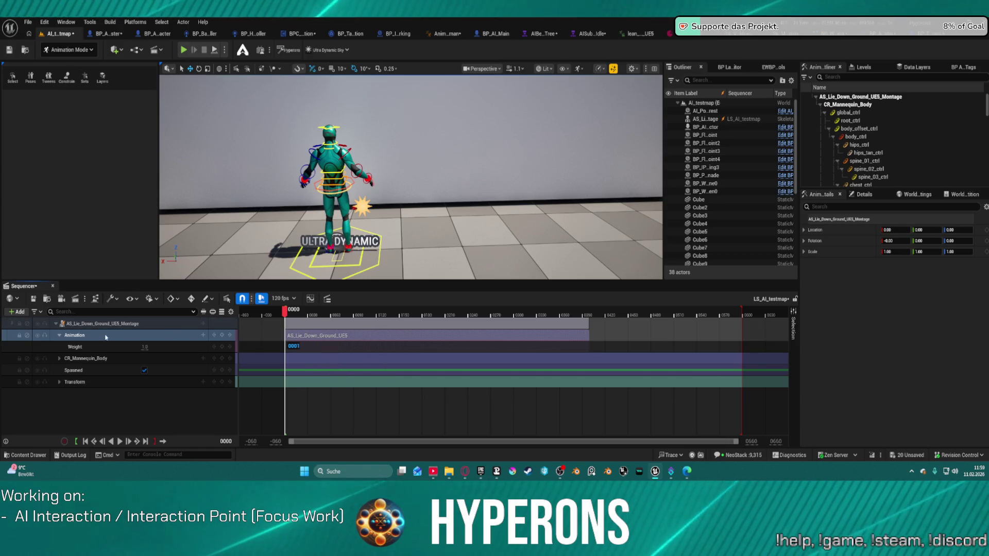
left_click(201, 335)
mouse_move(378, 193)
key("Escape")
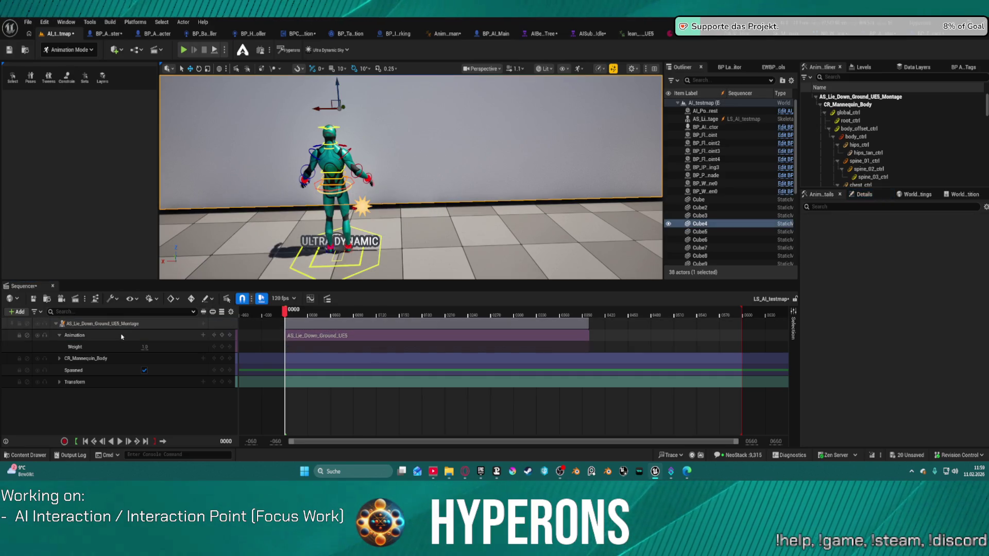
Step: Delete the CR_Mannequin_Body control rig track and end the playback range at the clip's end
left_click(146, 359)
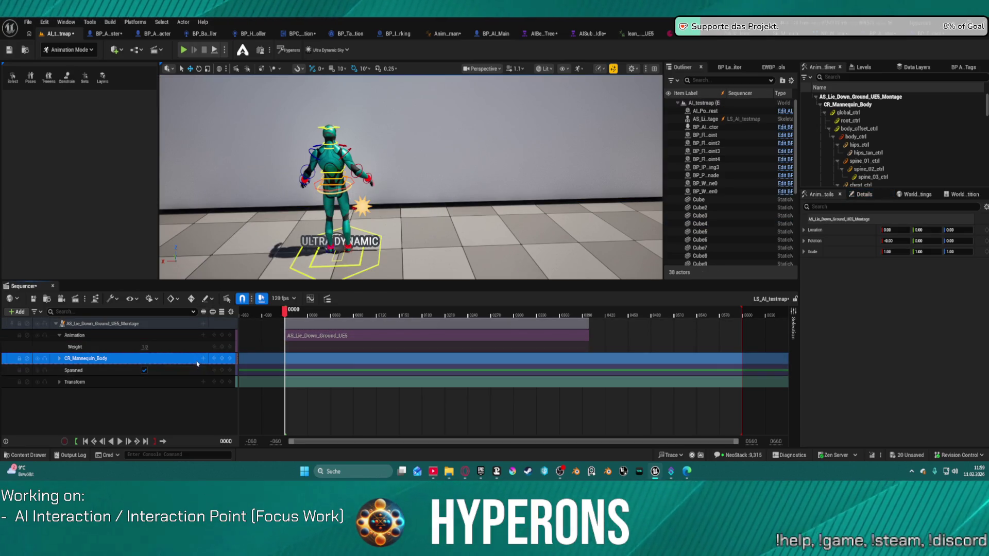
key("Delete")
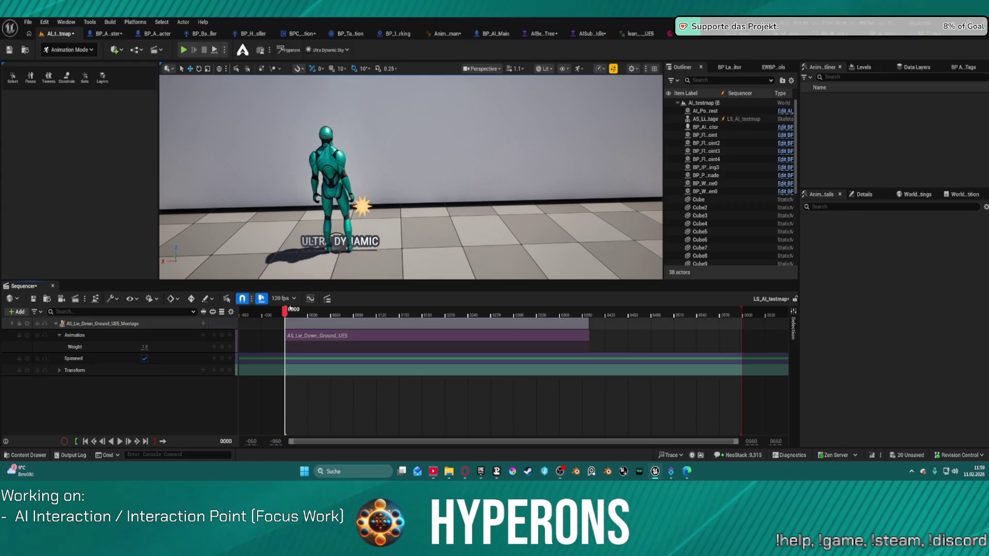
key("space")
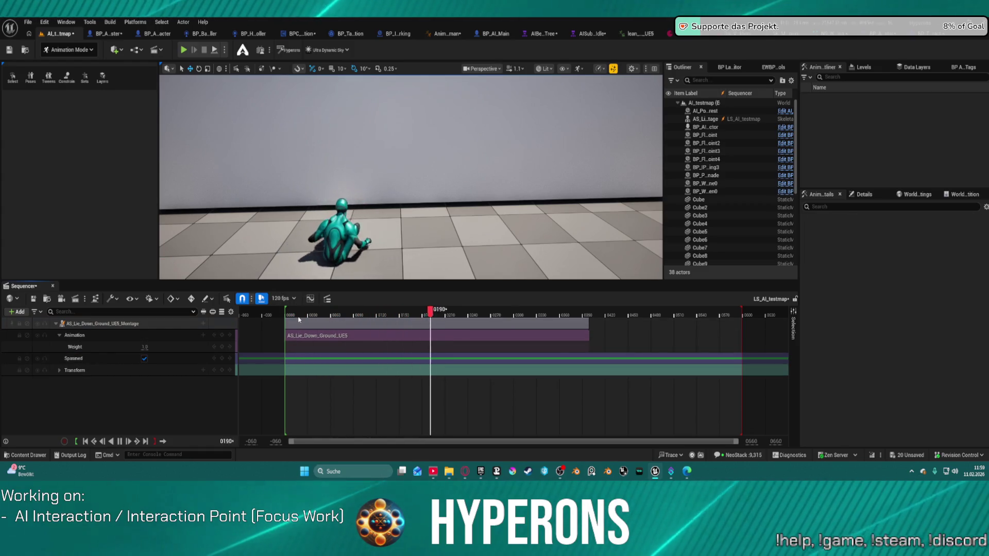
key("space")
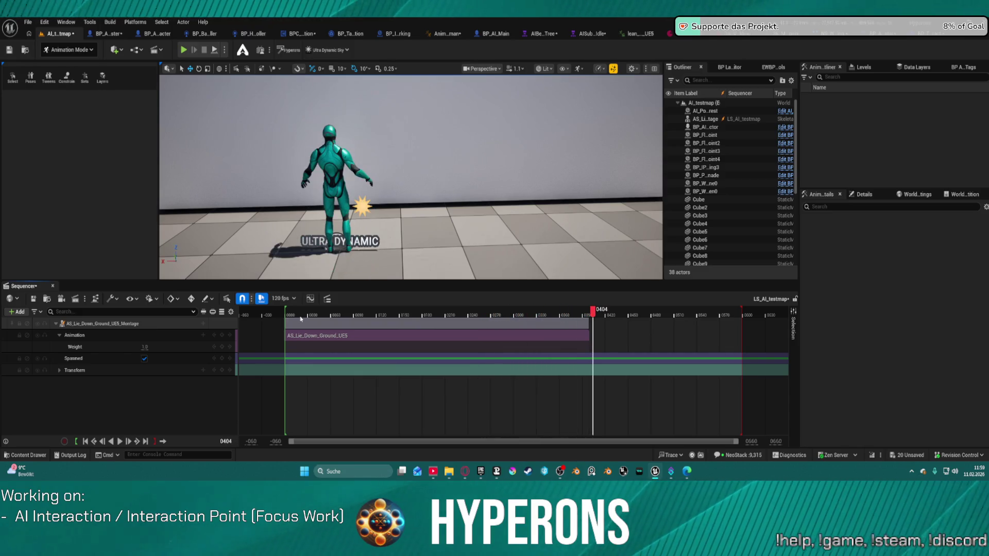
left_click_drag(741, 311, 586, 312)
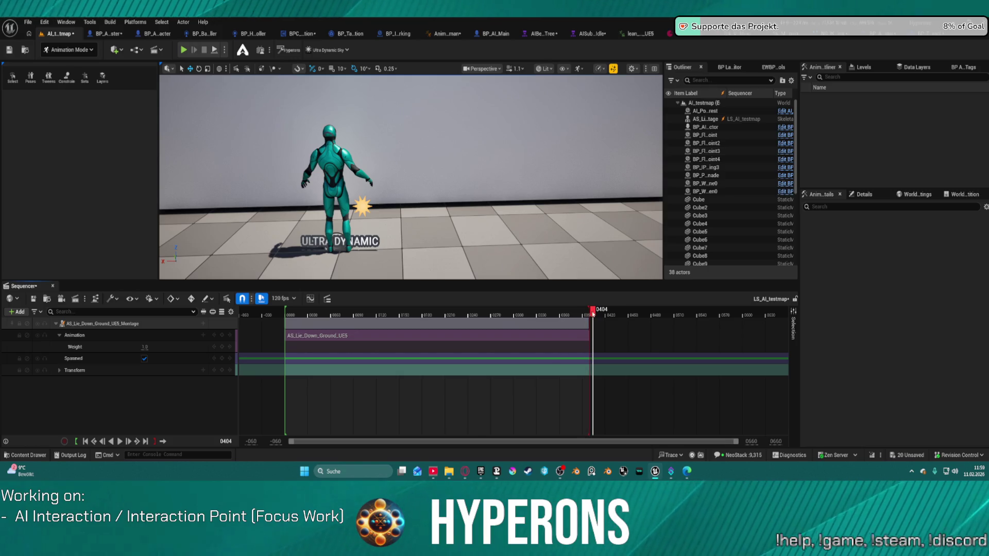
left_click_drag(452, 315, 252, 323)
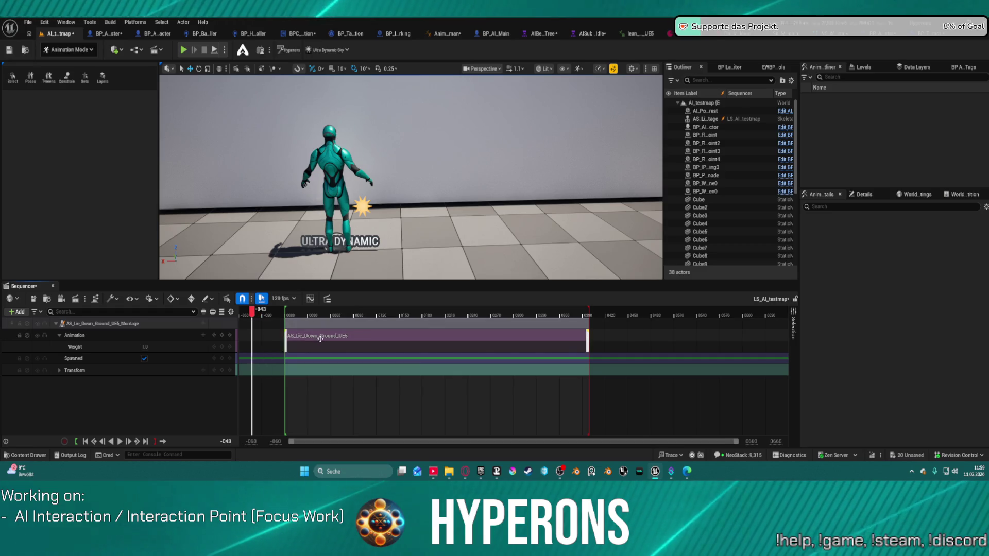
Step: Enable Reverse under Playback in the AS_Lie_Down_Ground_UE5 section's properties
right_click(356, 339)
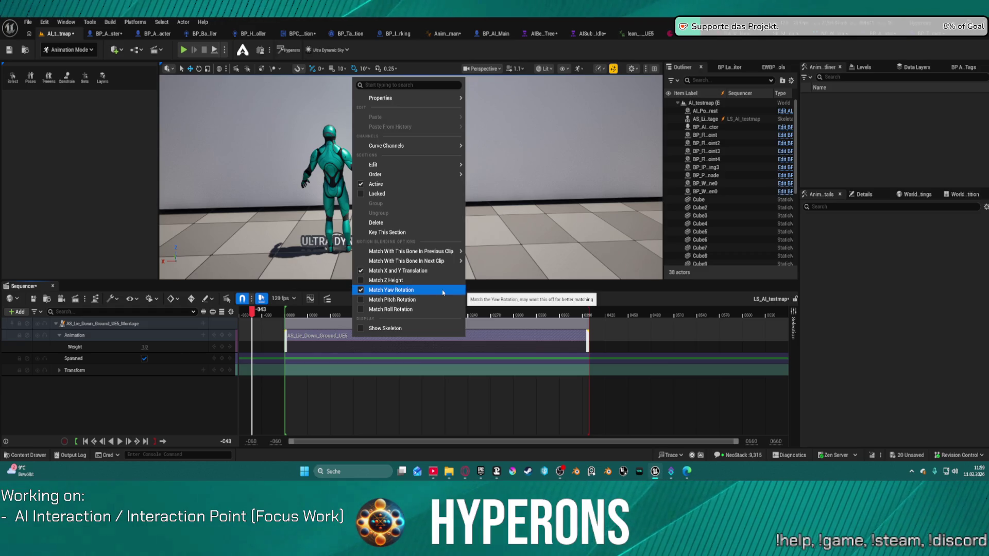
mouse_move(435, 174)
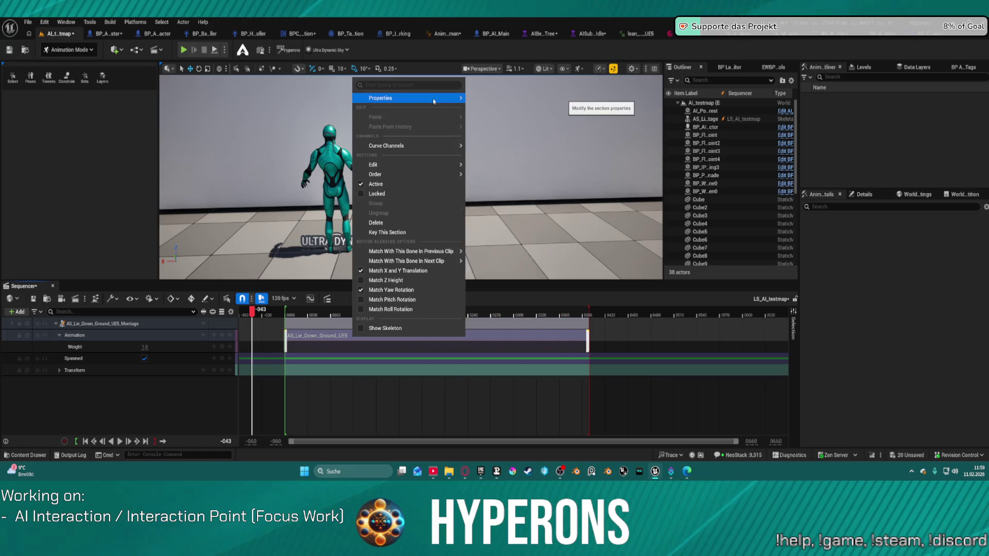
mouse_move(435, 100)
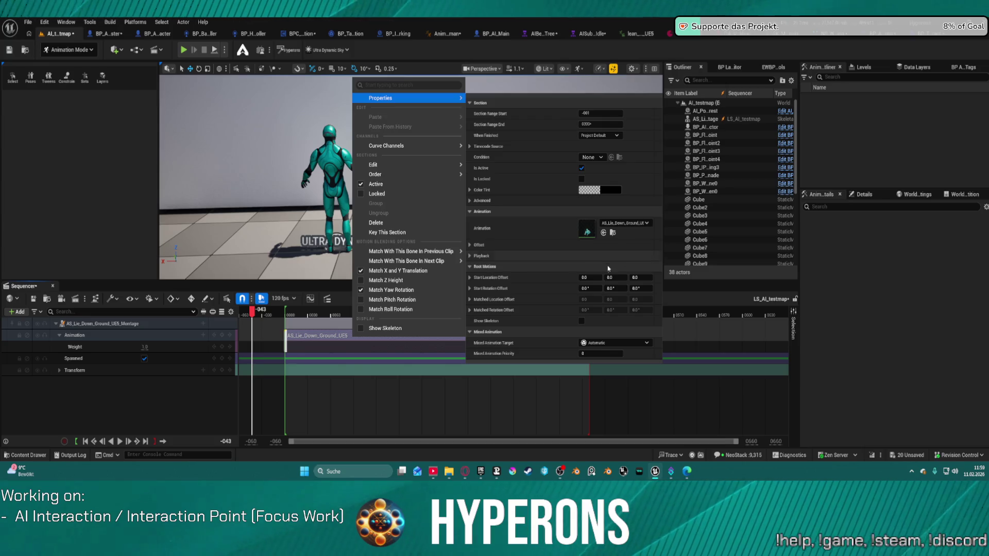
left_click(470, 257)
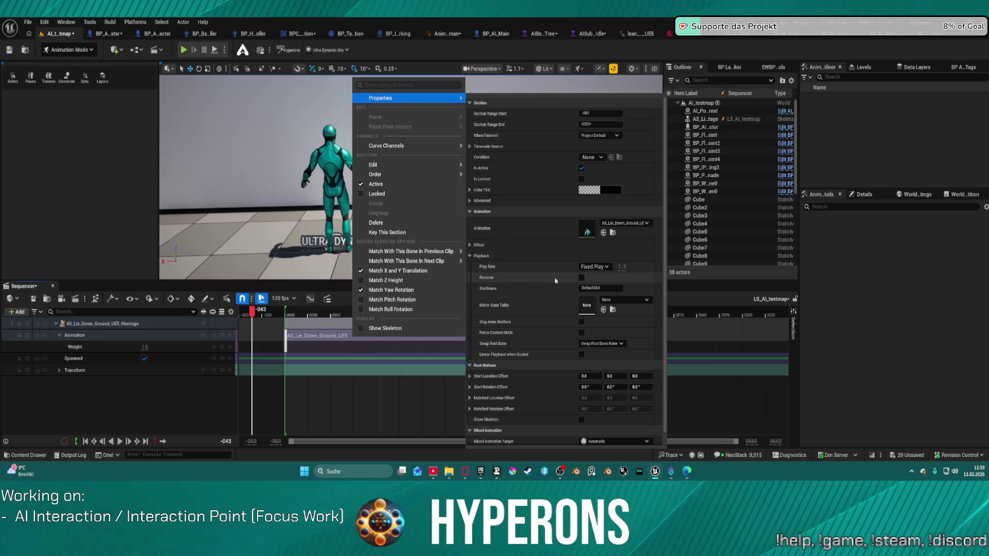
left_click(601, 267)
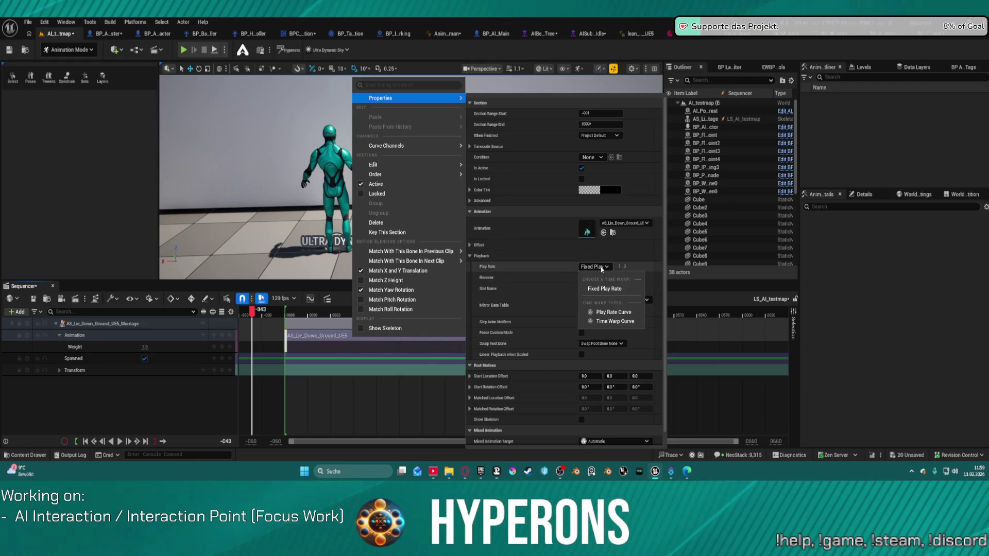
left_click(602, 269)
left_click(621, 266)
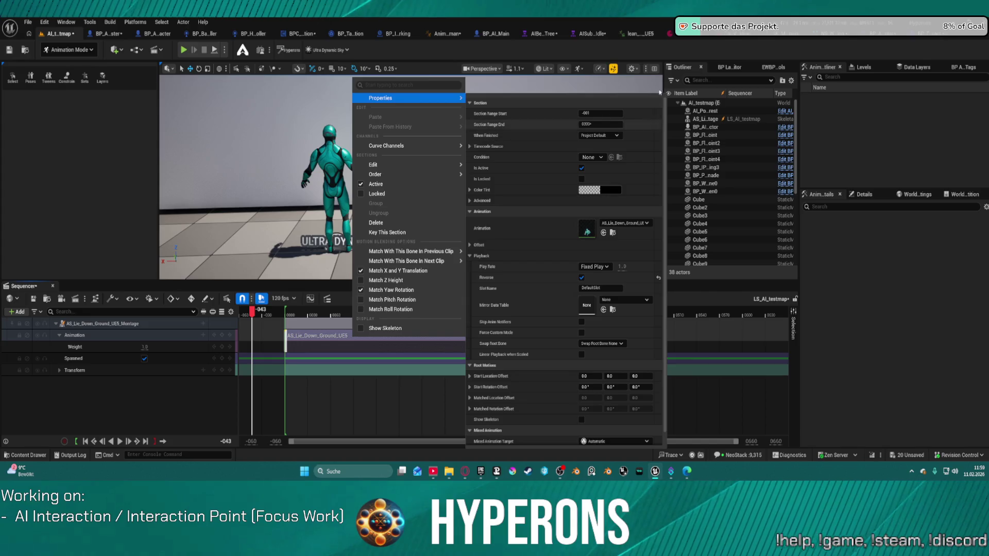
left_click(254, 386)
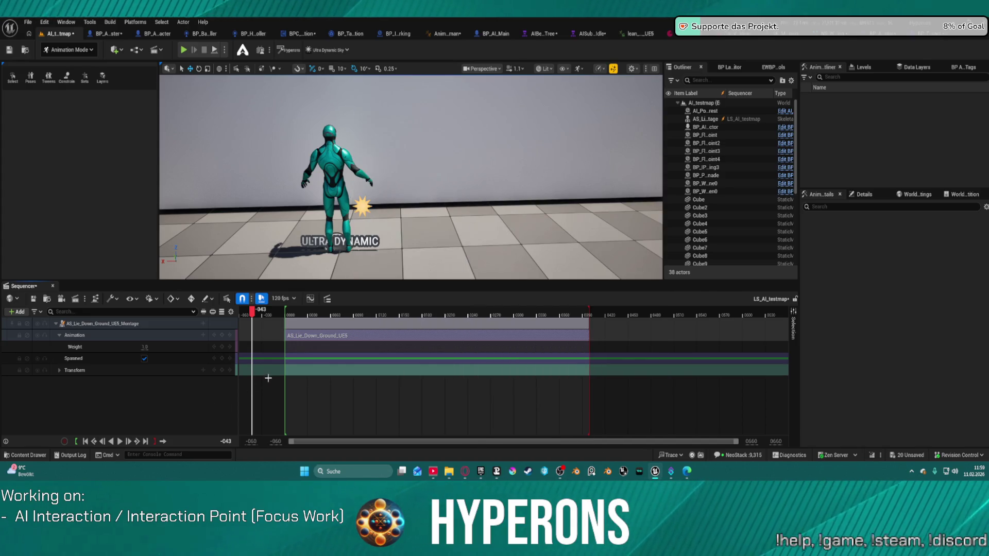
Step: Bake the montage track into a new AS_StandUp animation sequence and export it
key("space")
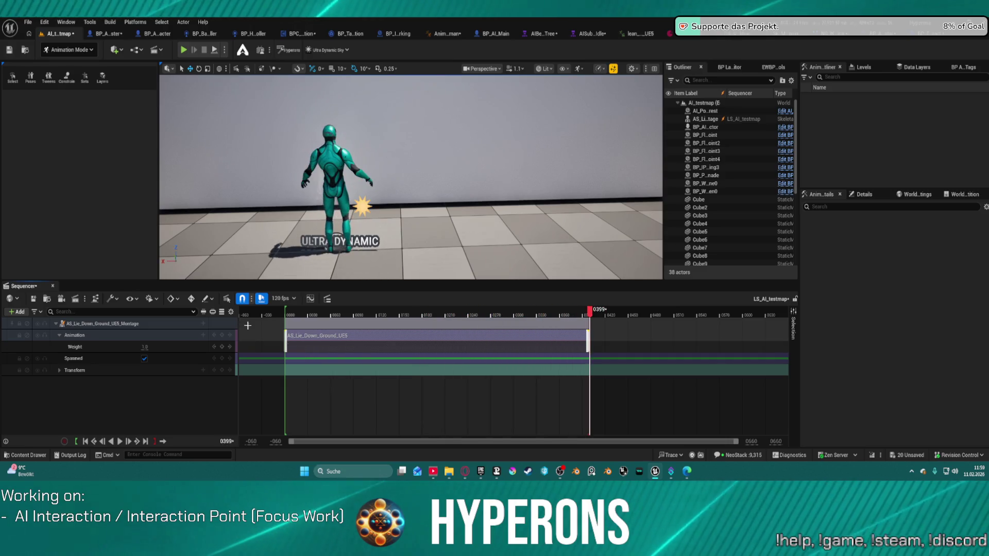
left_click(28, 22)
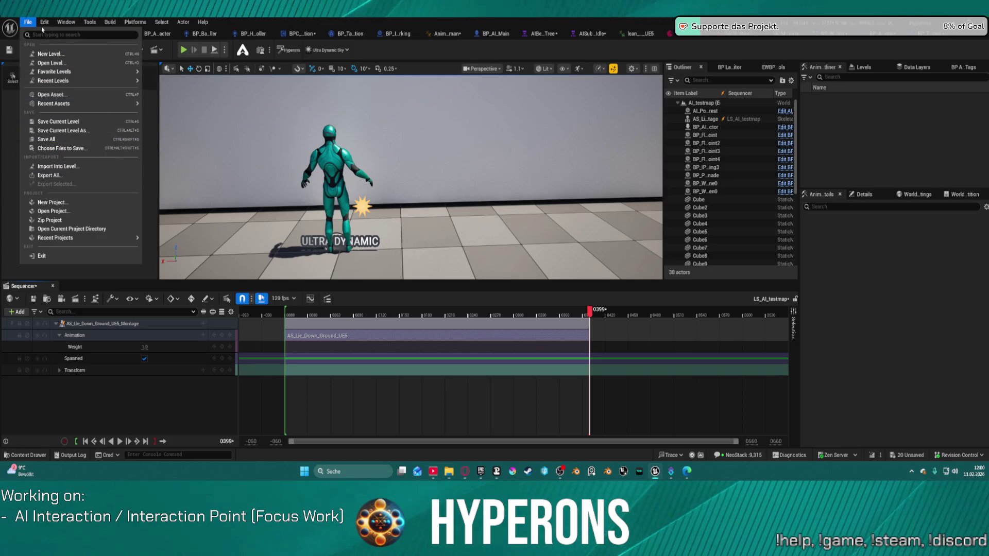
left_click(43, 22)
right_click(57, 323)
left_click(93, 289)
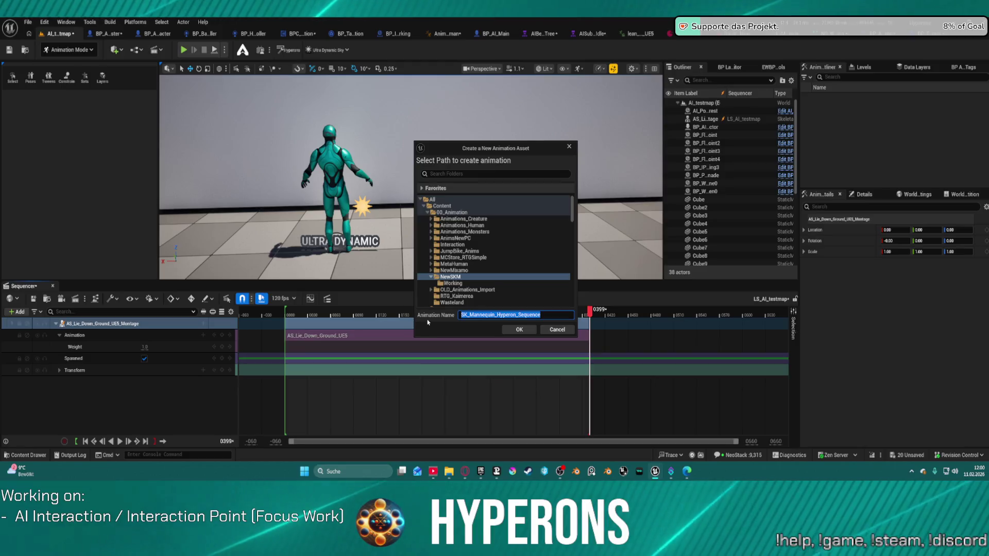
type("An")
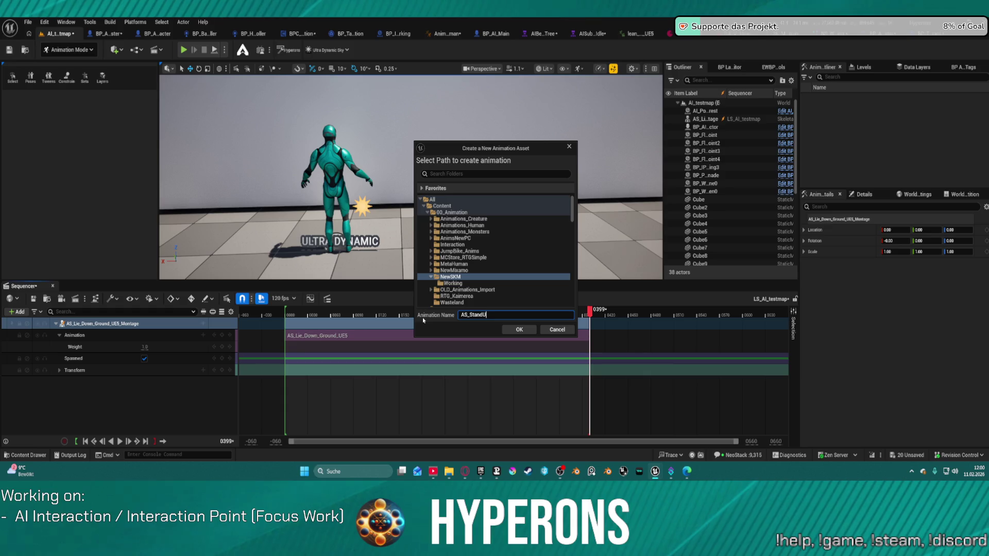
left_click(520, 330)
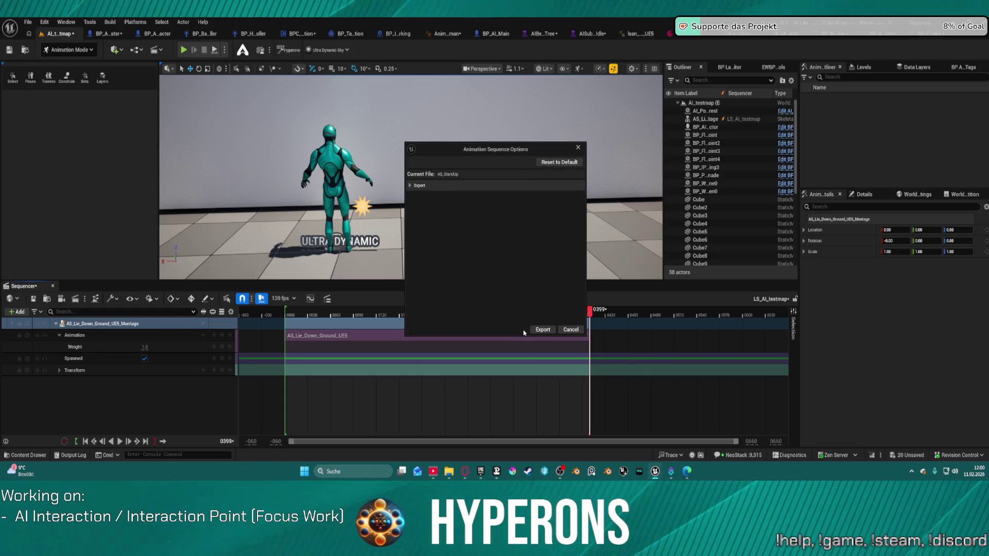
left_click(543, 330)
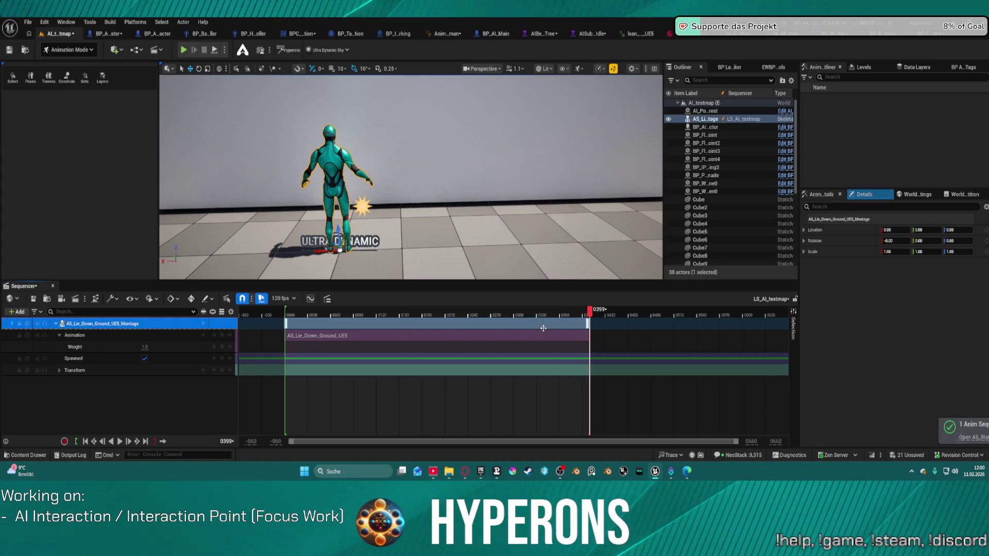
key("ctrl+space")
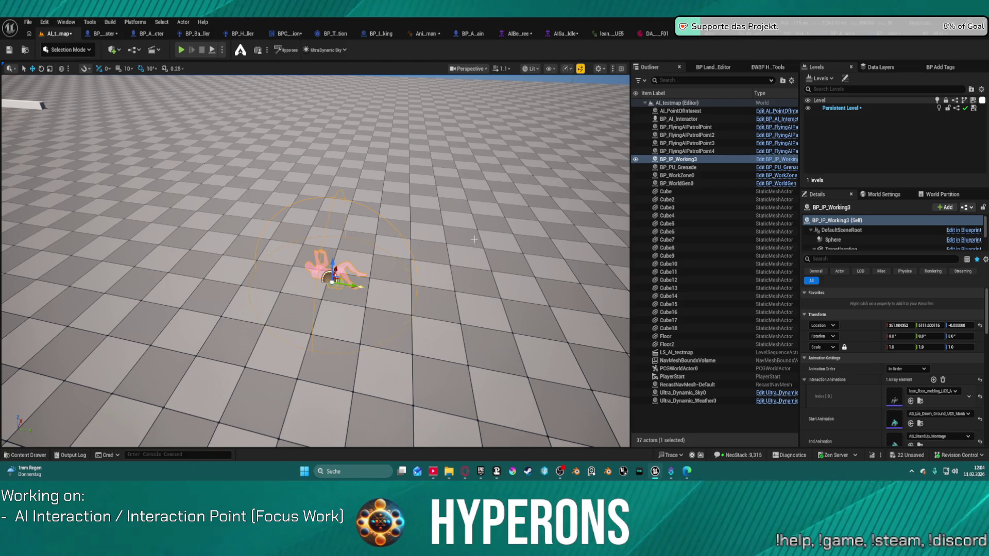
Step: Open the new AS_StandUp animation in the animation editor
mouse_move(484, 241)
left_mouse_down()
mouse_move(422, 227)
mouse_move(531, 240)
mouse_move(530, 216)
left_mouse_up()
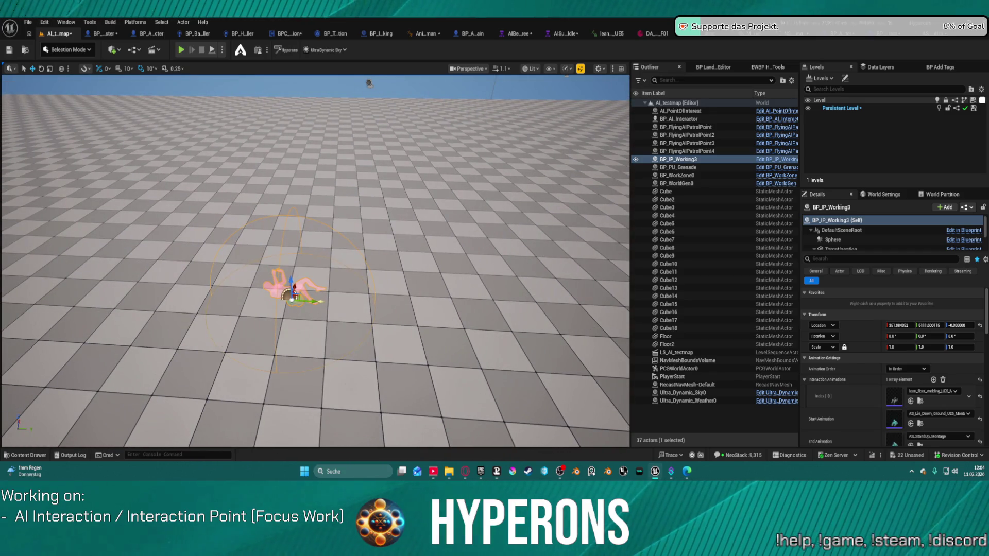
left_click(927, 40)
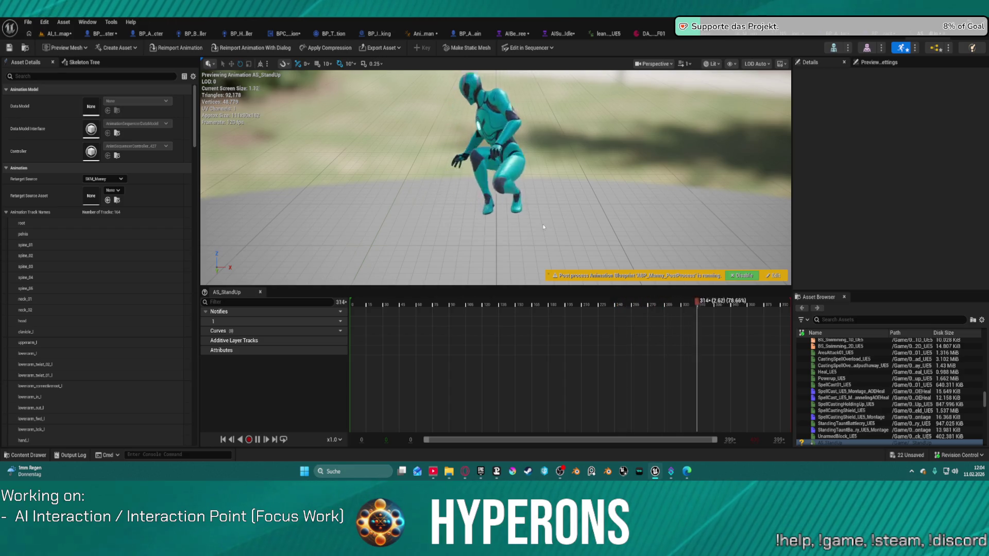
Step: Orbit the AS_StandUp preview to check the stand-up animation, then return to AI_testmap
left_click_drag(536, 218, 530, 201)
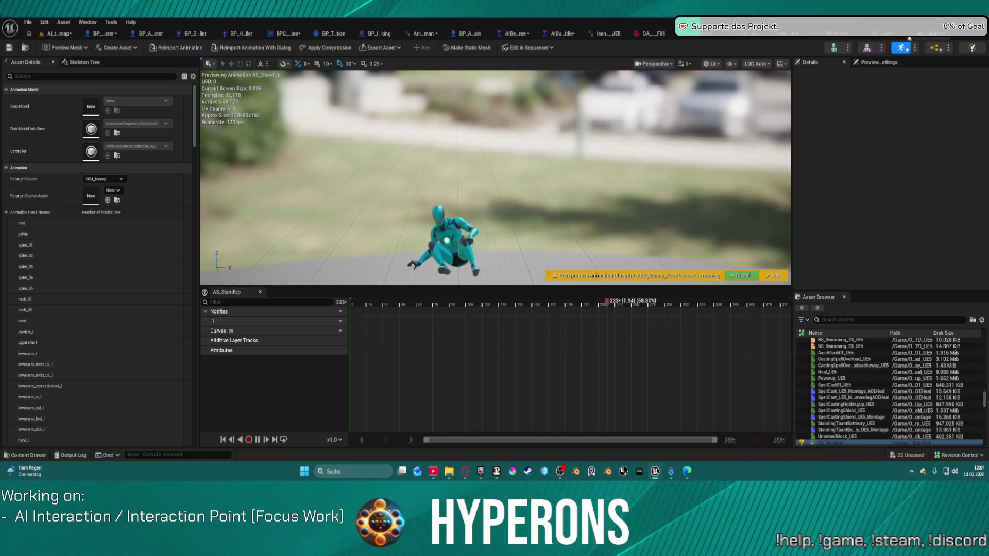
left_click(56, 34)
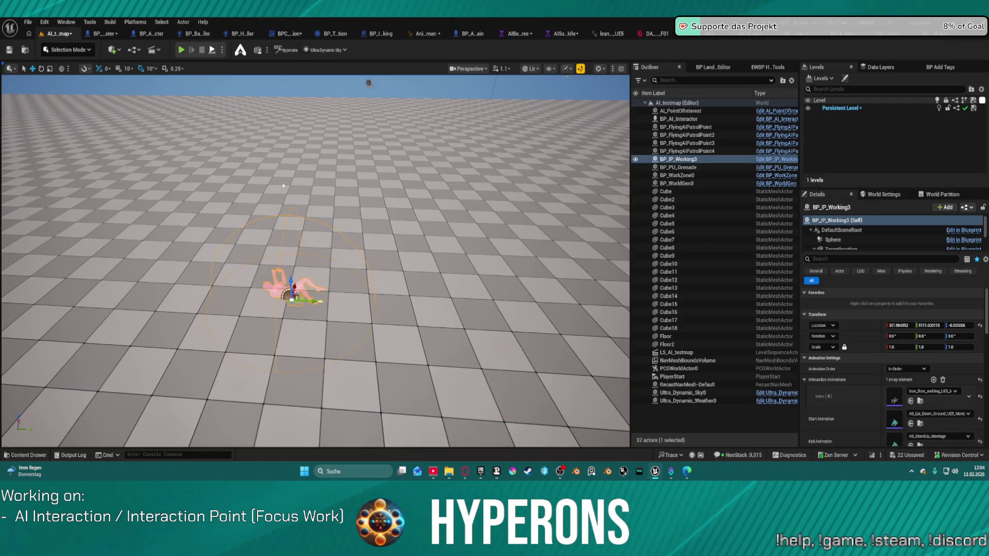
key("alt+p")
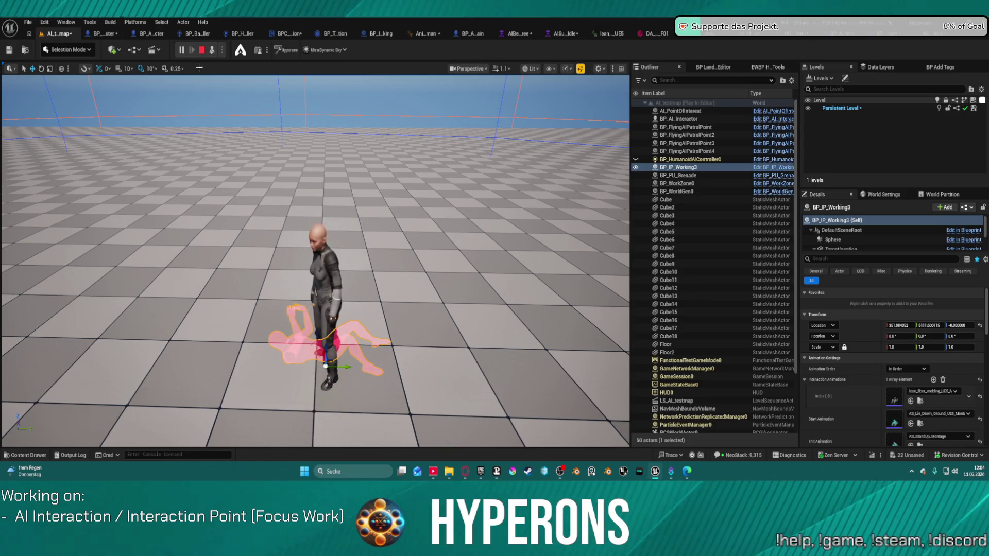
left_click(203, 50)
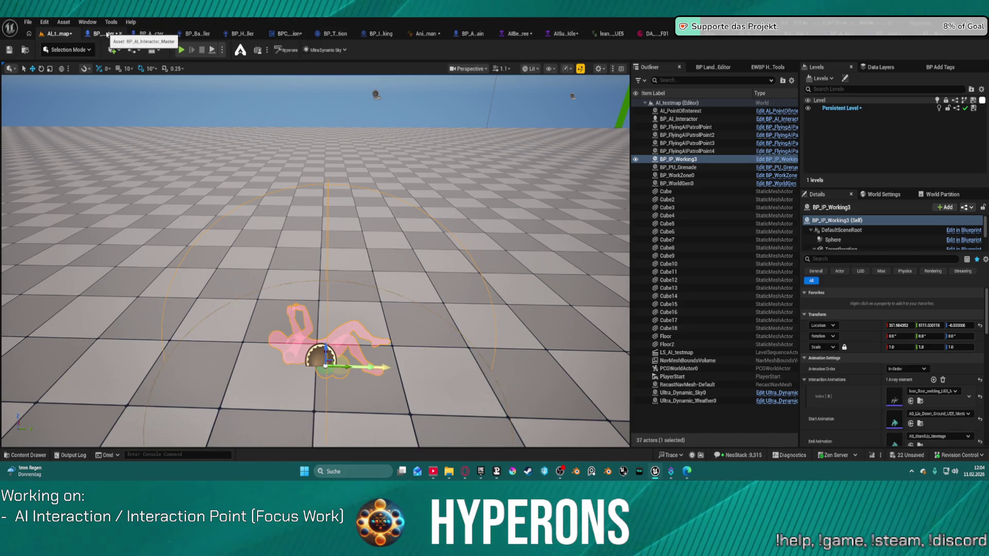
Step: Give BP_AI_Interactor_Master a LODSync component with Num LODs 0, then return to AI_testmap
left_click(96, 35)
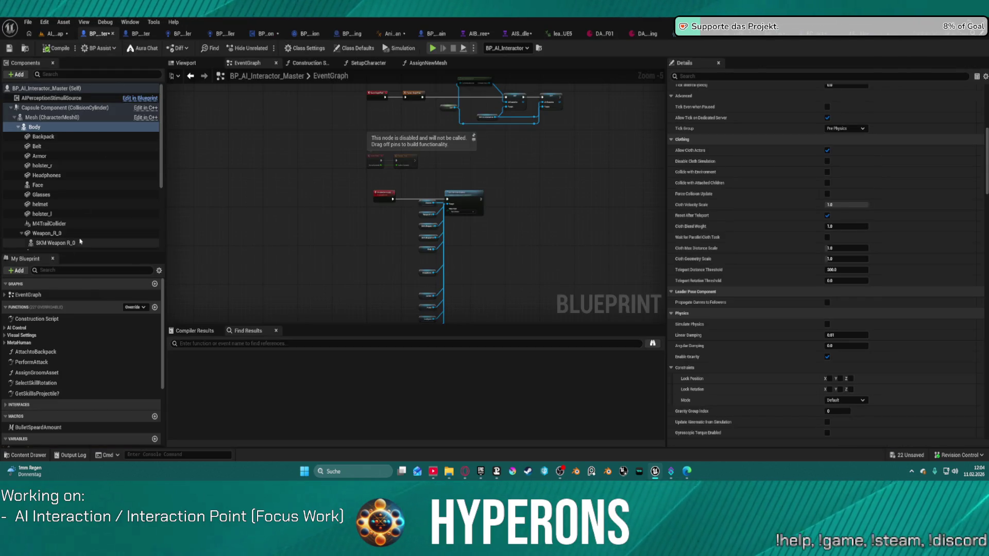
scroll(82, 223, "down", 4)
scroll(83, 222, "down", 2)
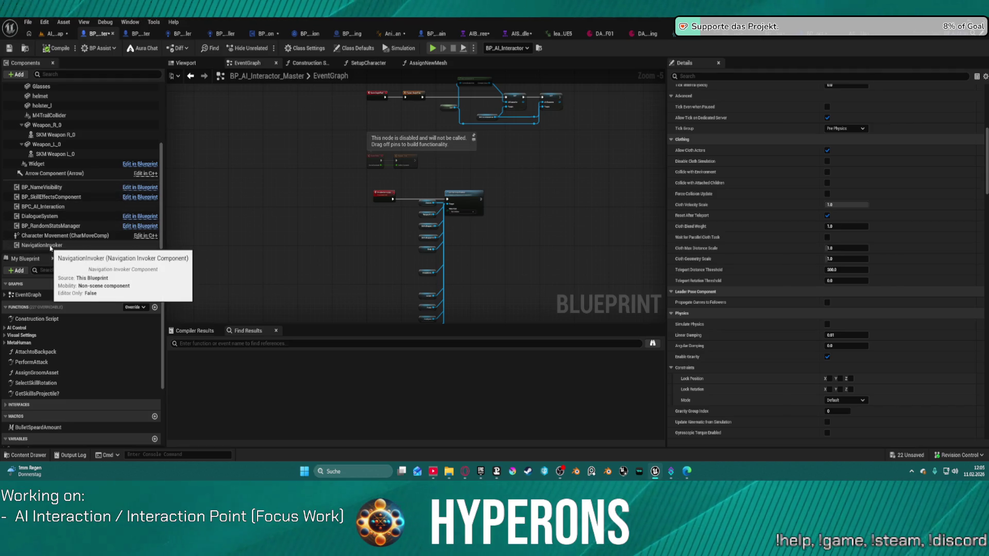
scroll(50, 206, "up", 6)
left_click(15, 75)
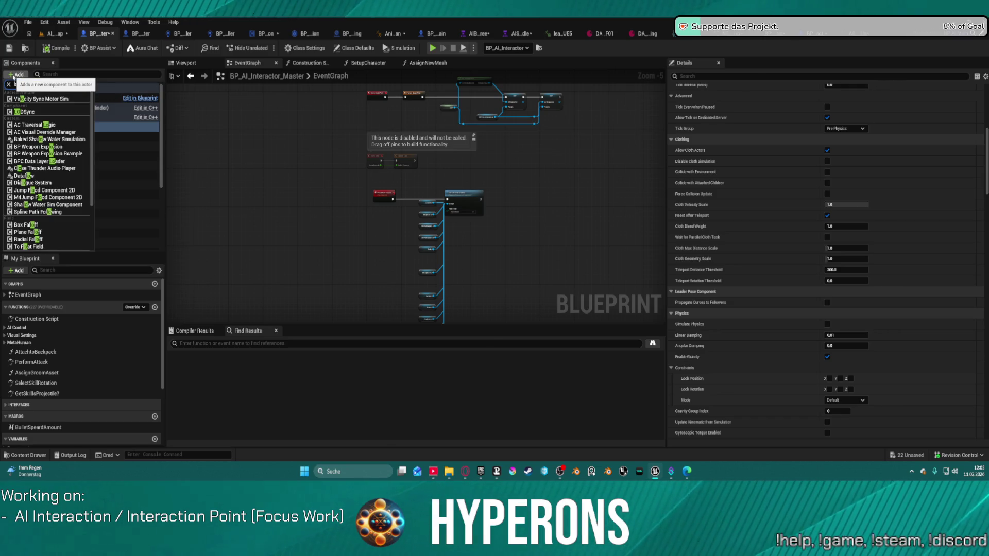
left_click(13, 75)
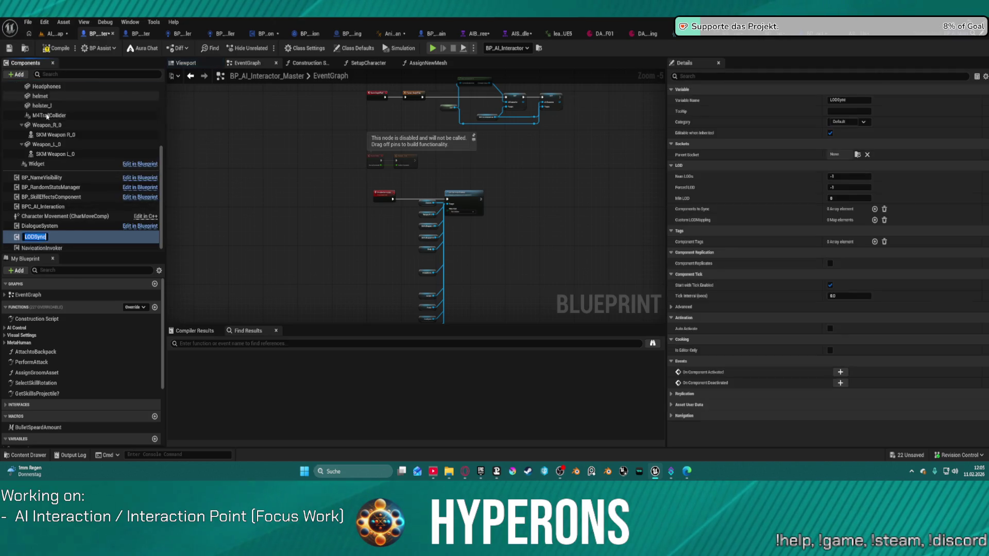
left_click(840, 177)
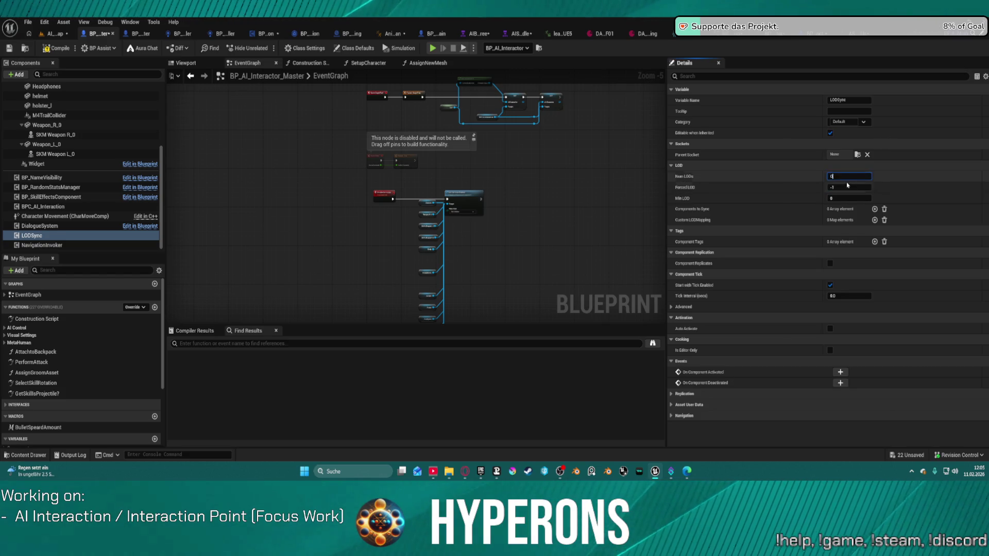
left_click(56, 37)
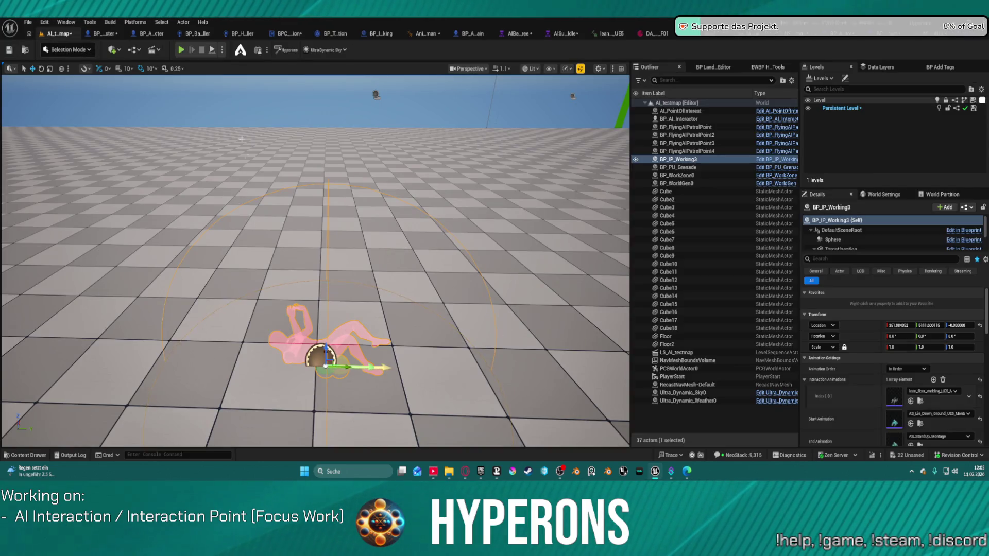
Step: During a play test, set the interaction point's Interaction Time Variation to 5, then stop playing
left_click(181, 50)
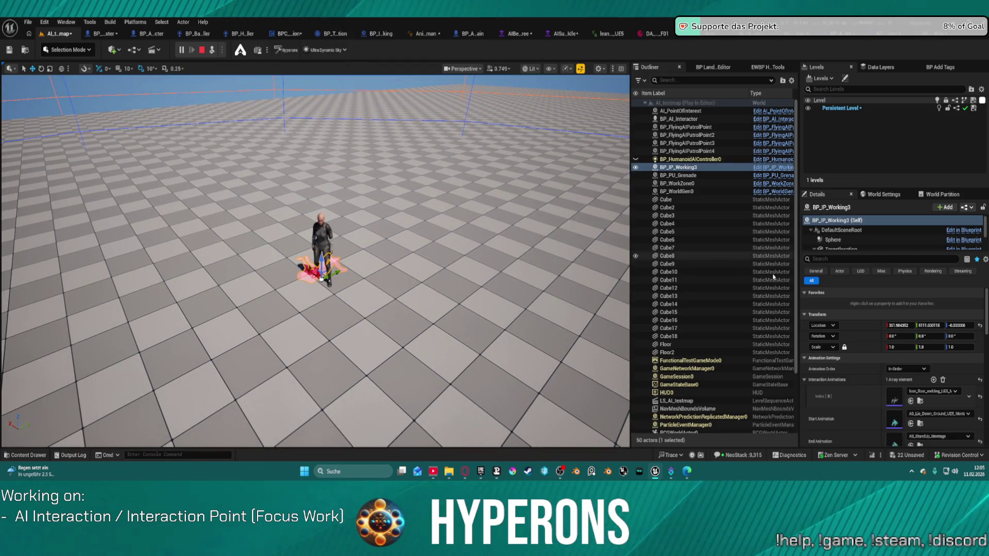
scroll(843, 403, "down", 3)
scroll(843, 404, "down", 2)
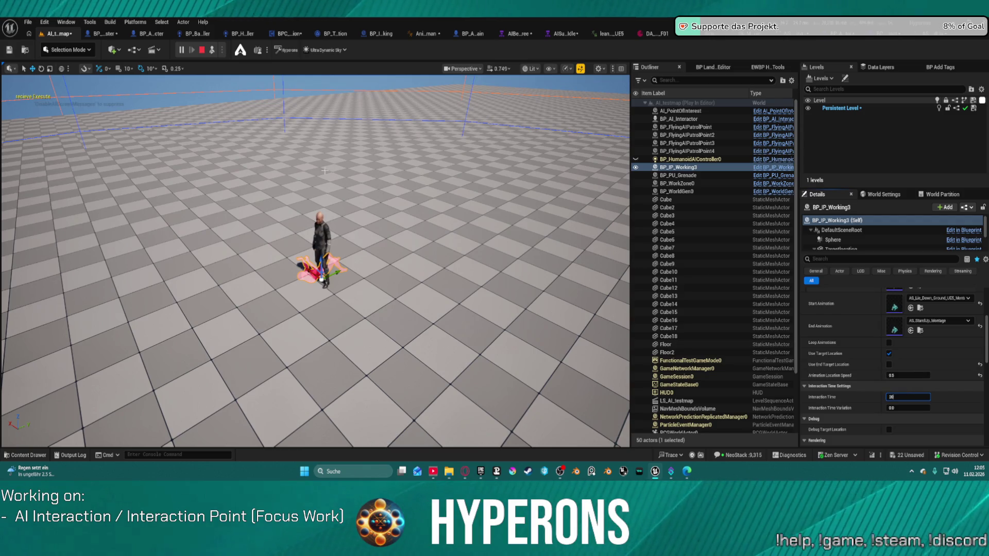
left_click(912, 408)
type("5")
key("Return")
left_click(202, 50)
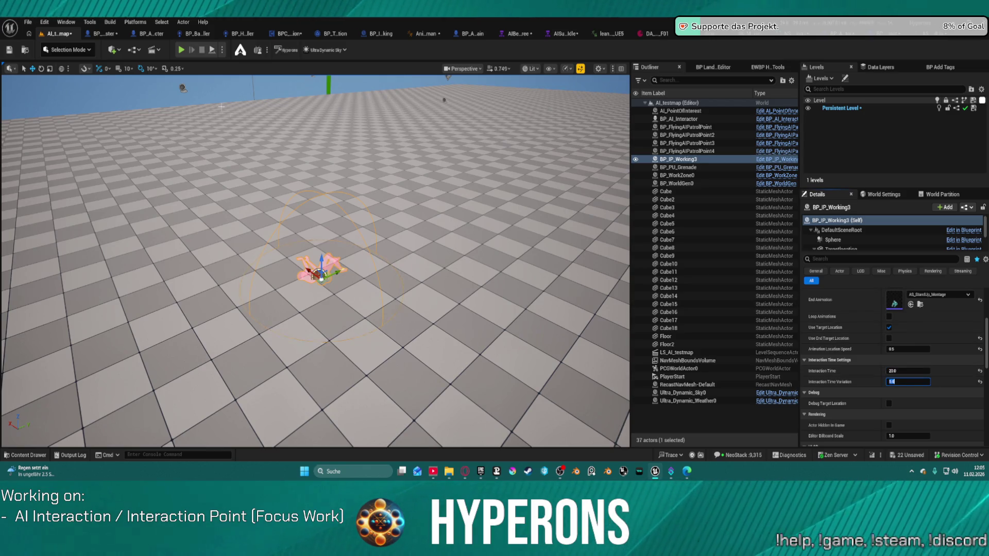
Step: Start a play test and turn on Loop Animations for the working interaction point
key("alt+p")
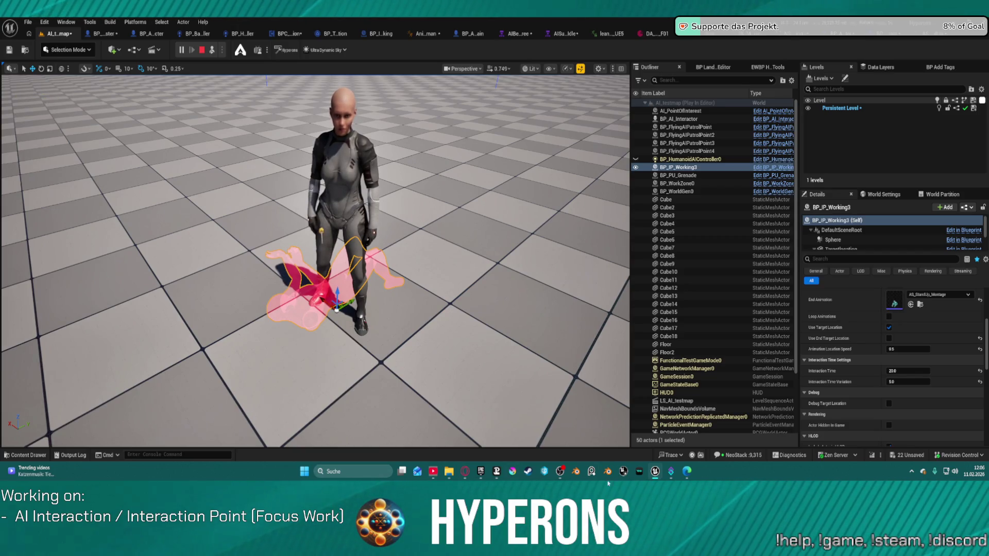
left_click(888, 316)
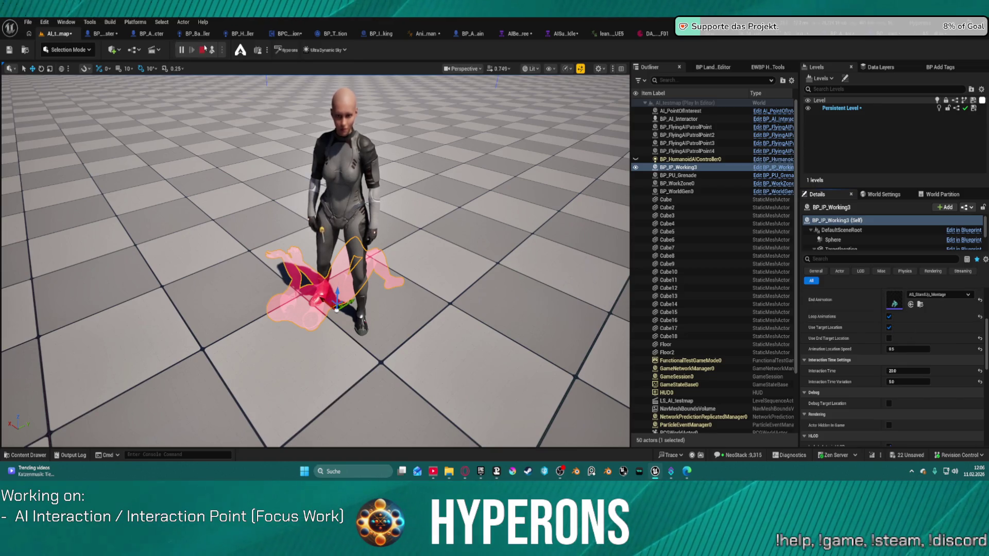
key("Escape")
scroll(933, 376, "down", 3)
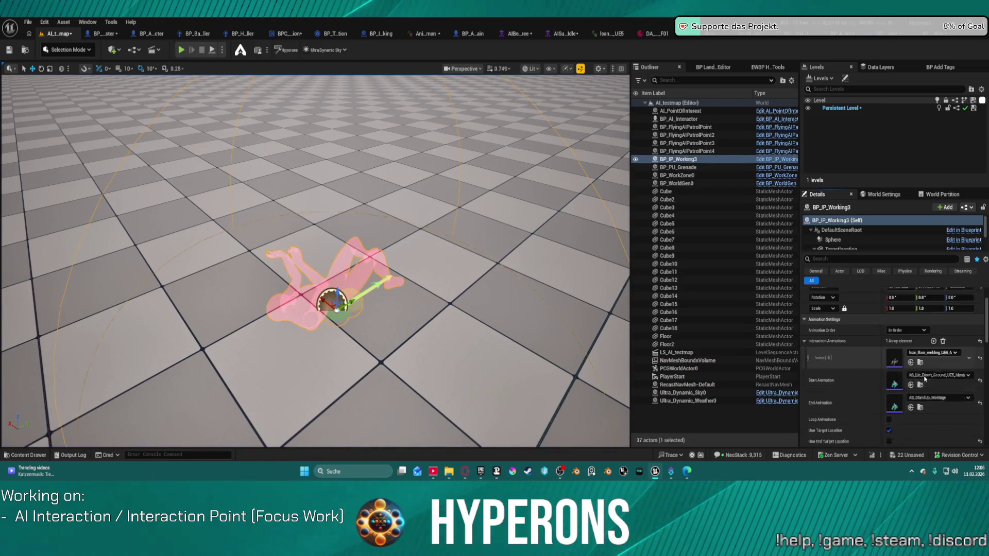
Step: Run further play tests of the looping interaction, then bring up the Content Drawer
left_click(212, 51)
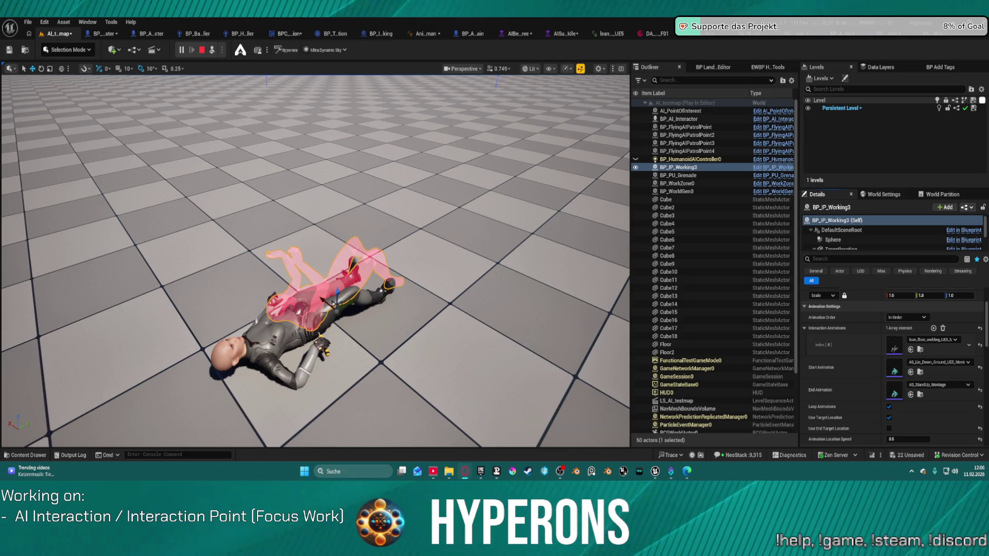
left_click(466, 190)
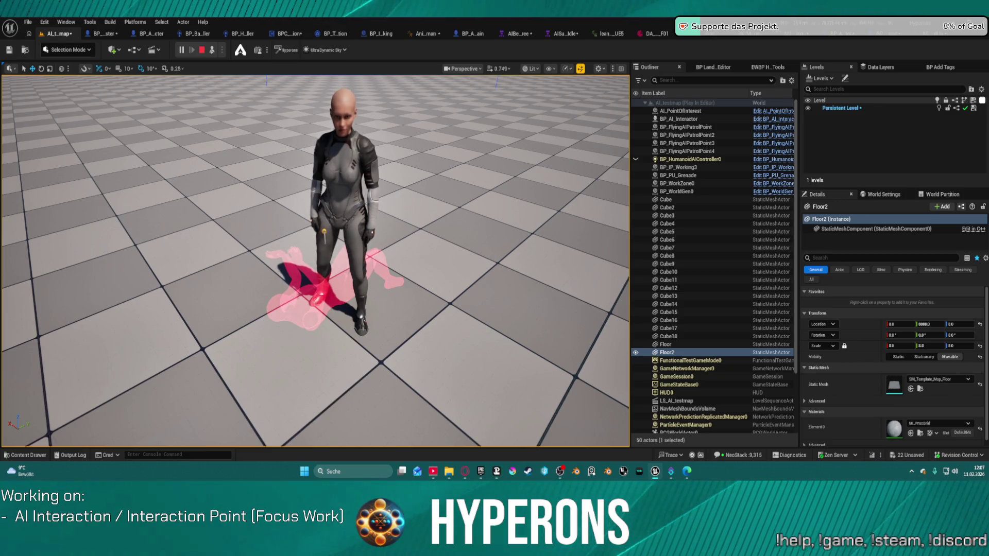
left_click(202, 50)
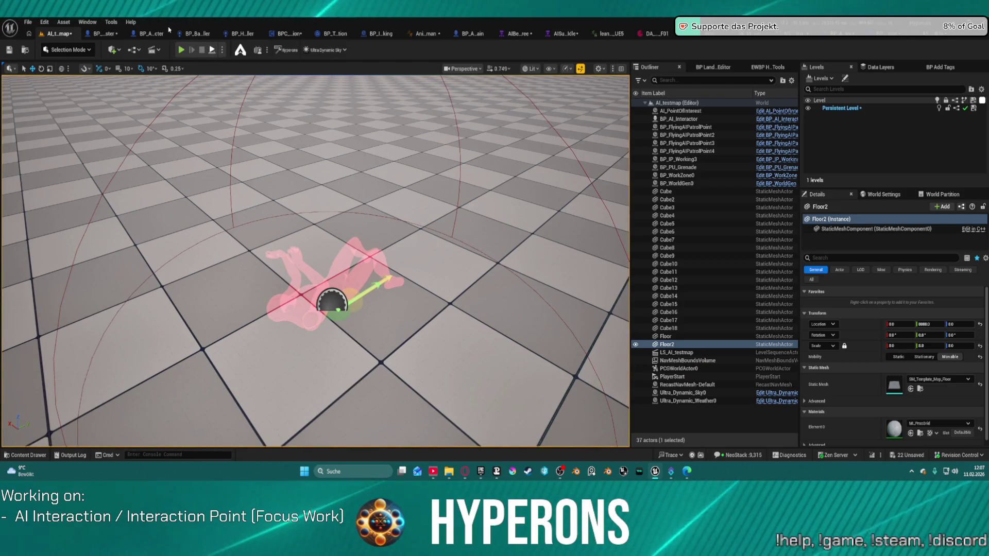
key("alt+p")
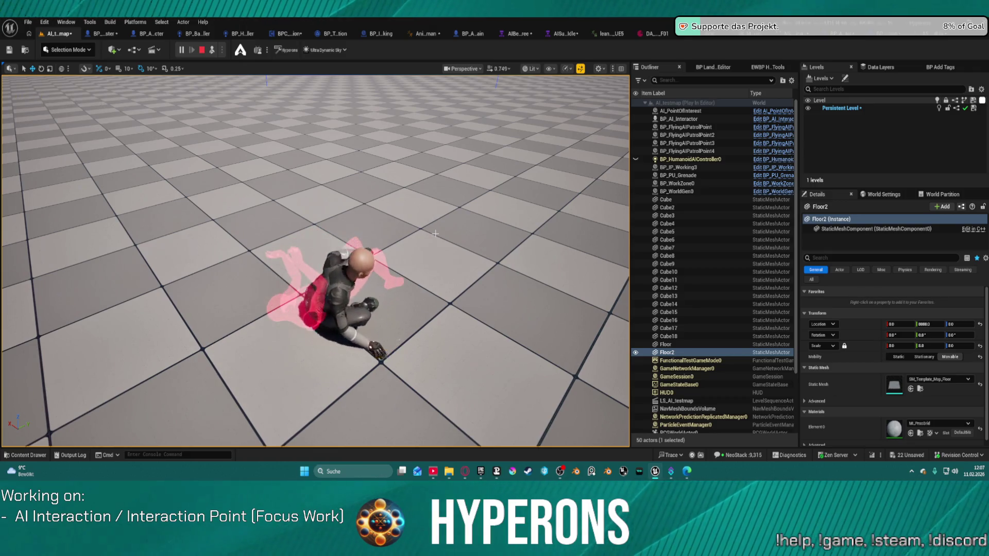
left_click(201, 50)
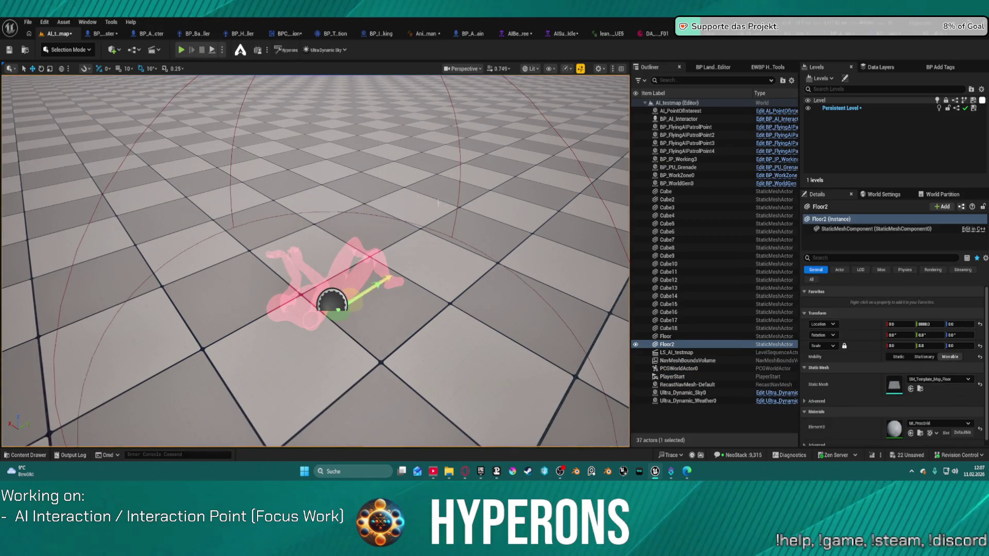
scroll(548, 270, "down", 5)
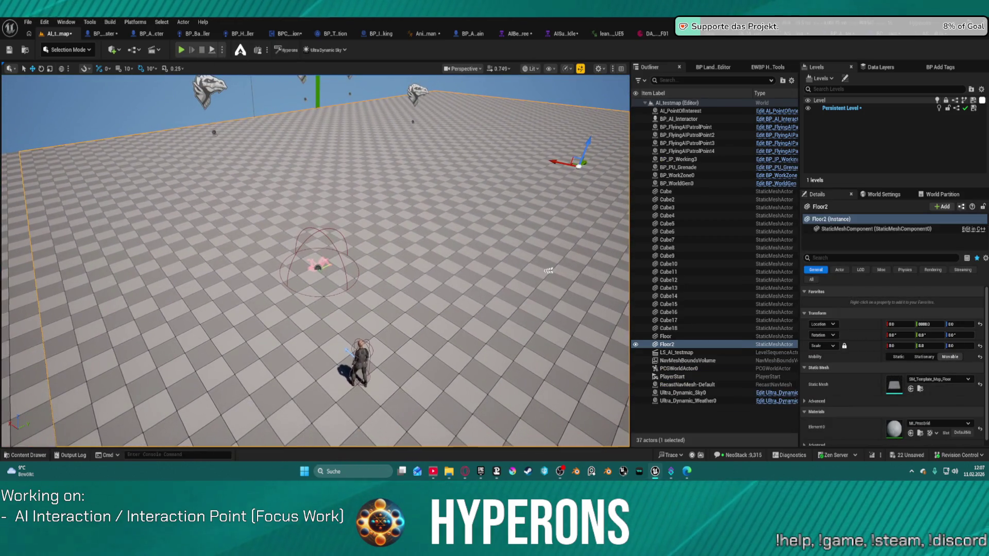
key("ctrl+space")
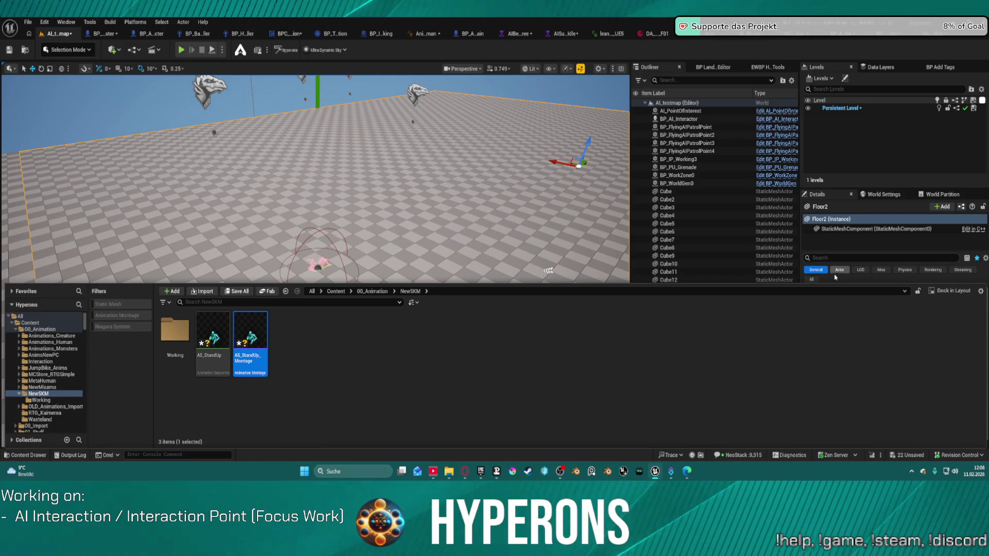
Step: Toggle the Content Drawer and switch to BP_ARPG_Character's SelectSkillRotation graph
key("ctrl+space")
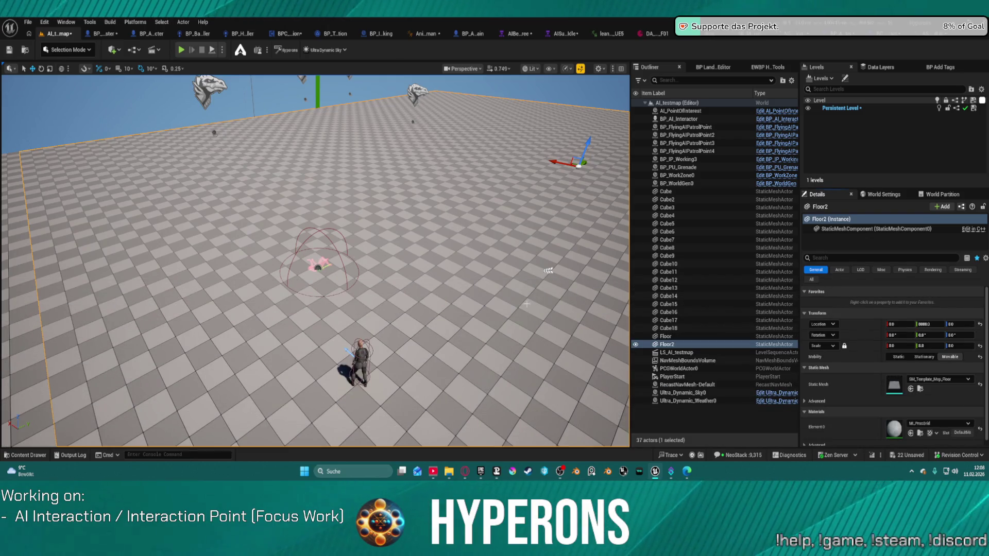
key("ctrl+space")
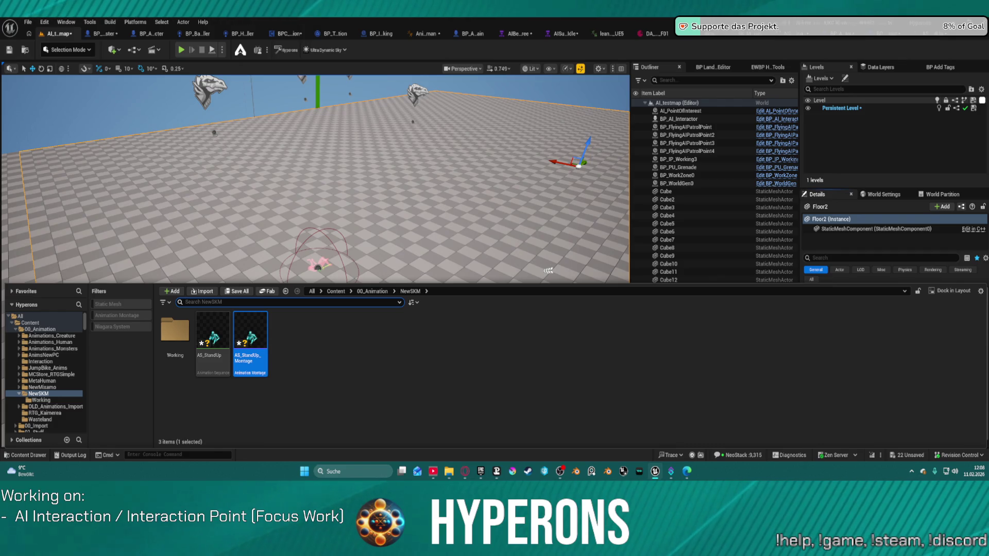
left_click(157, 33)
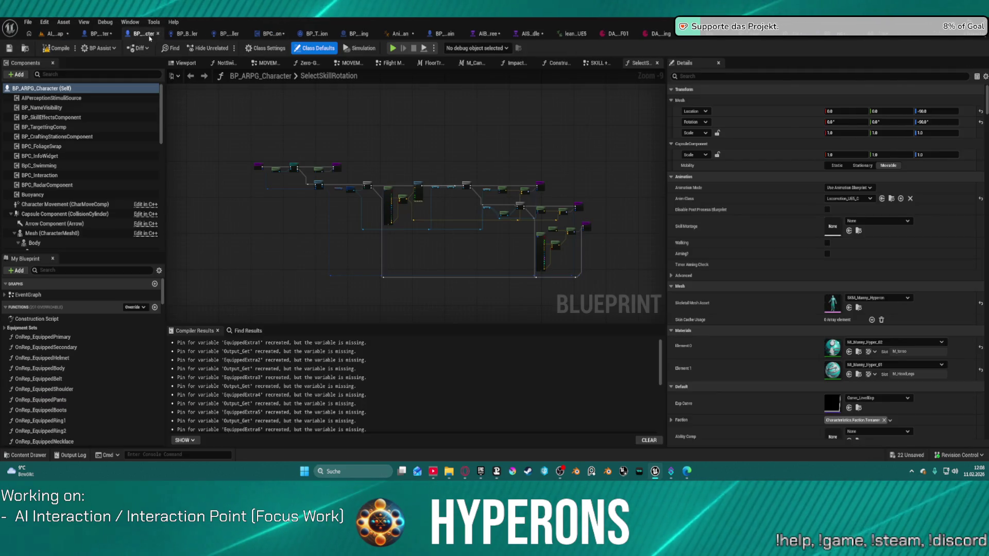
Step: Cycle through the open Blueprint tabs, finishing on BP_AI_InteractionPointMaster
left_click(187, 33)
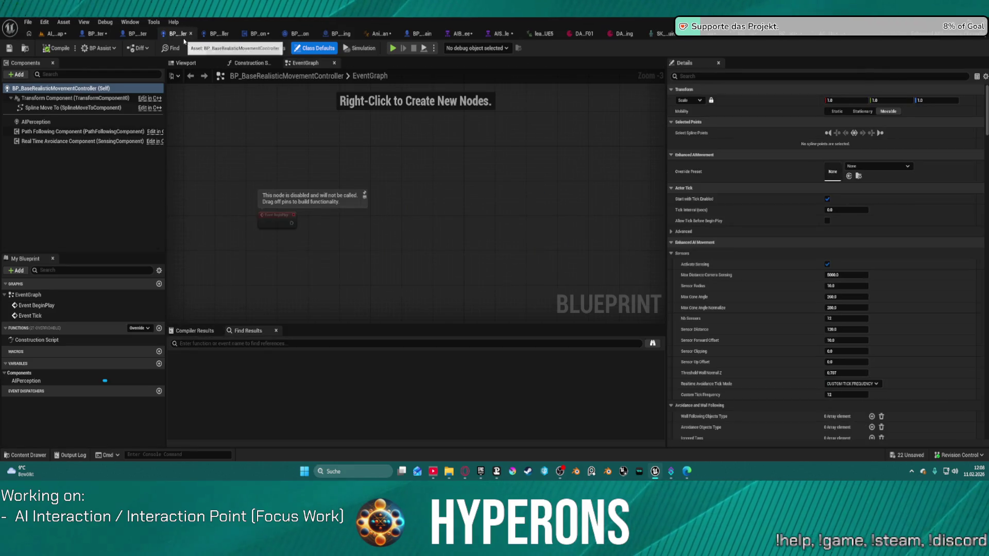
left_click(103, 35)
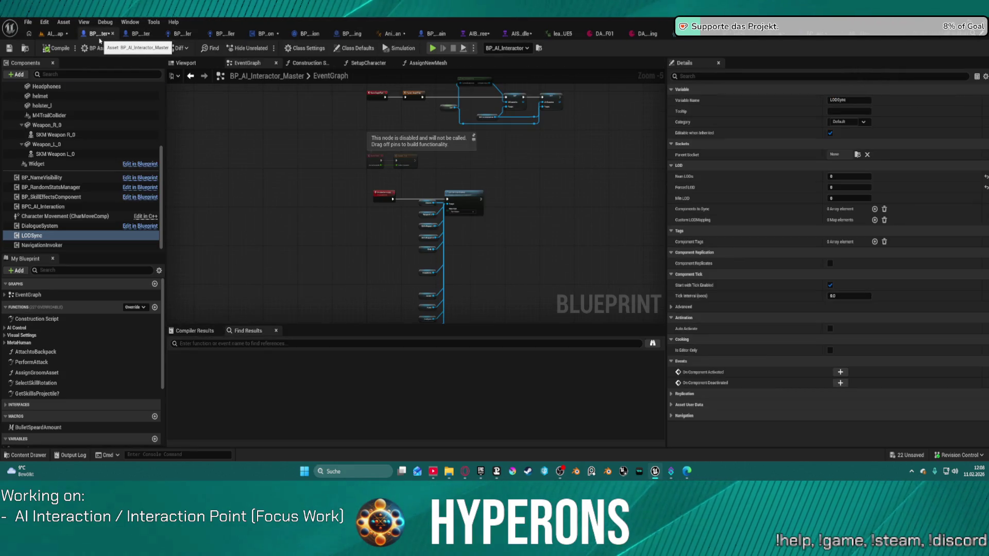
left_click(25, 49)
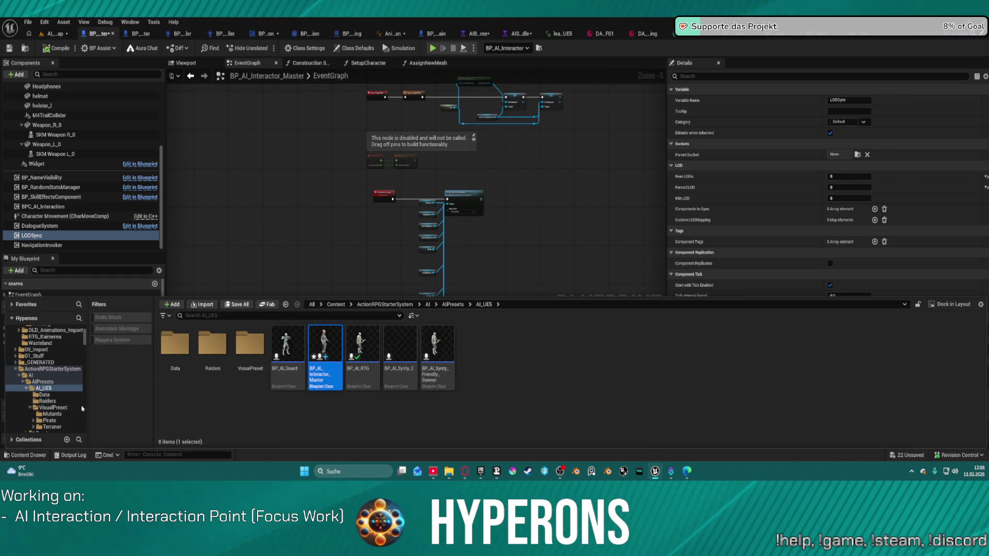
left_click(144, 35)
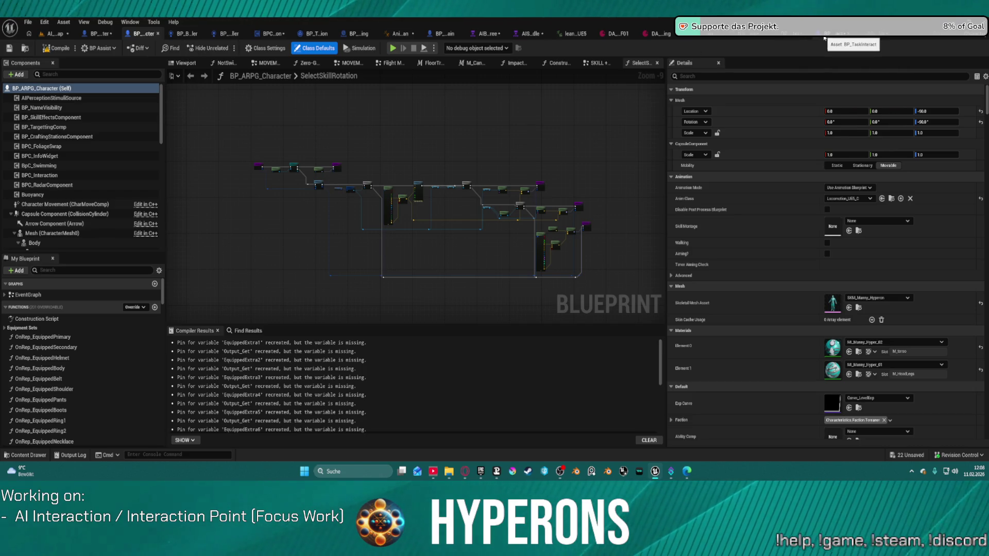
left_click(824, 34)
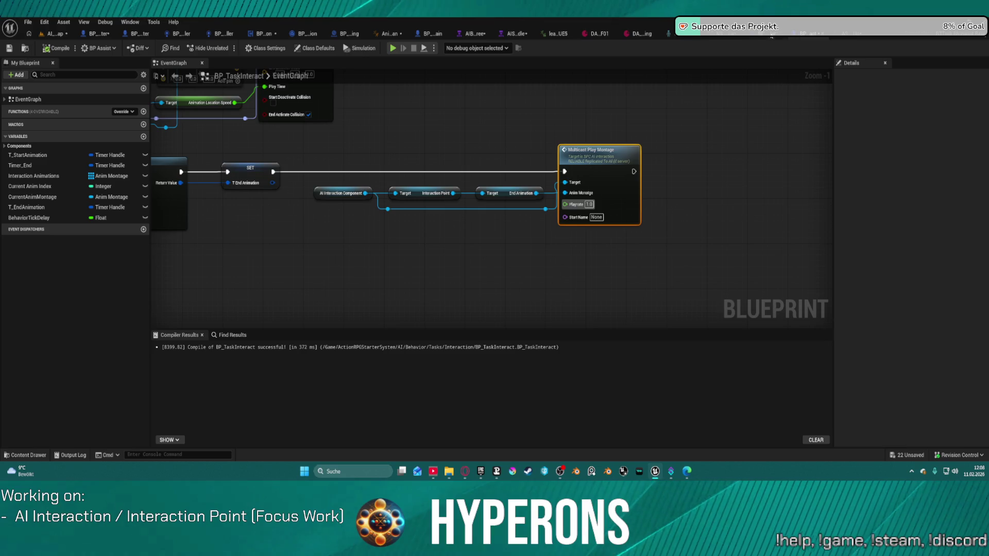
left_click(771, 34)
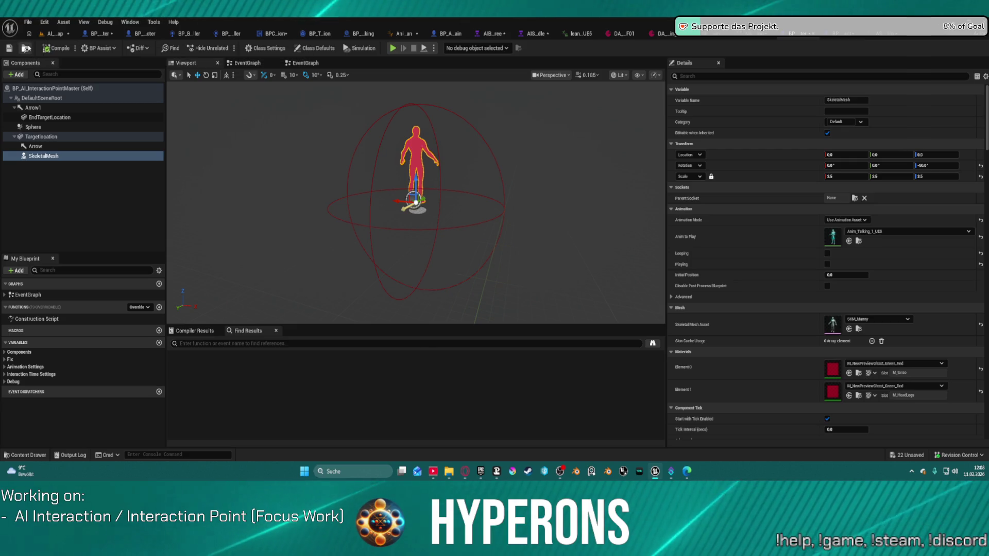
Step: Create a new folder inside the InteractionPoints folder via the Content Drawer
key("ctrl+space")
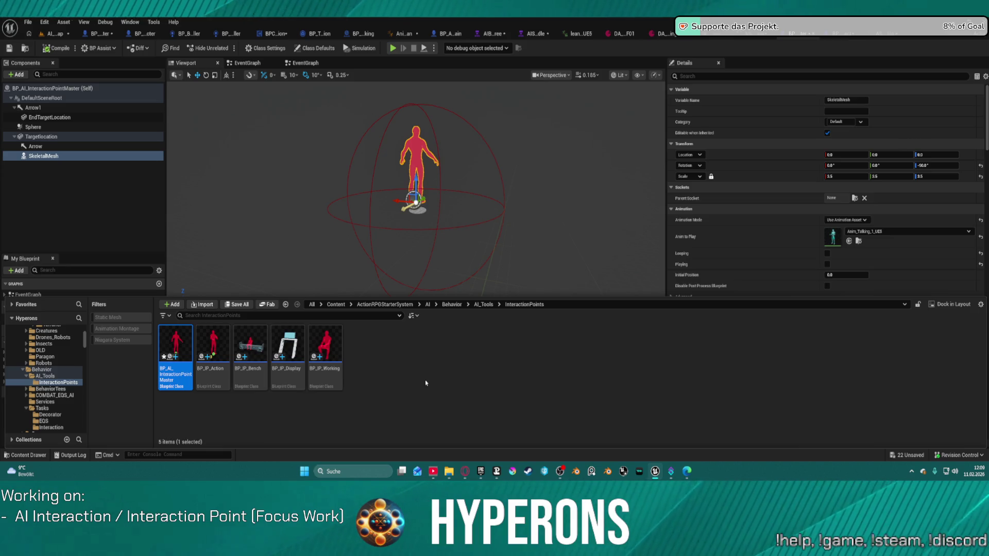
right_click(398, 373)
left_click(439, 179)
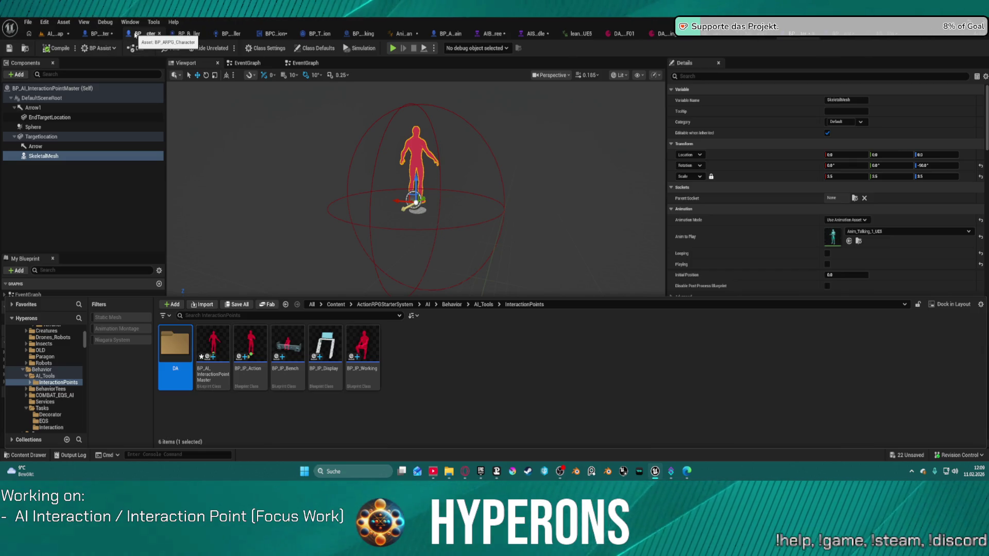
left_click(192, 35)
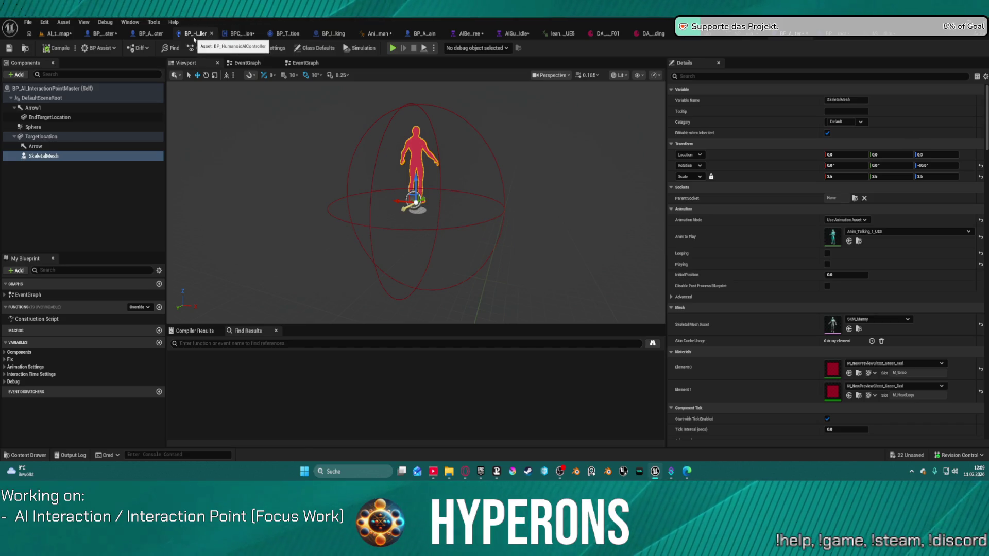
Step: Close the unneeded editor tabs, from BP_HumanoidAIController to SK_Mannequin and NS_Welding, and reopen the Content Drawer
middle_click(194, 36)
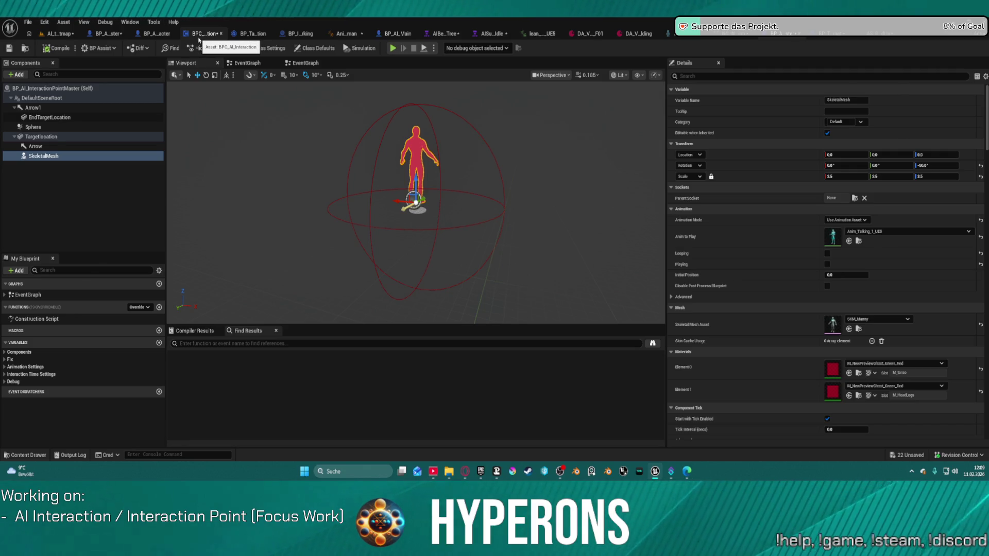
middle_click(203, 36)
middle_click(226, 36)
middle_click(272, 36)
middle_click(249, 36)
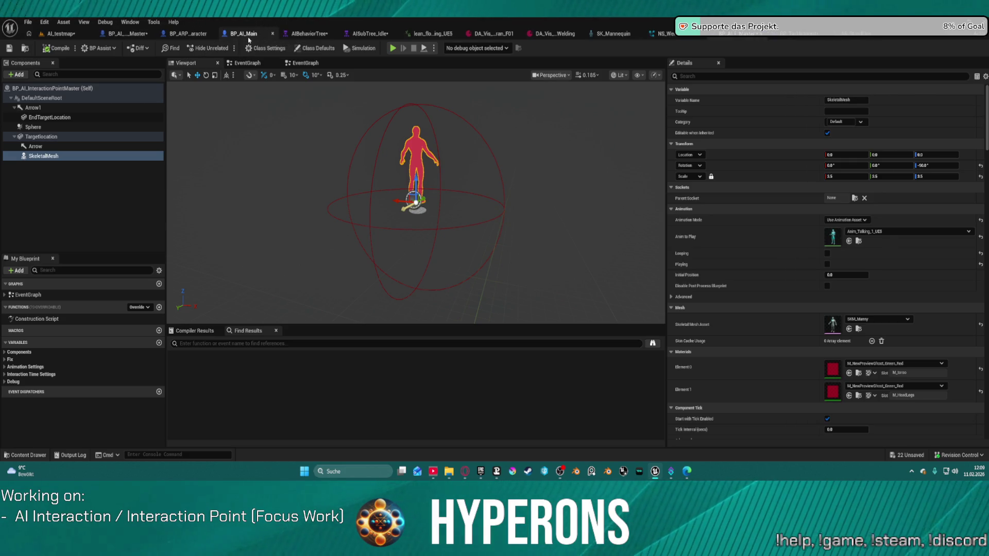
middle_click(309, 35)
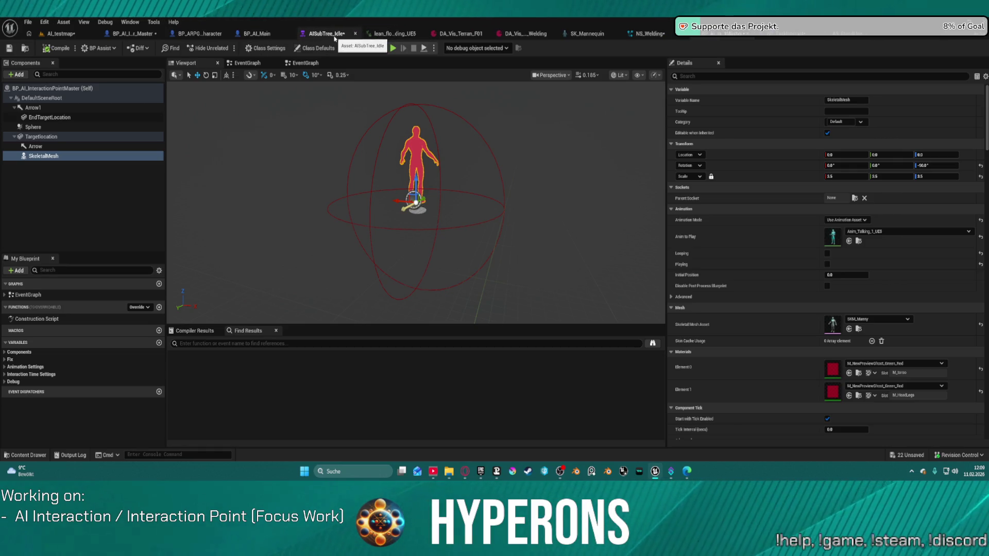
middle_click(334, 36)
middle_click(420, 34)
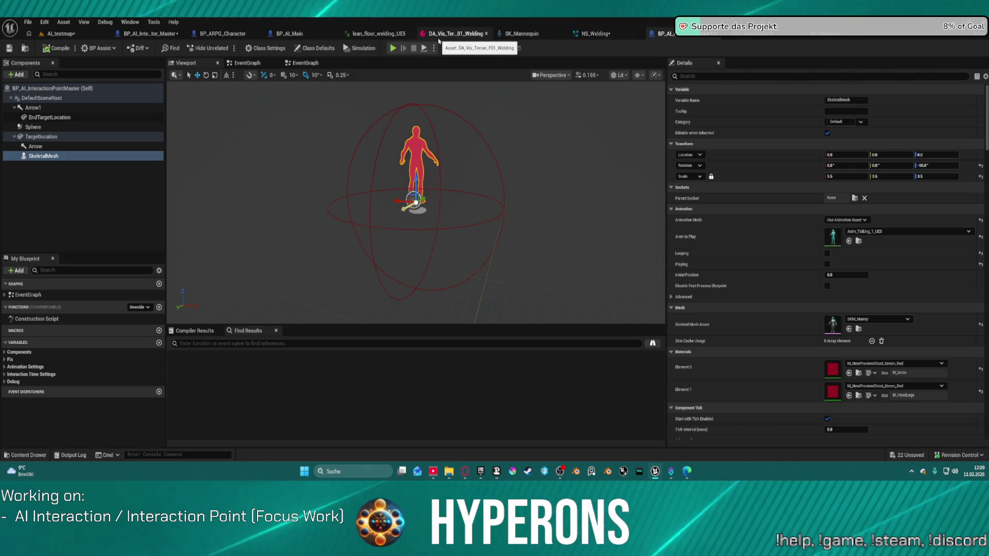
middle_click(460, 35)
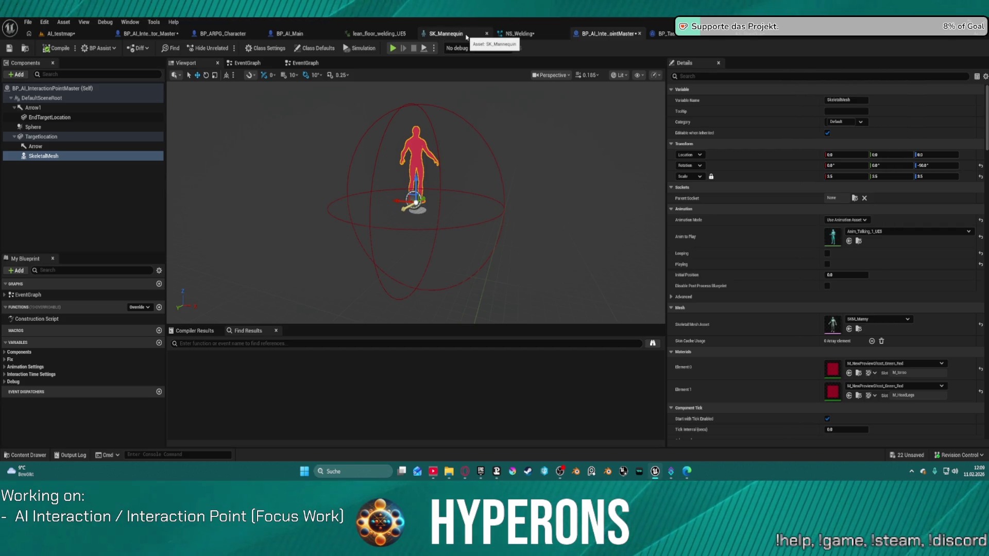
middle_click(466, 37)
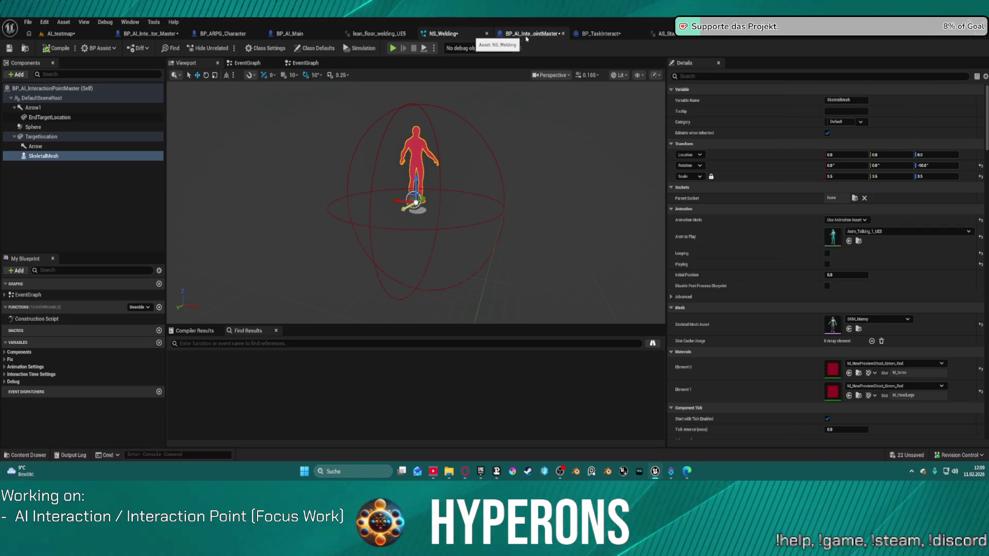
left_click(486, 33)
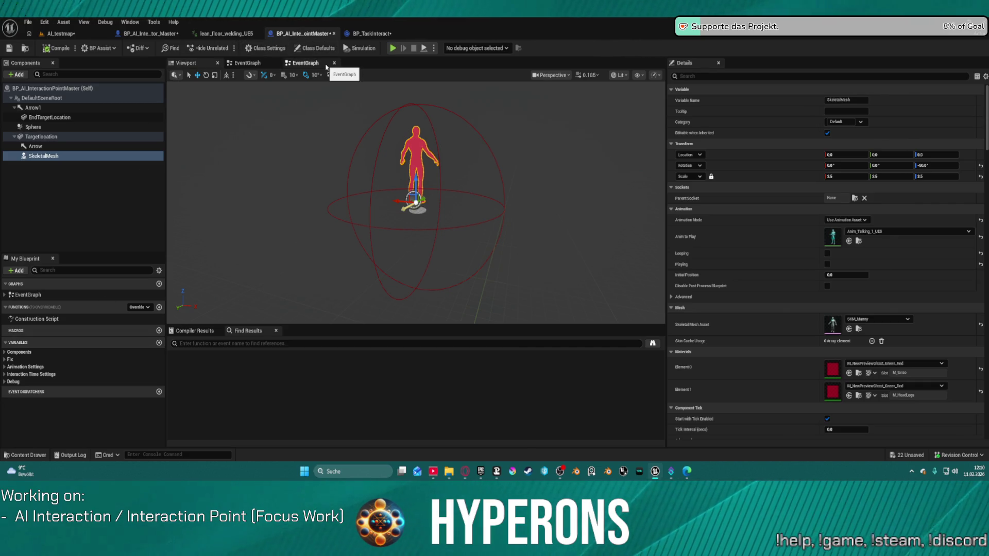
key("ctrl+space")
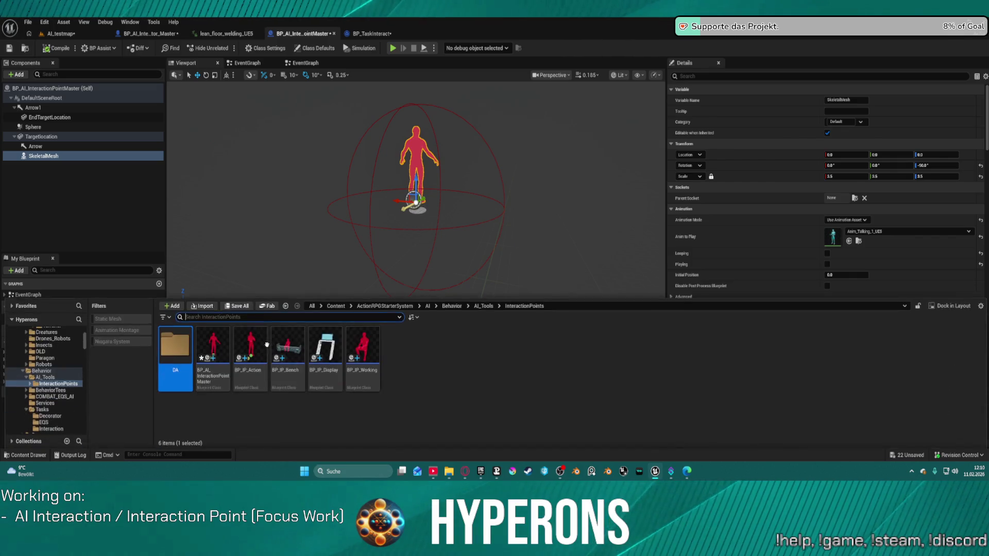
Step: In the DA folder, create a Blueprint Class with PrimaryDataAsset as its parent
double_click(175, 347)
right_click(254, 354)
mouse_move(255, 353)
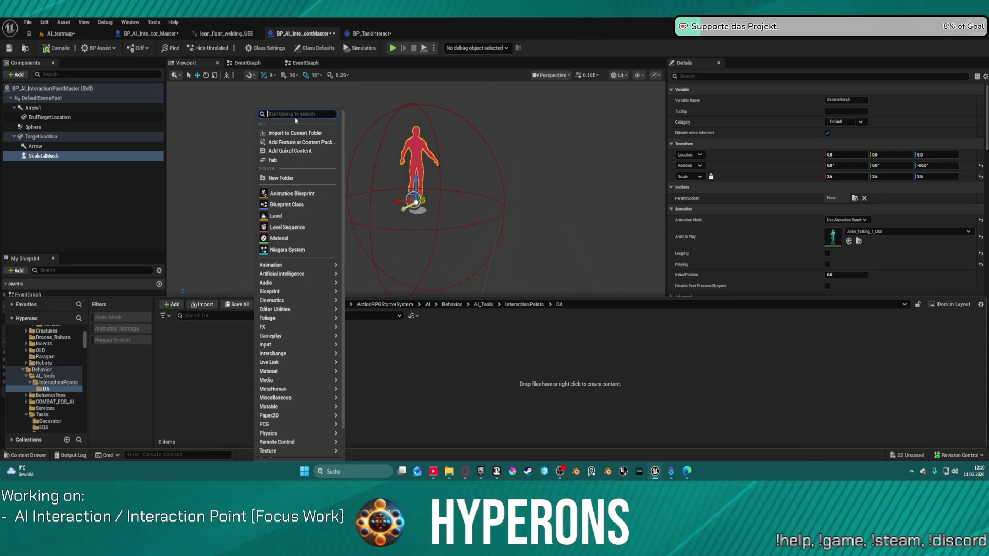
type("data")
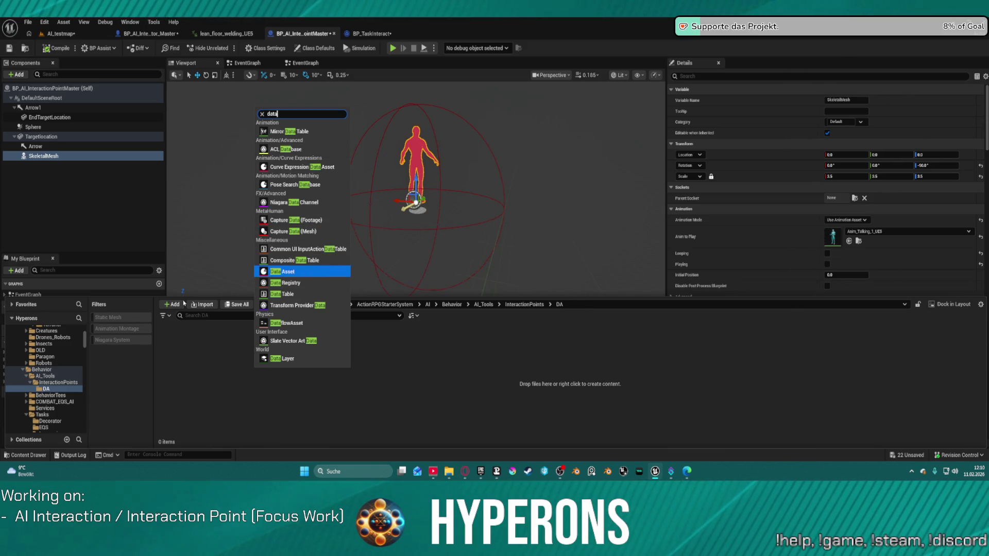
left_click(185, 336)
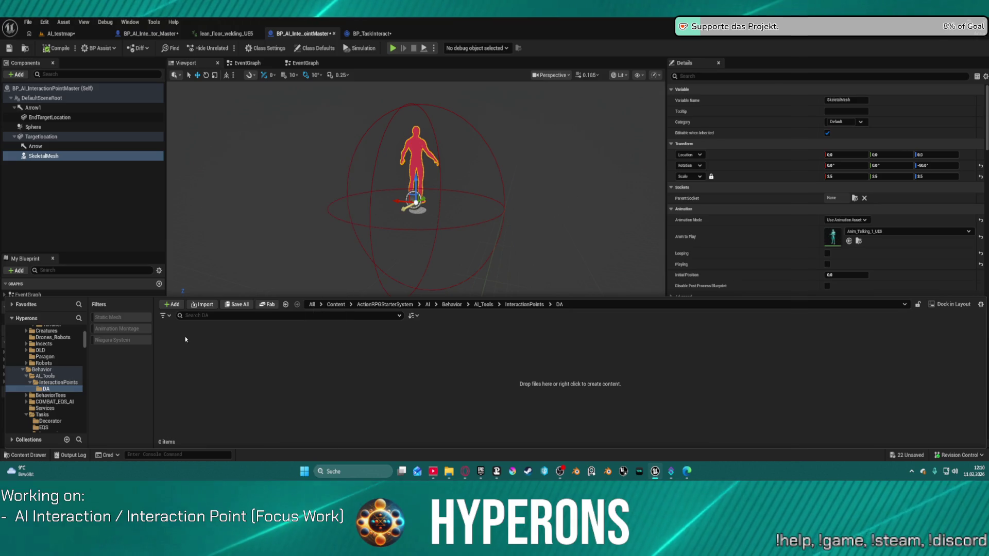
right_click(184, 336)
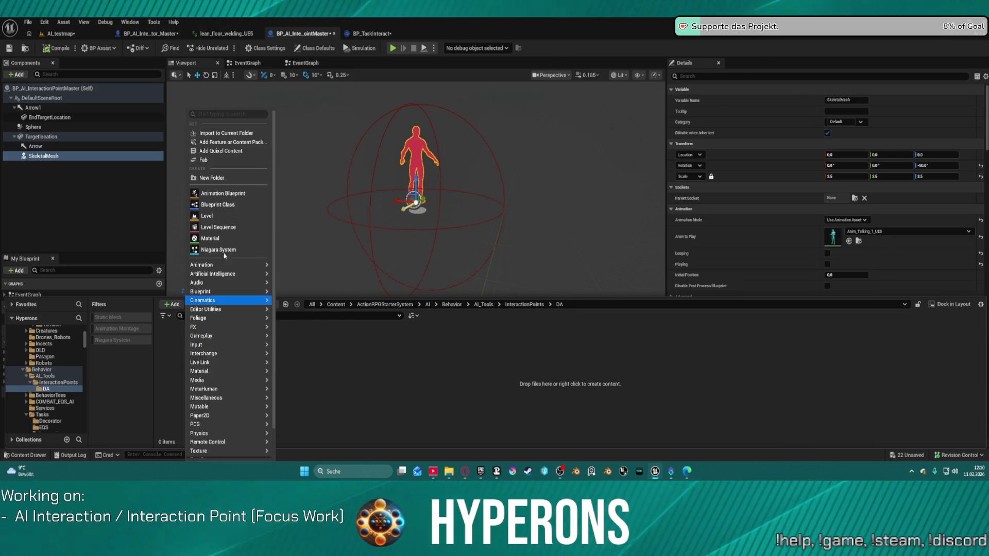
left_click(218, 204)
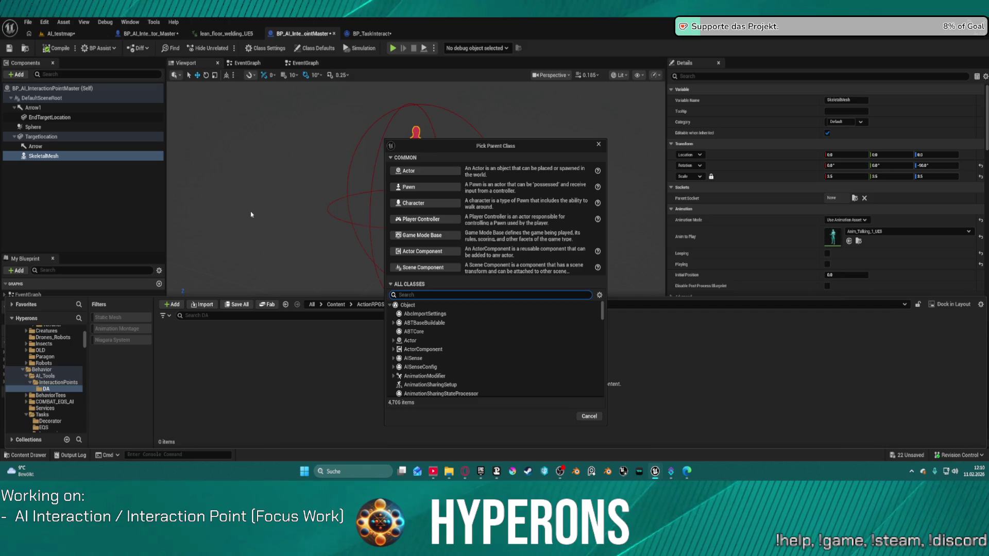
type("p")
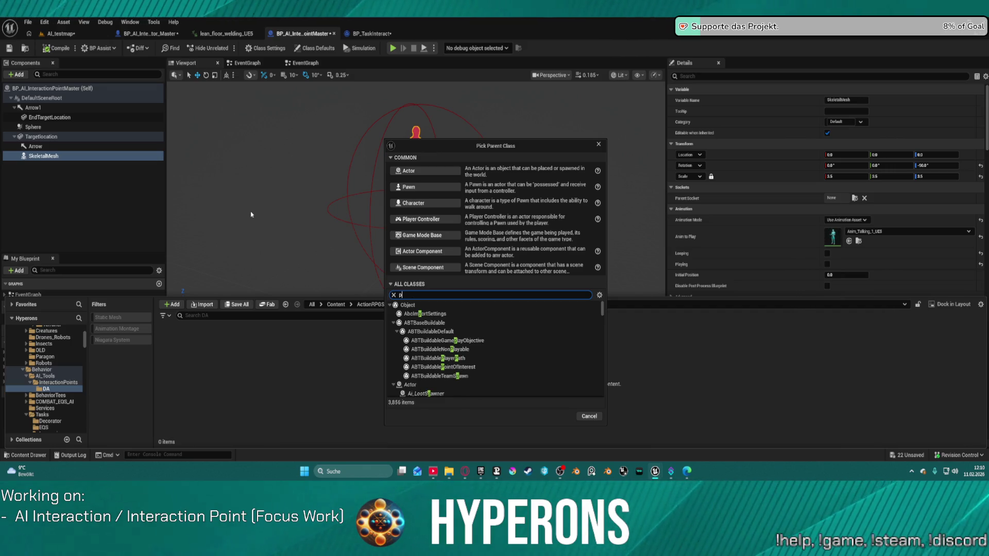
type("da")
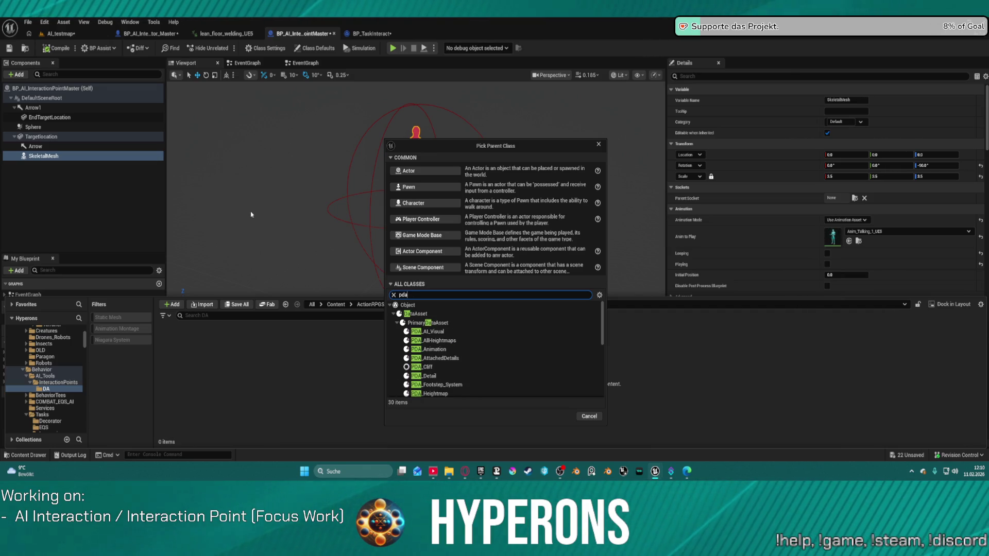
left_click(454, 323)
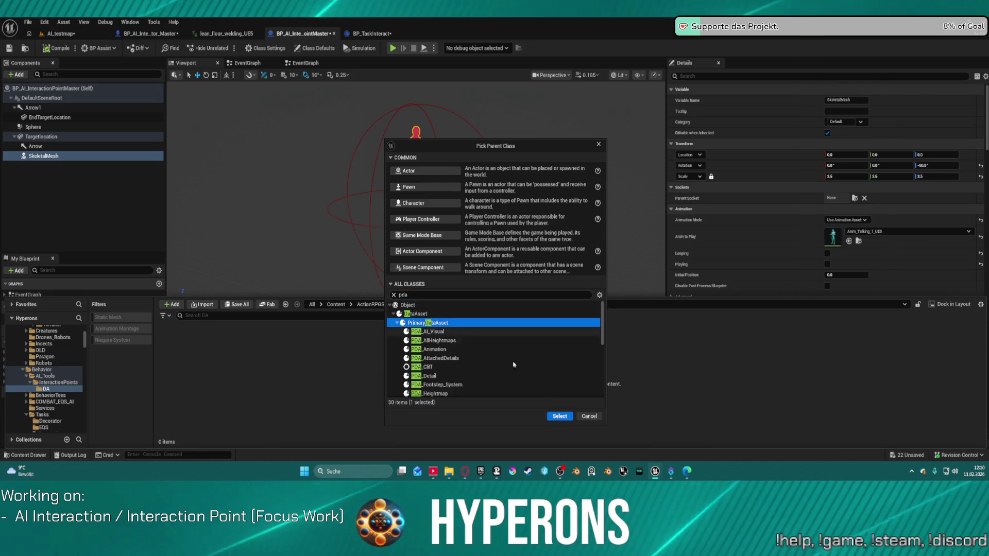
left_click(559, 417)
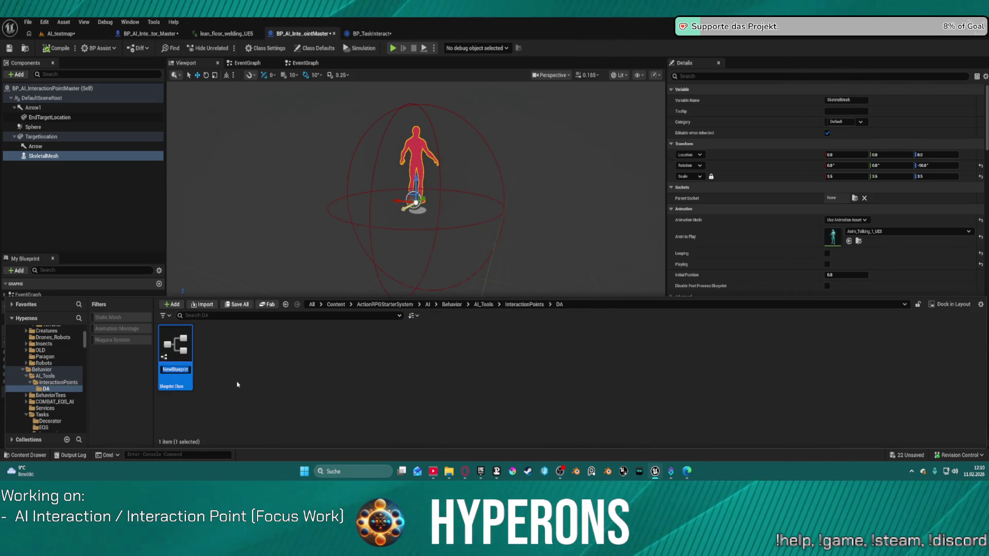
Step: Name the new blueprint PDA_InteractionPoints, correct its capitalisation, and open it
type("PDA_Inte")
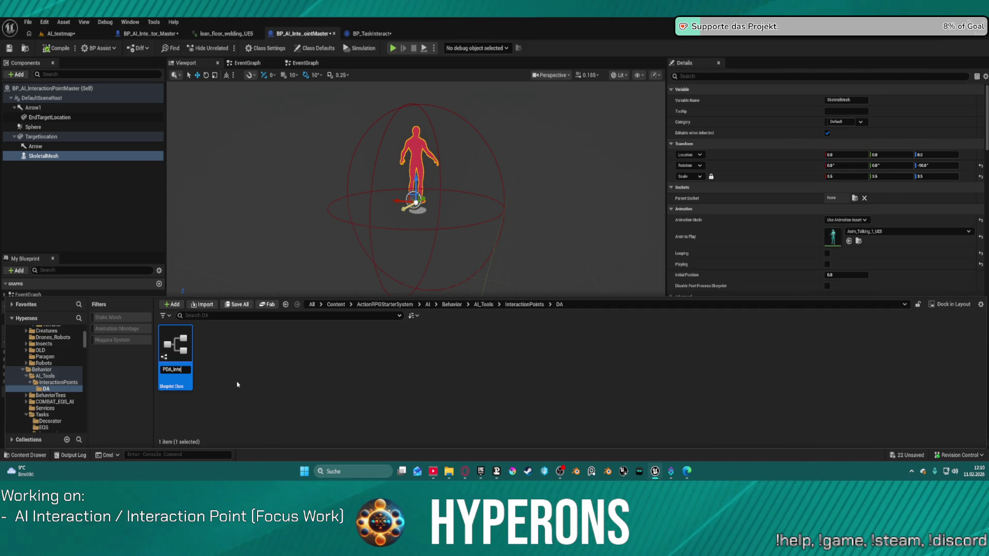
type("tionP")
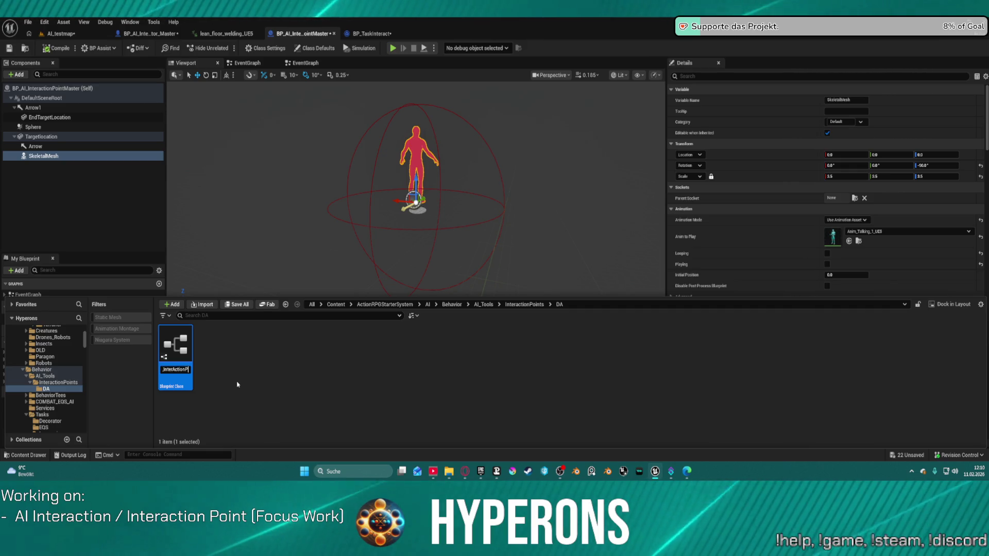
type("oints")
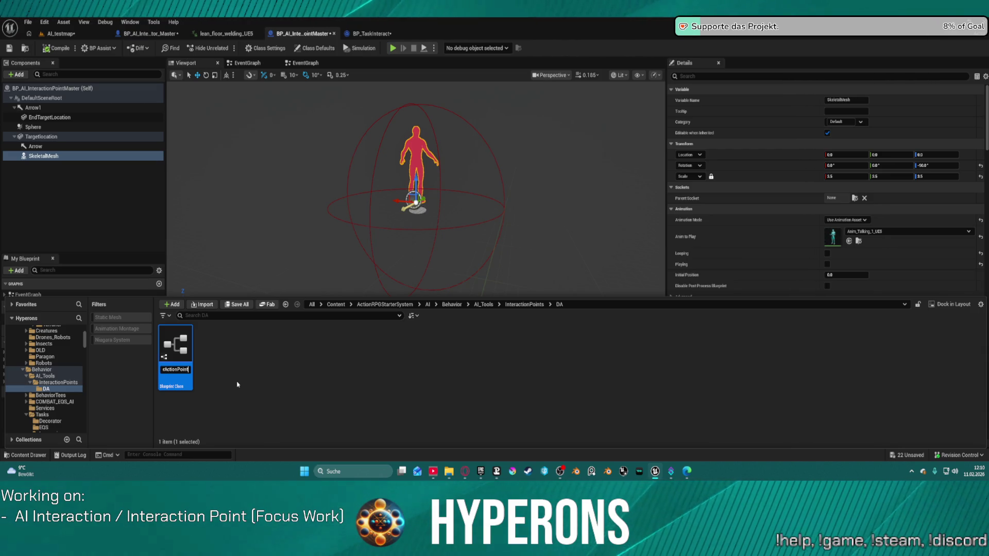
key("Return")
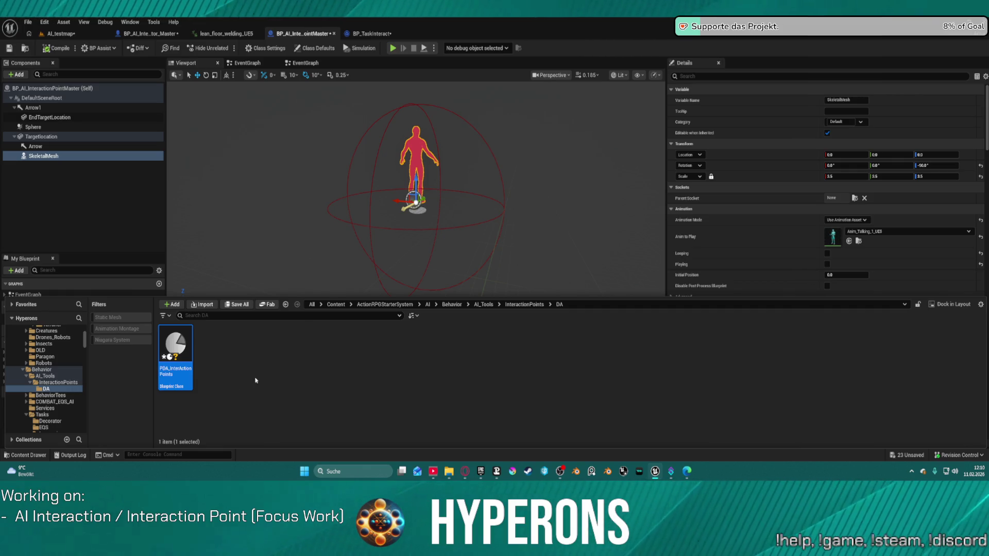
key("F2")
key("Left")
key("Left")
key("Left")
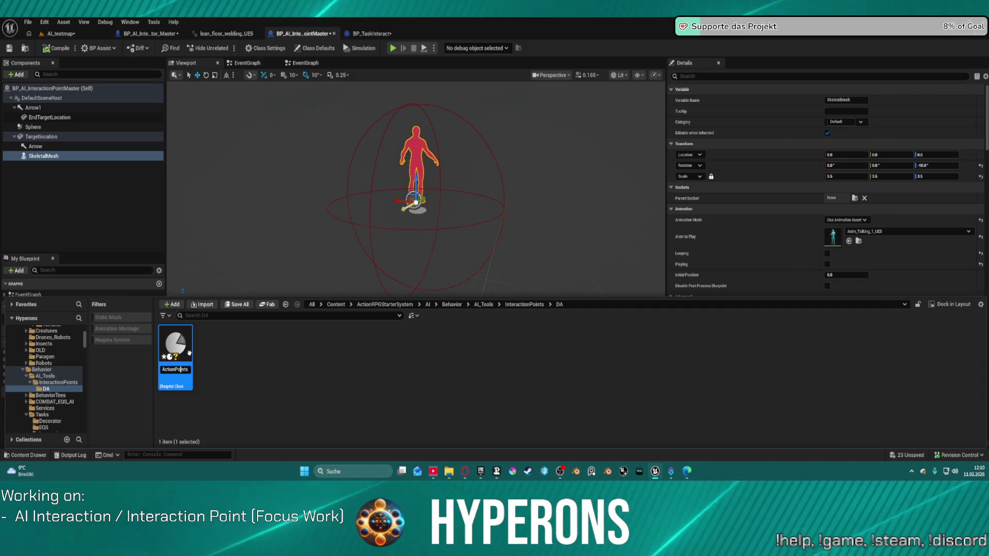
key("BackSpace")
type("a")
key("Return")
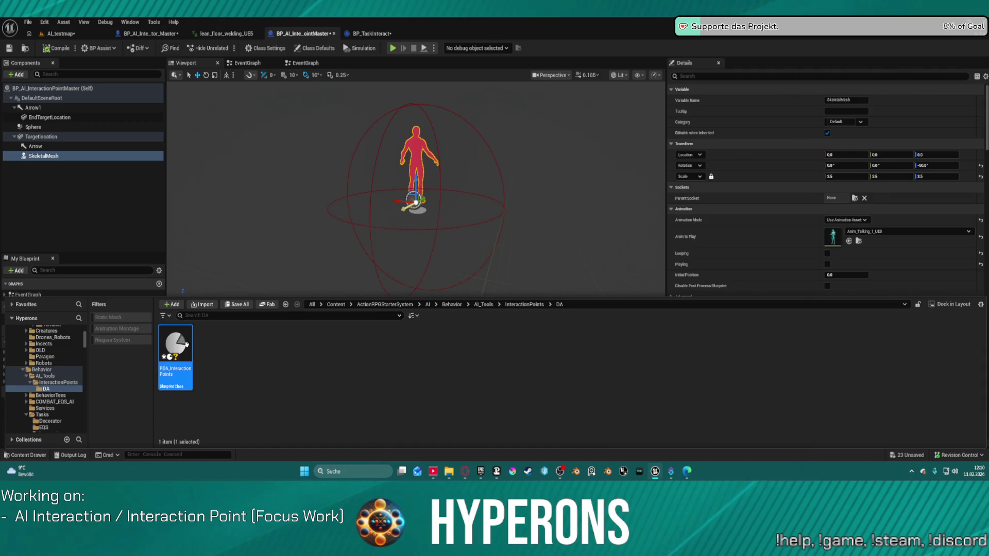
double_click(180, 349)
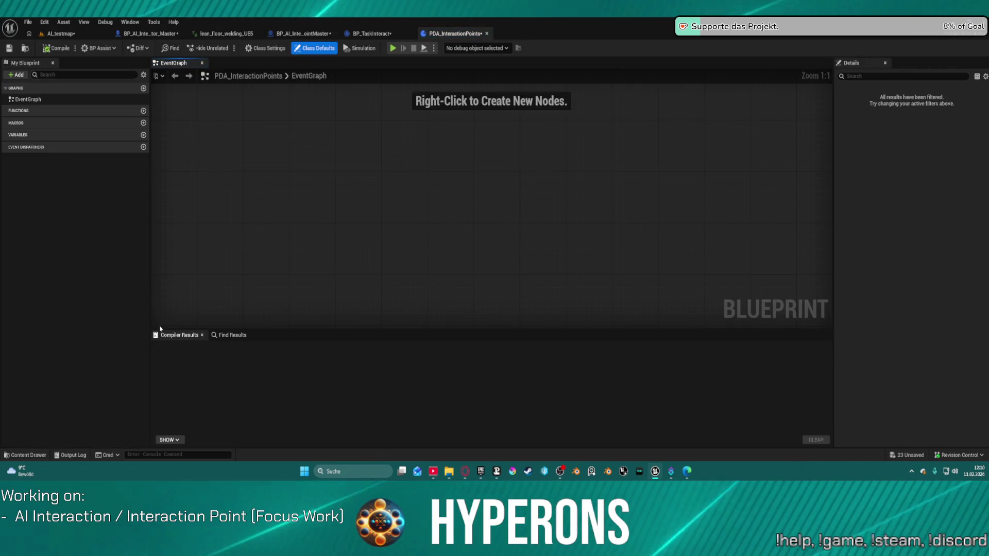
Step: Glance between the BP_AI_InteractionPointMaster and PDA_InteractionPoints tabs, then return to AI_testmap
left_click(309, 36)
left_click(379, 33)
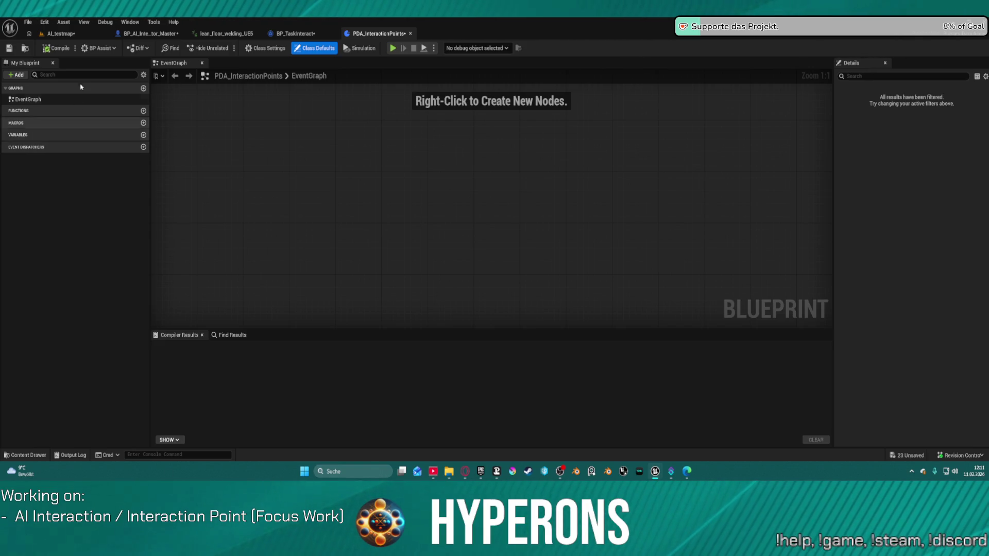
left_click(51, 35)
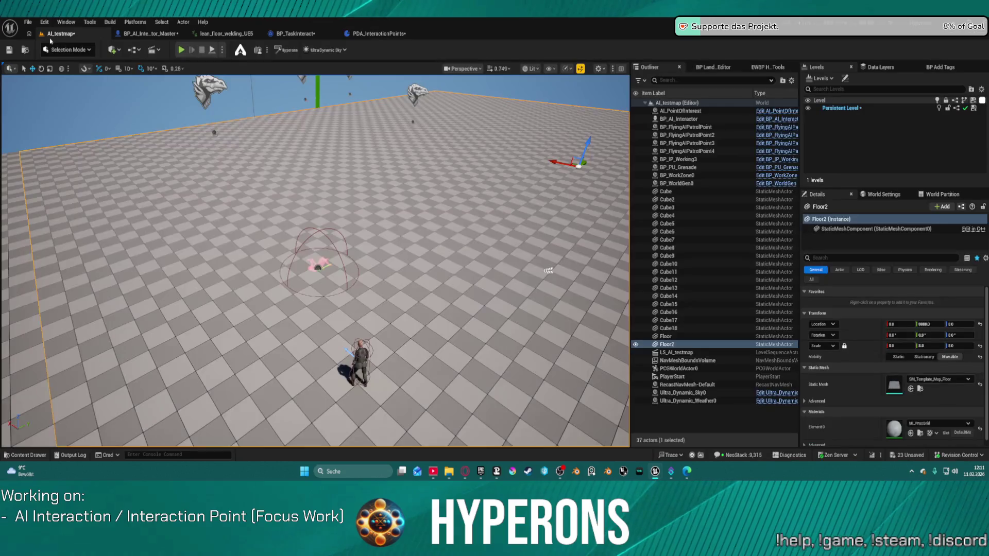
Step: Open Property Transfer with BP_AI_InteractionPointMaster as source and PDA_InteractionPoints as target
left_click(43, 23)
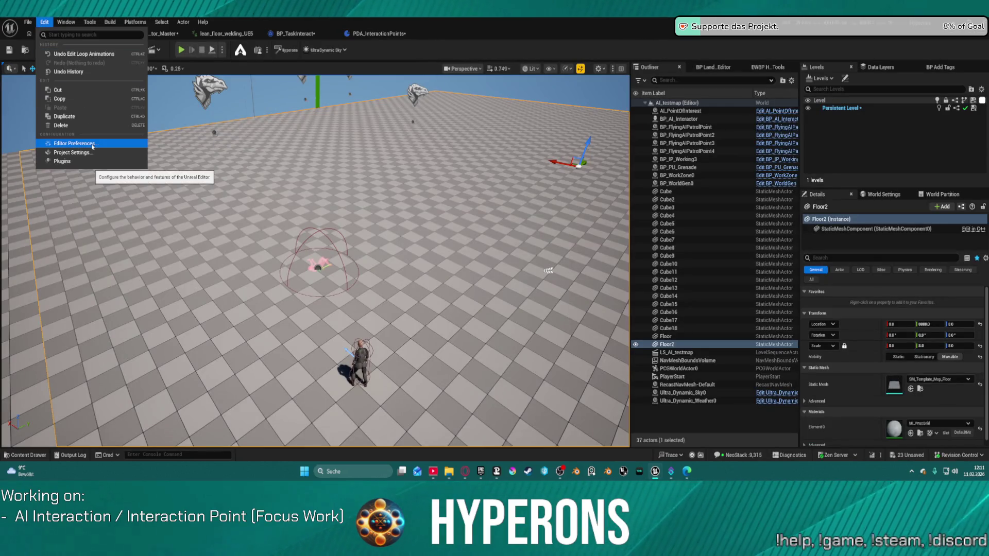
left_click(73, 24)
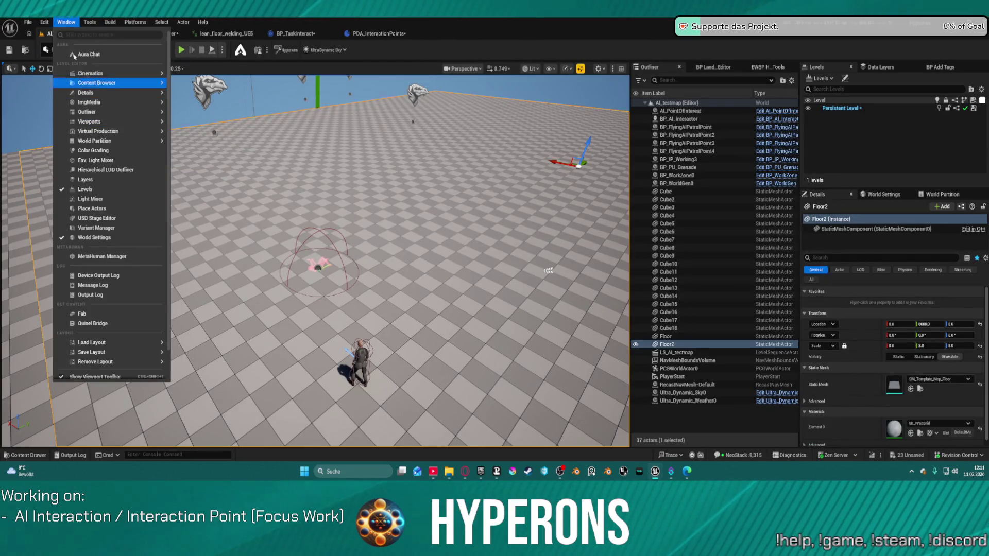
scroll(115, 309, "down", 2)
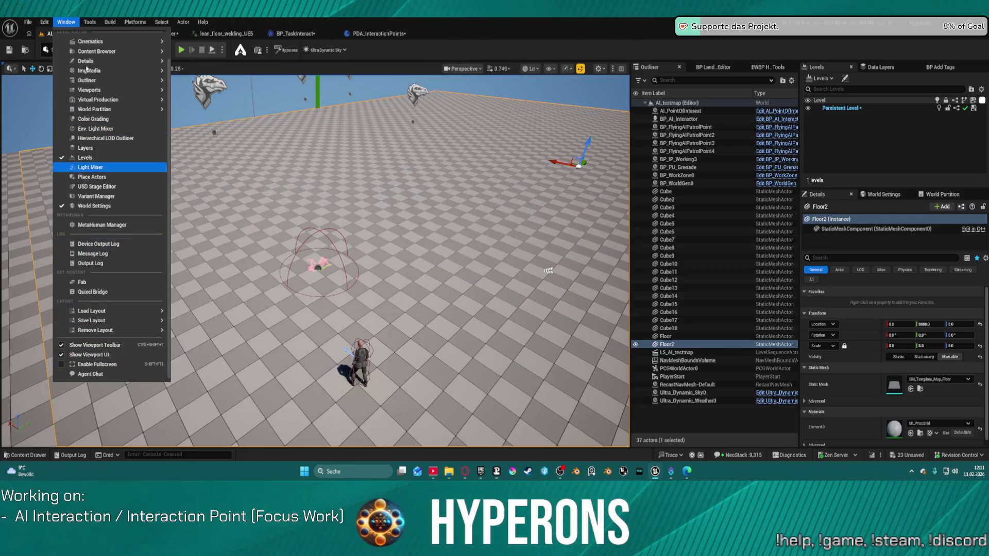
left_click(90, 21)
scroll(156, 359, "down", 3)
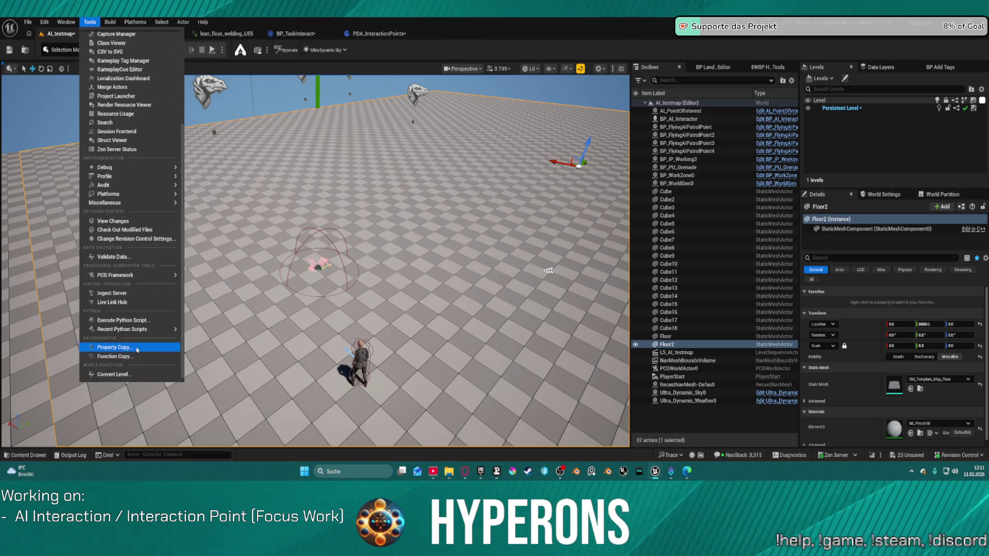
left_click(114, 348)
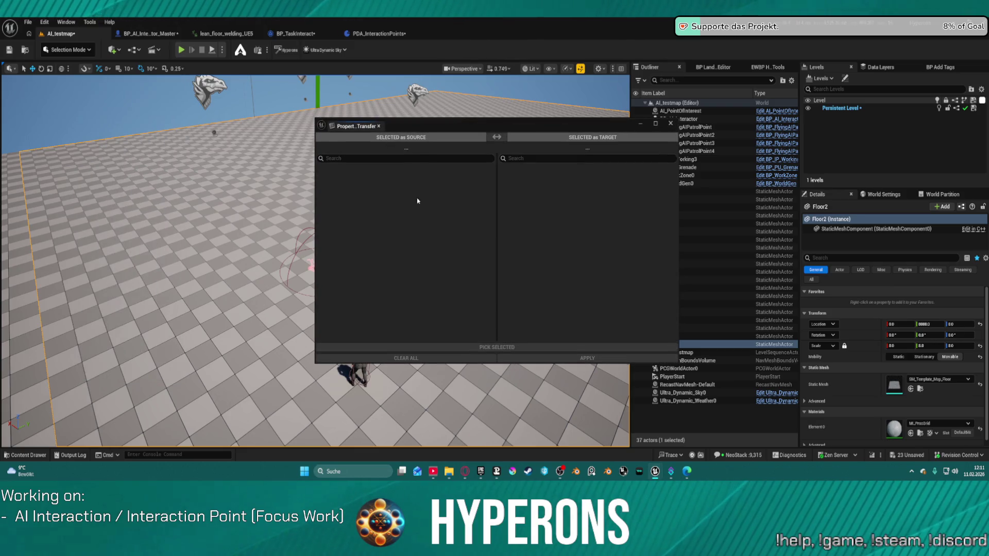
left_click(524, 138)
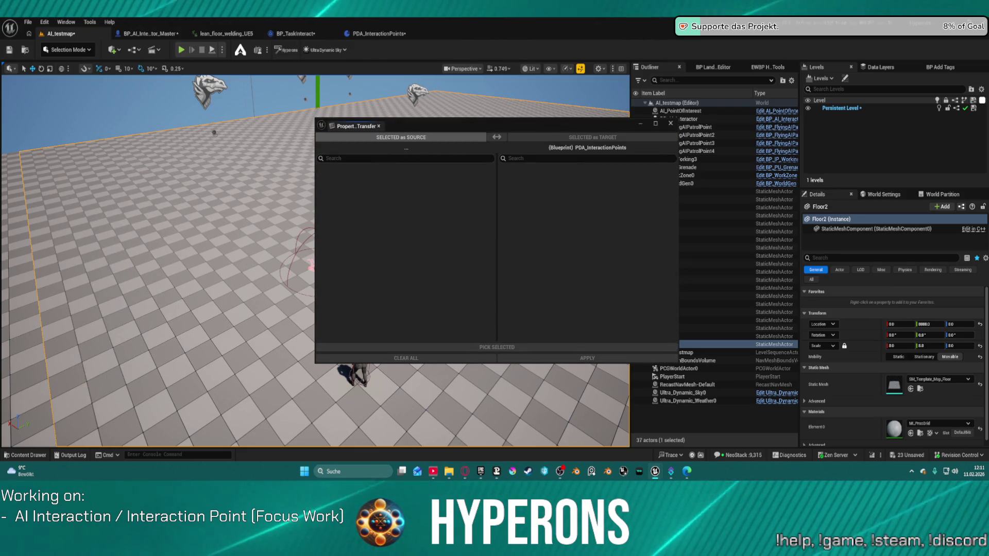
left_click(407, 138)
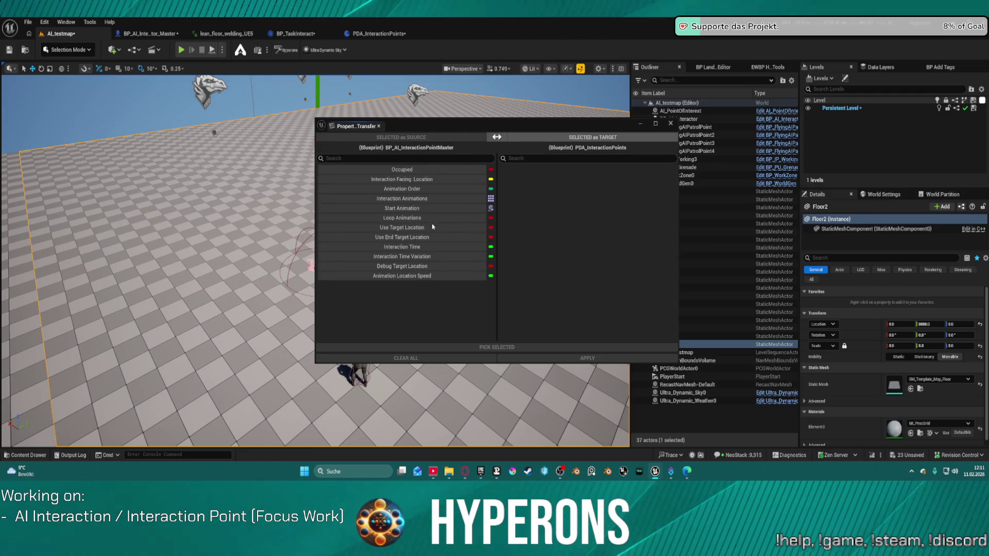
Step: Transfer Interaction Animations, Start Animation, Animation Order and Loop Animations to the data asset
left_click(416, 200)
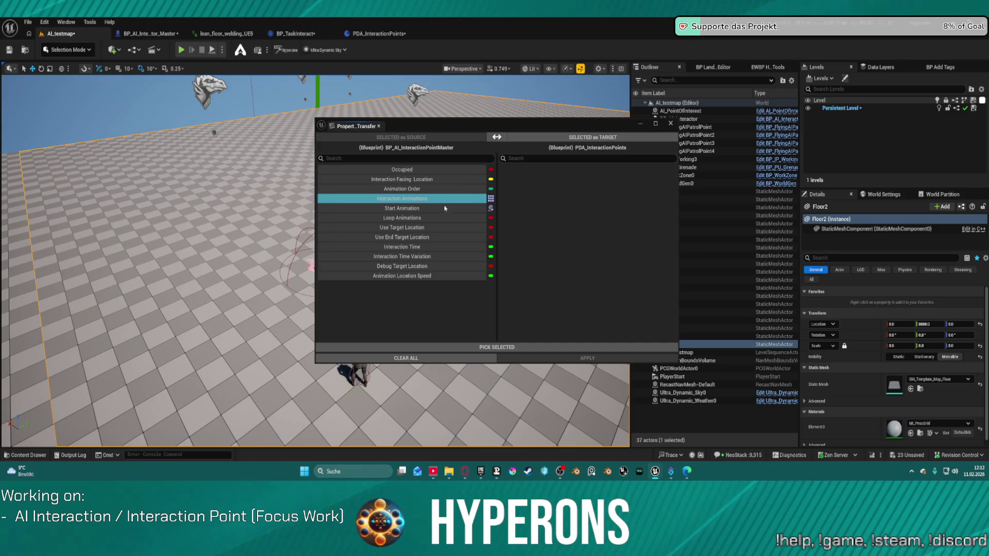
left_click(465, 347)
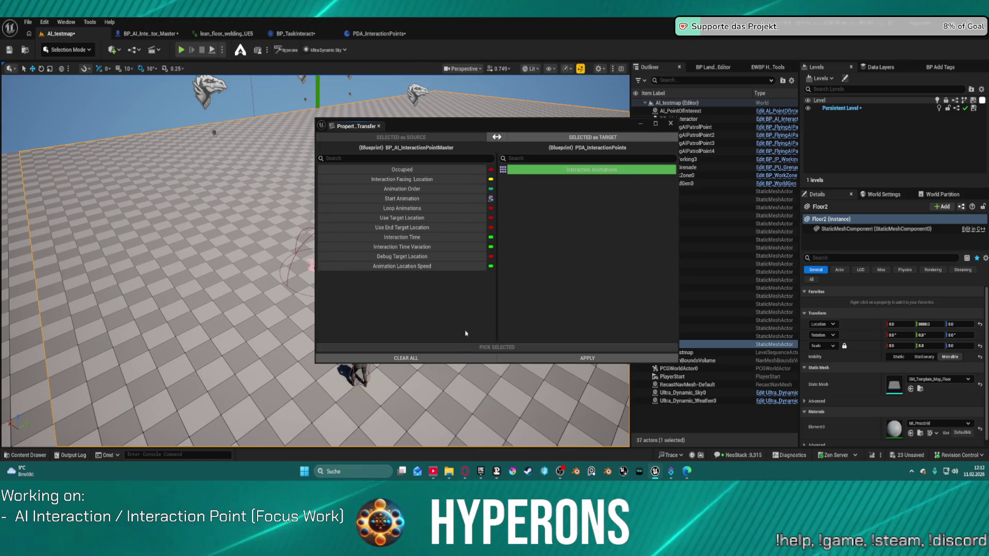
left_click(417, 200)
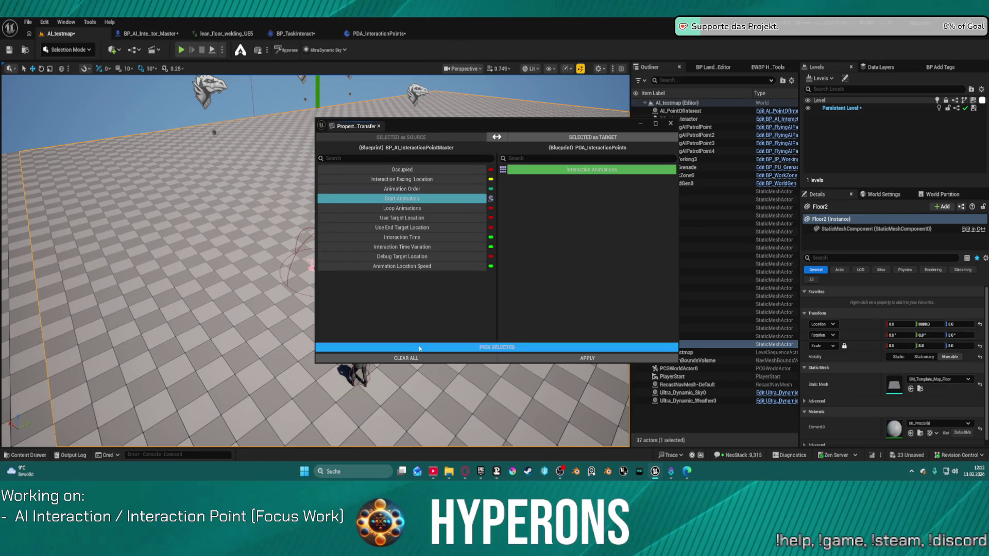
left_click(438, 347)
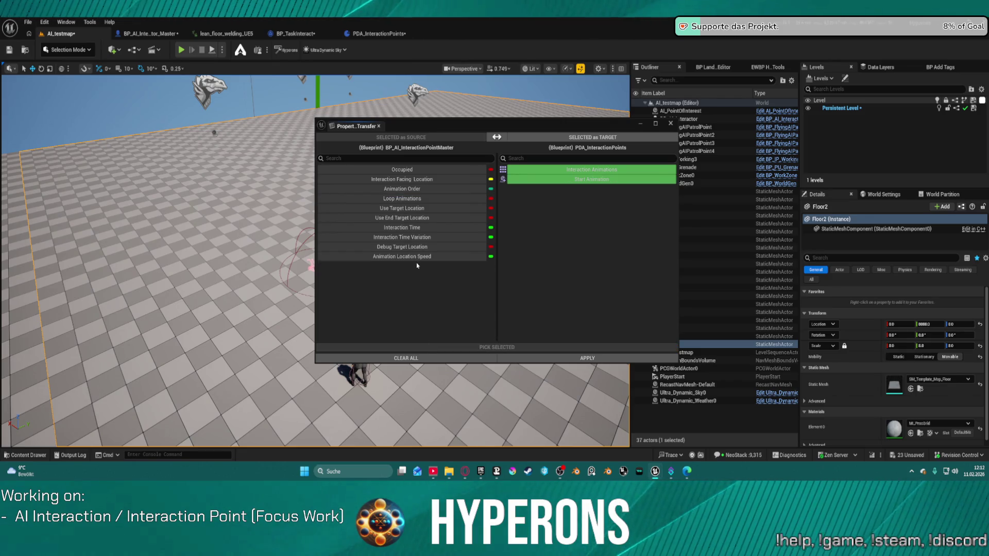
left_click(411, 191)
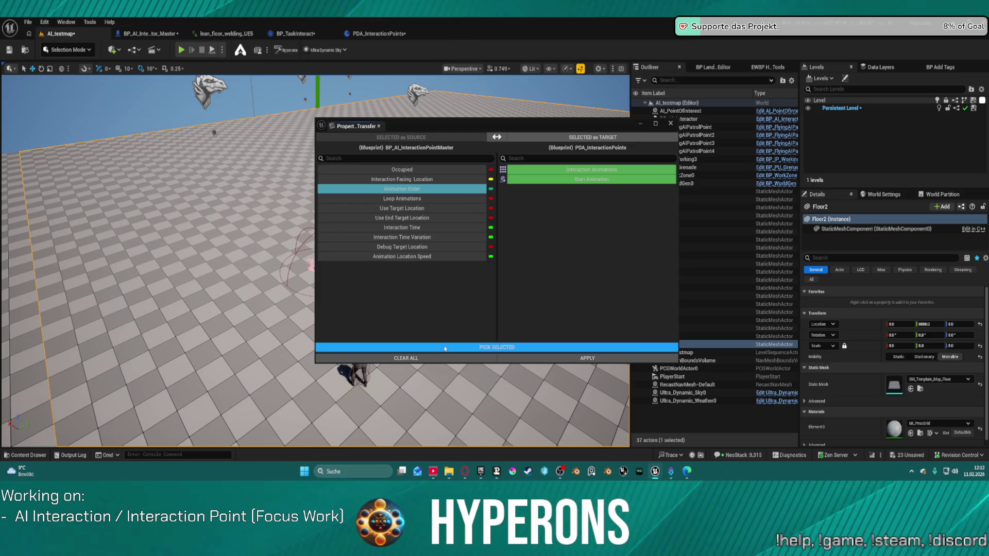
left_click(445, 348)
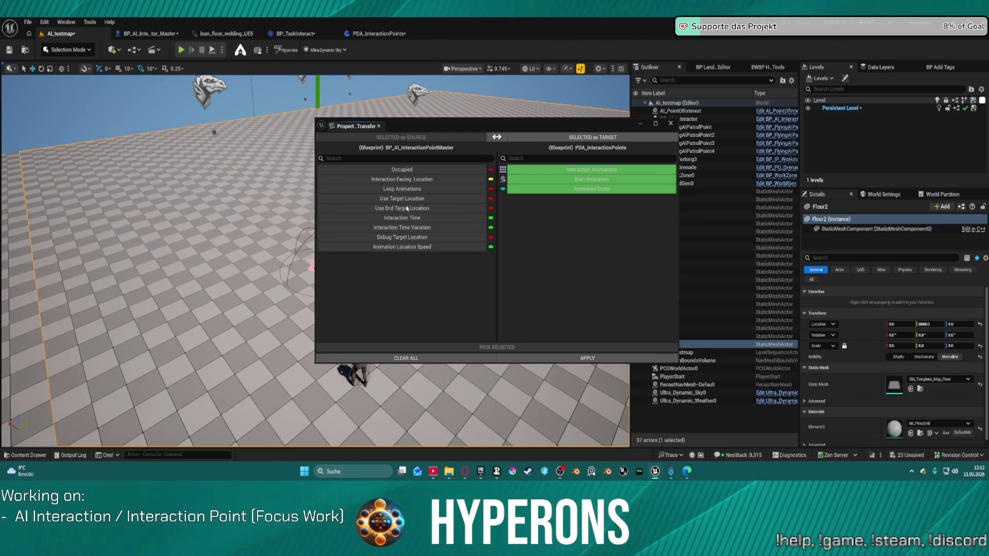
left_click(402, 189)
left_click(469, 345)
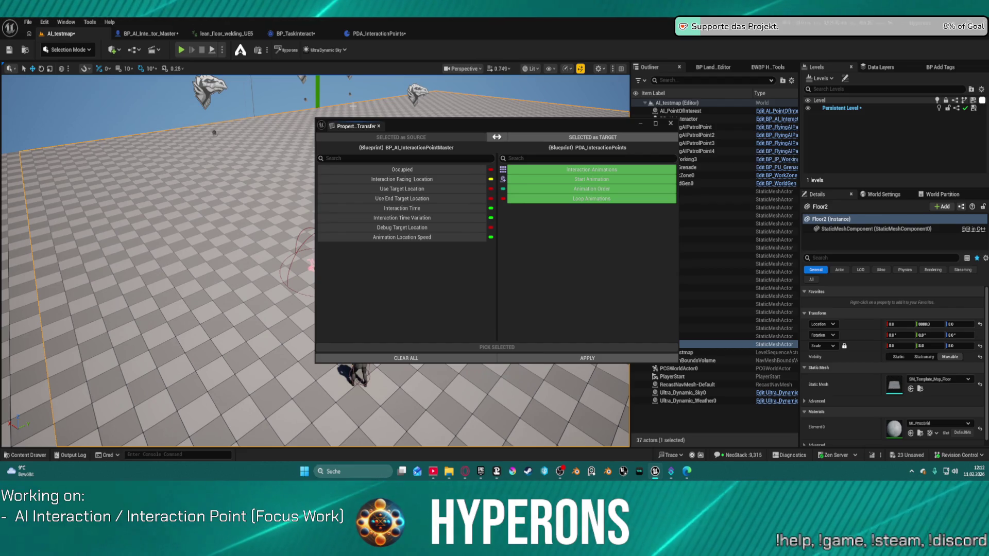
Step: Transfer Interaction Time, both target-location flags, Interaction Time Variation and Animation Location Speed
left_click(412, 209)
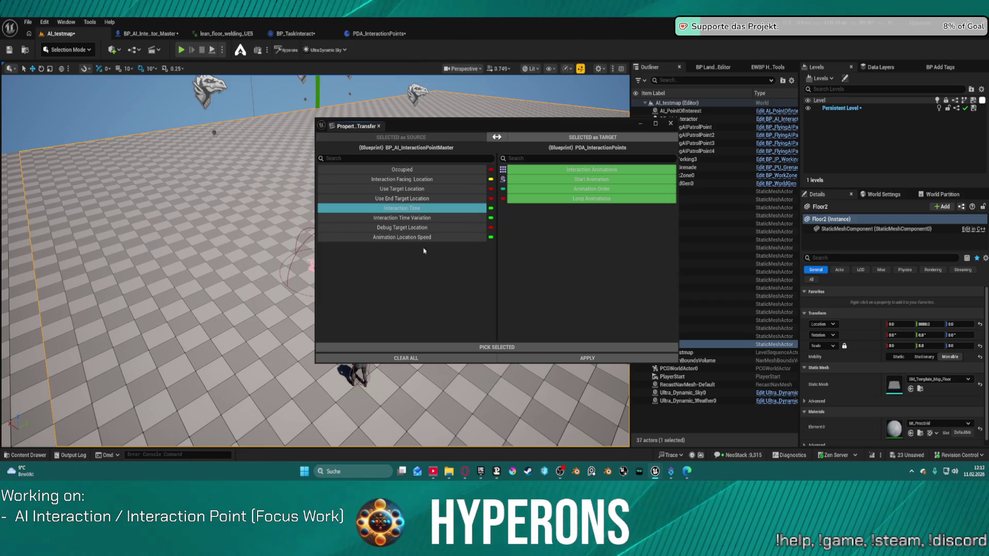
left_click(495, 348)
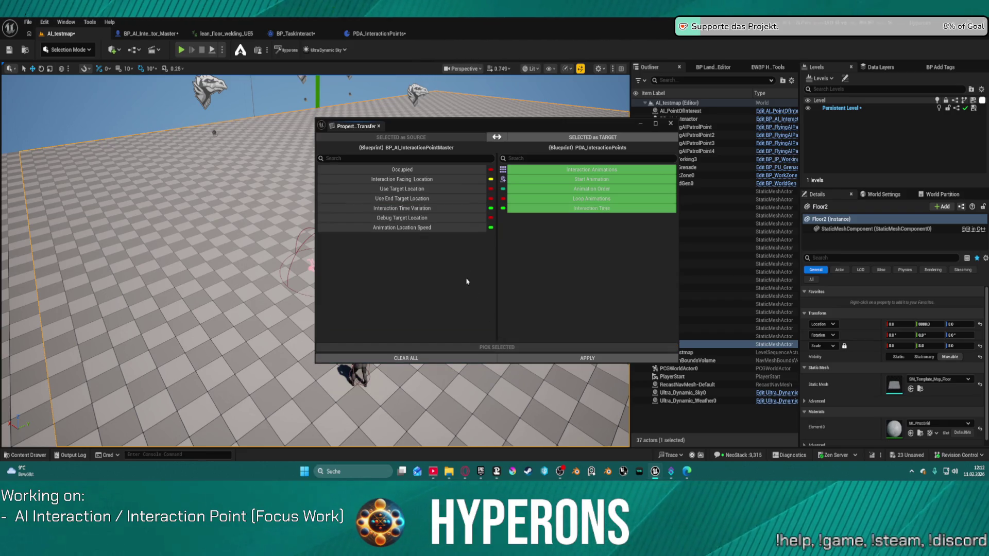
left_click(412, 191)
left_click(417, 200, "ctrl")
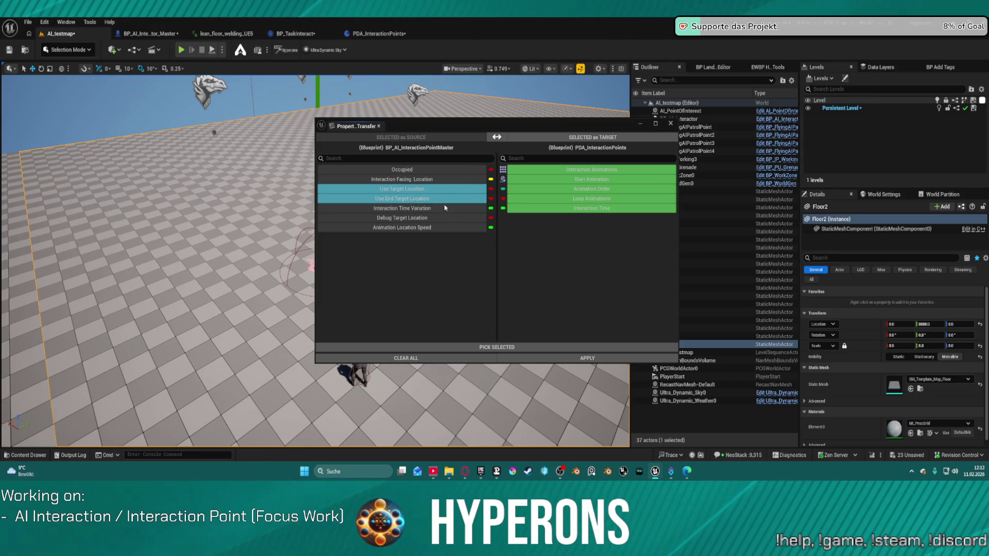
left_click(497, 347)
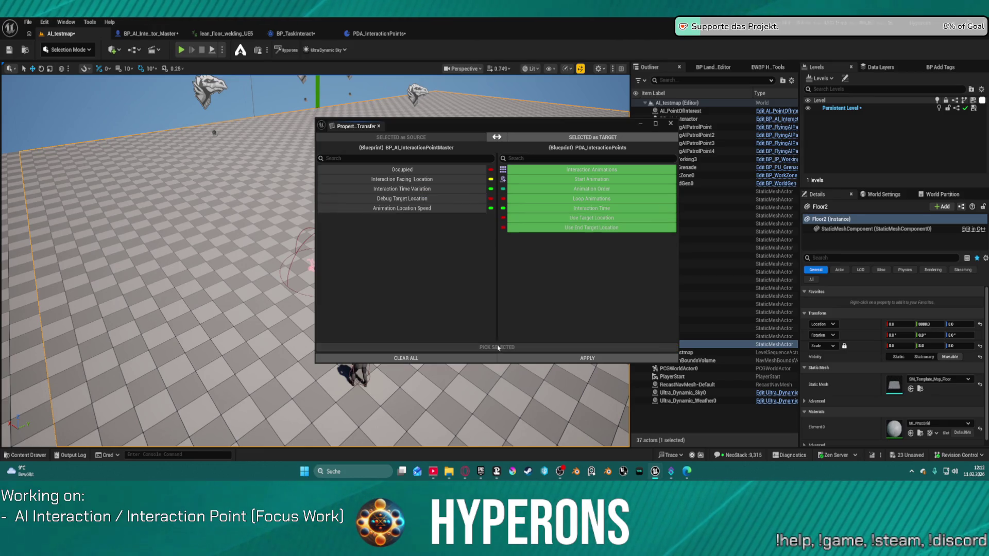
left_click(430, 189)
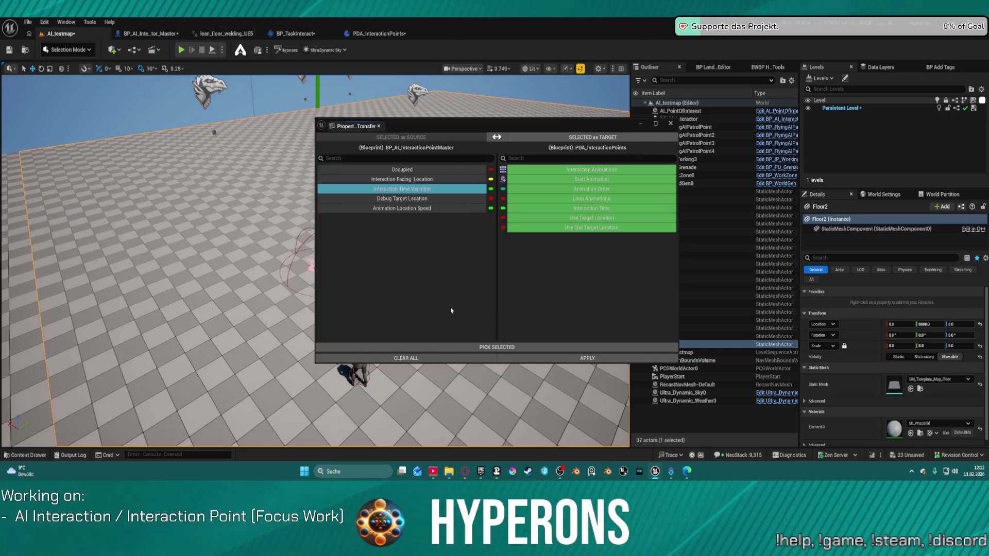
left_click(409, 208)
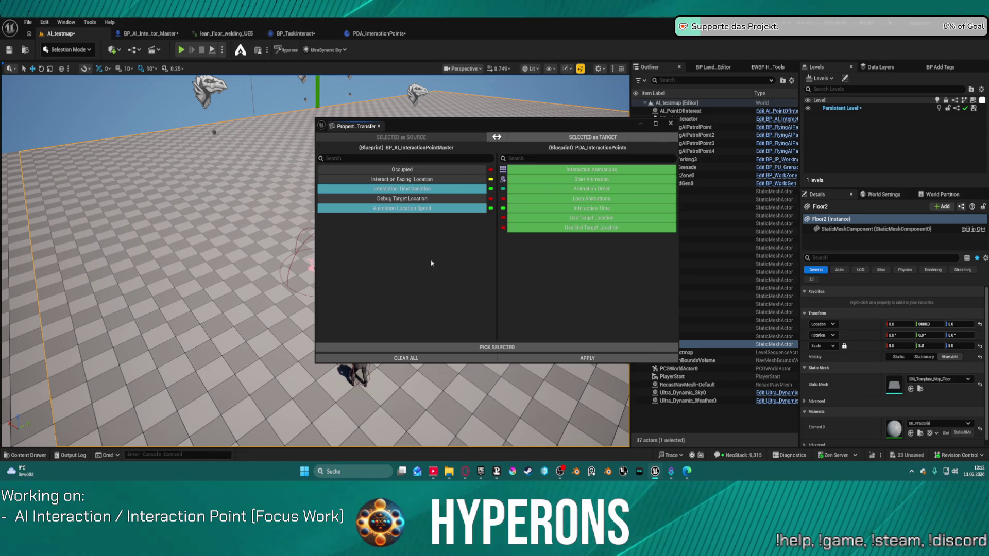
left_click(506, 348)
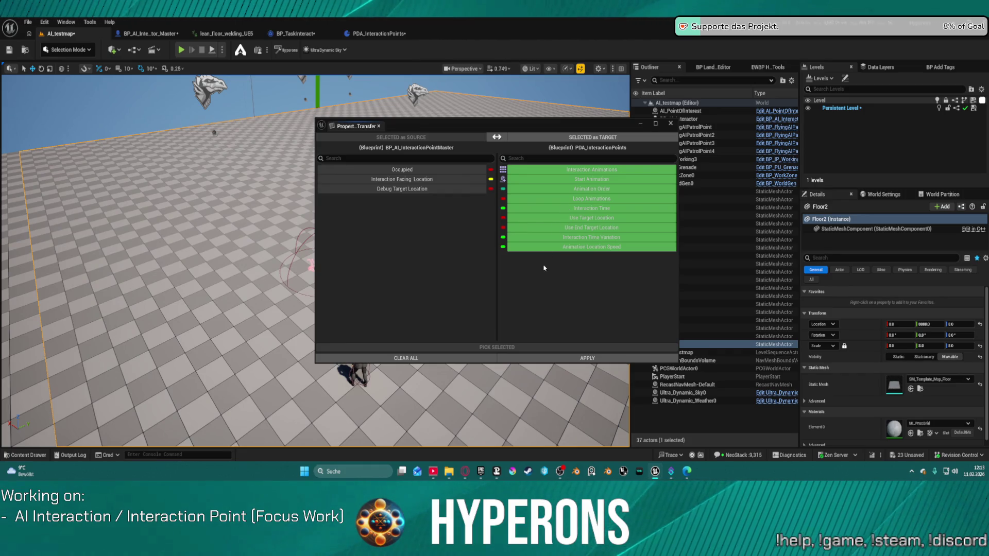
Step: Apply and confirm the property transfer, compile, and open the PDA_InteractionPoints Blueprint
left_click(569, 363)
left_click(526, 258)
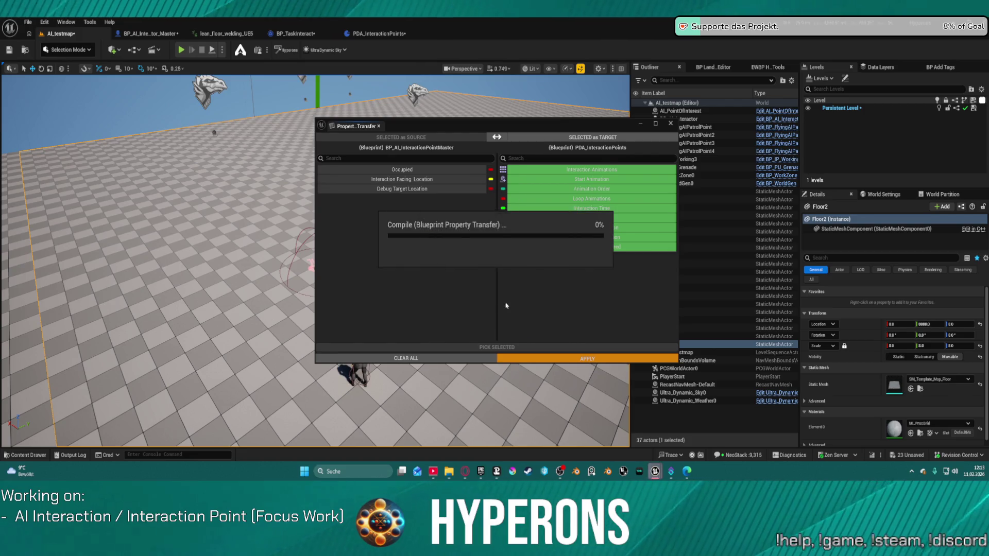
left_click(513, 336)
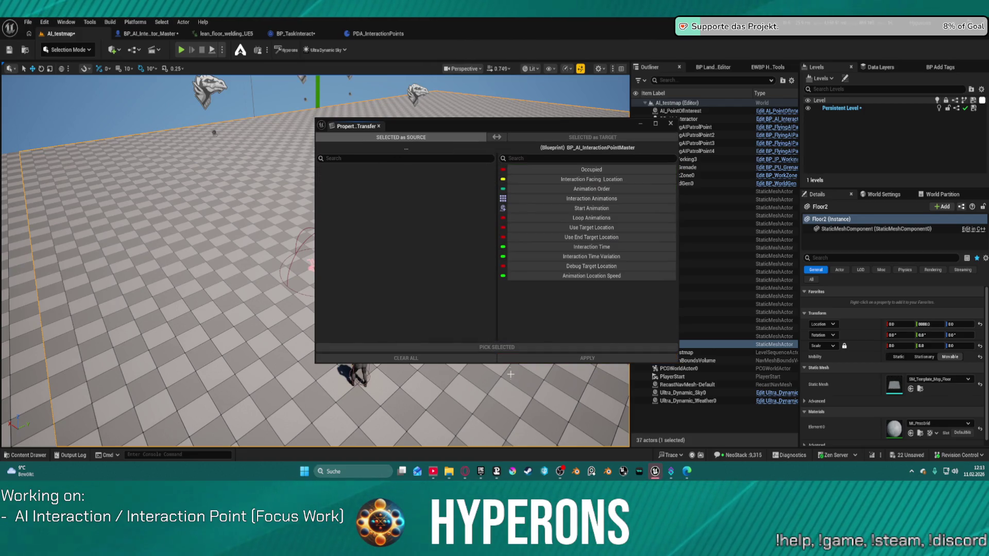
left_click(670, 124)
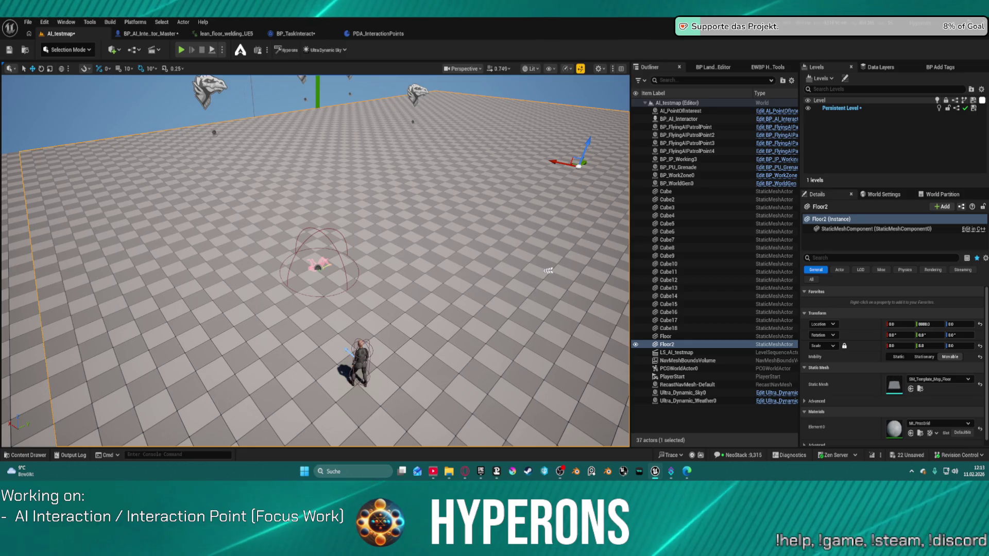
left_click(371, 33)
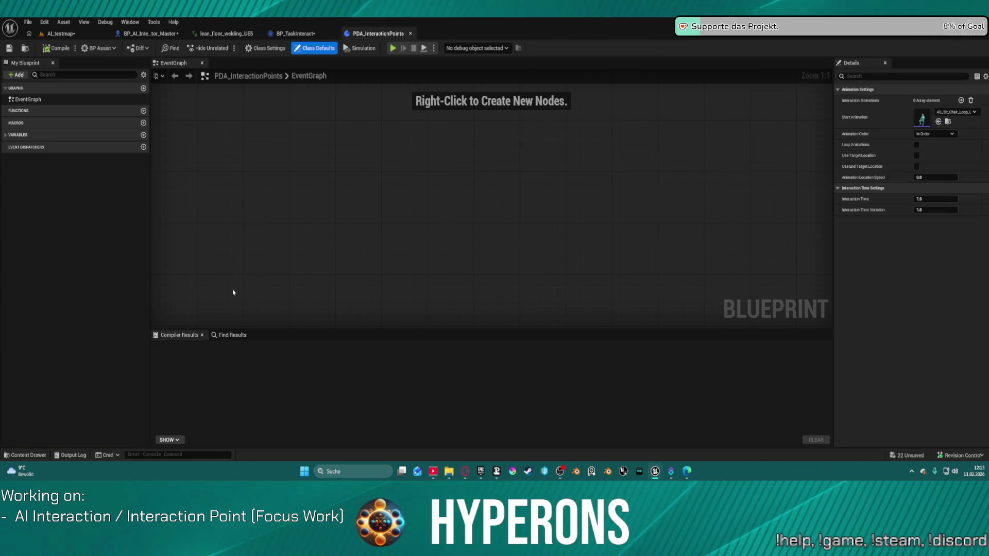
Step: Expand both variable categories and move AnimationOrder to the top of Animation Settings
left_click(6, 134)
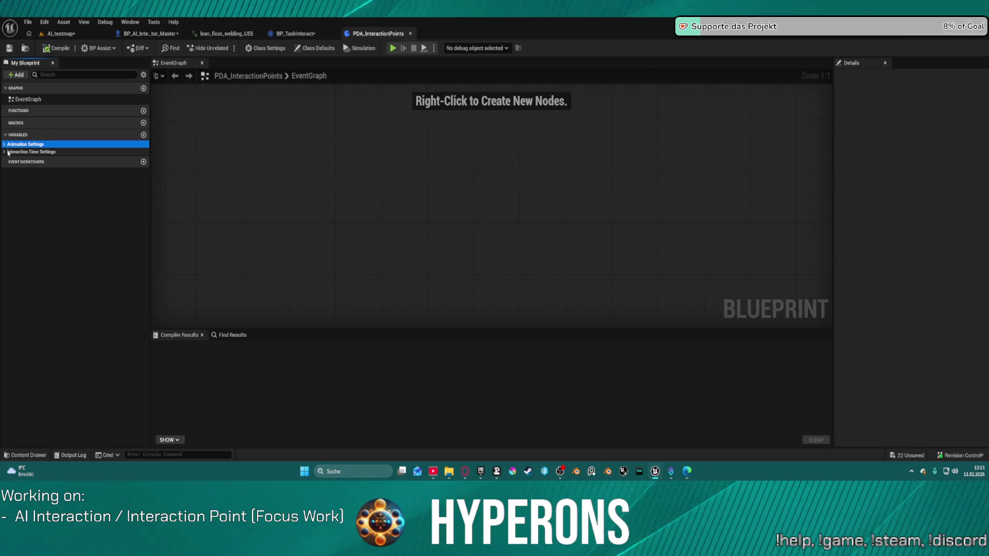
left_click(4, 144)
left_click(3, 225)
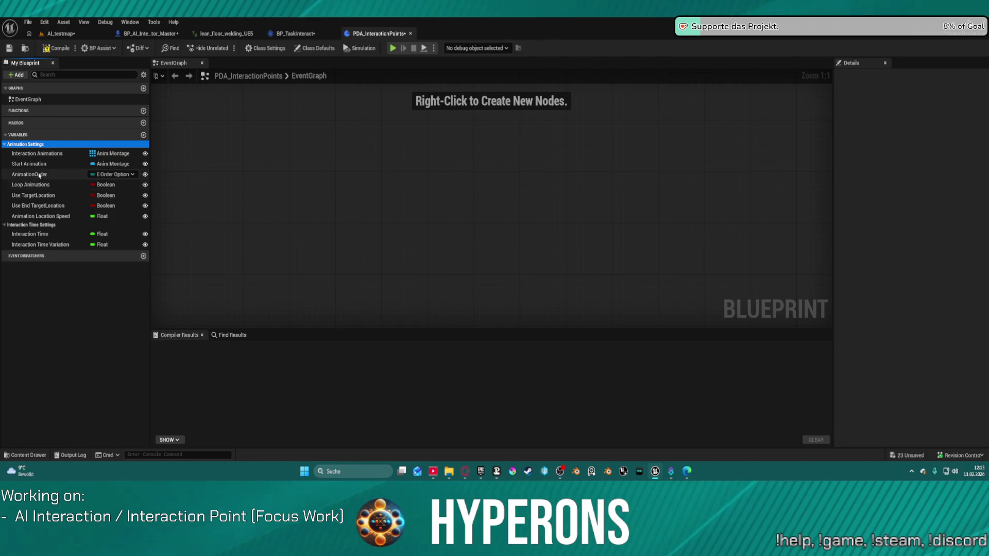
left_click_drag(37, 174, 33, 153)
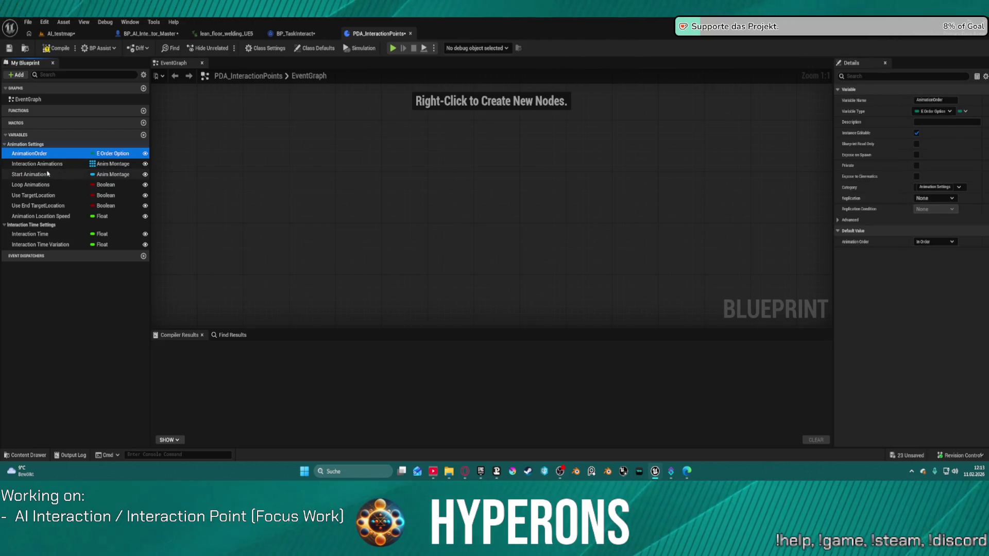
right_click(32, 176)
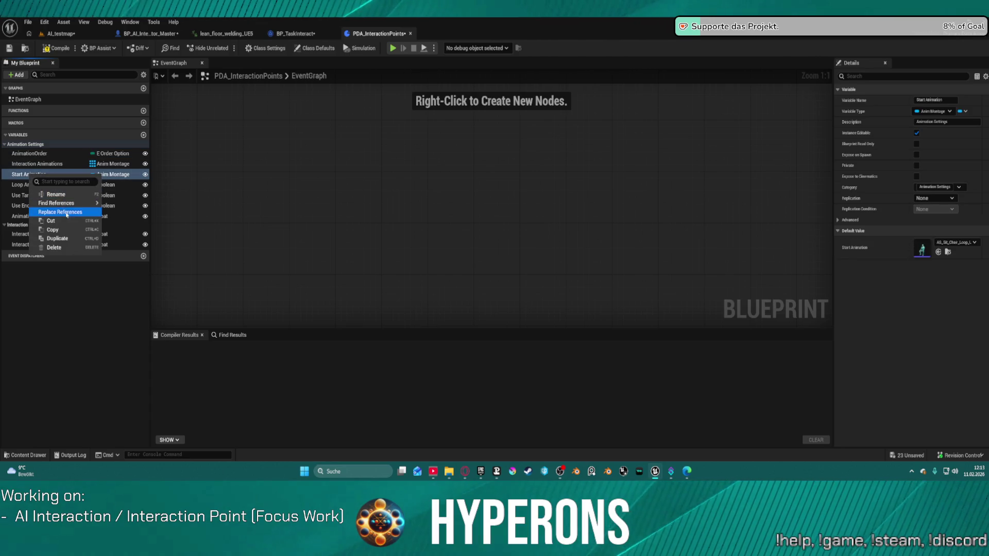
Step: Duplicate Start Animation, rename the copy End Animation, and compile PDA_InteractionPoints
left_click(57, 239)
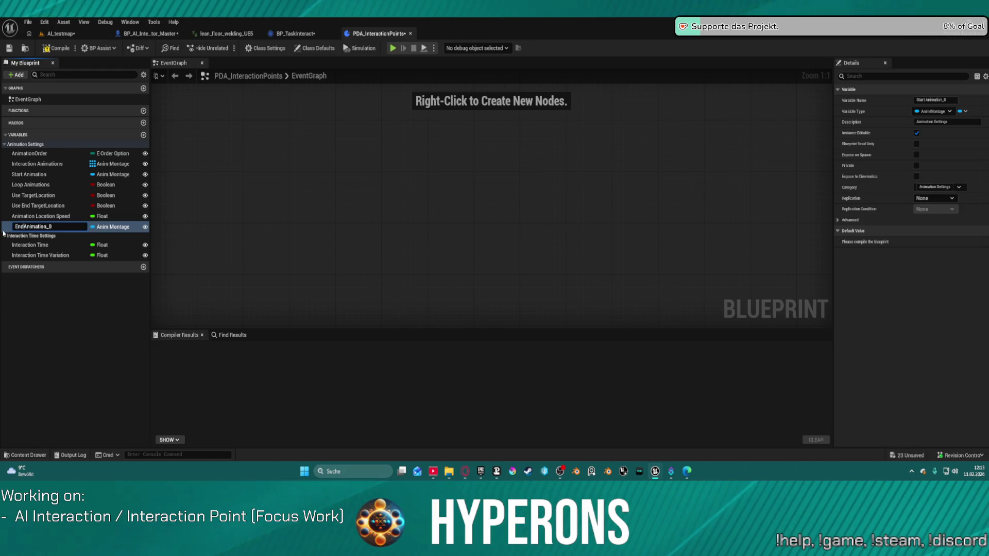
key("Return")
left_click(57, 235)
double_click(57, 227)
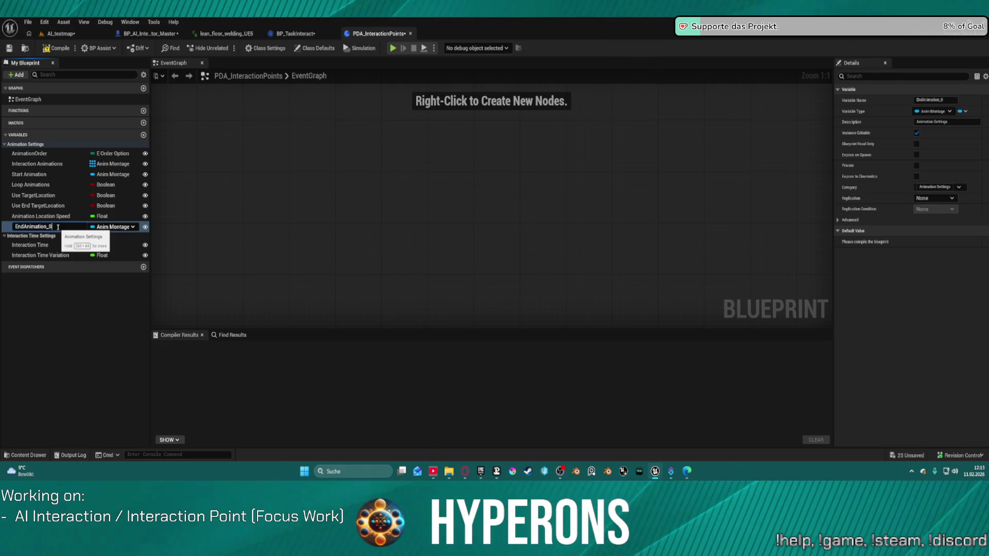
key("Return")
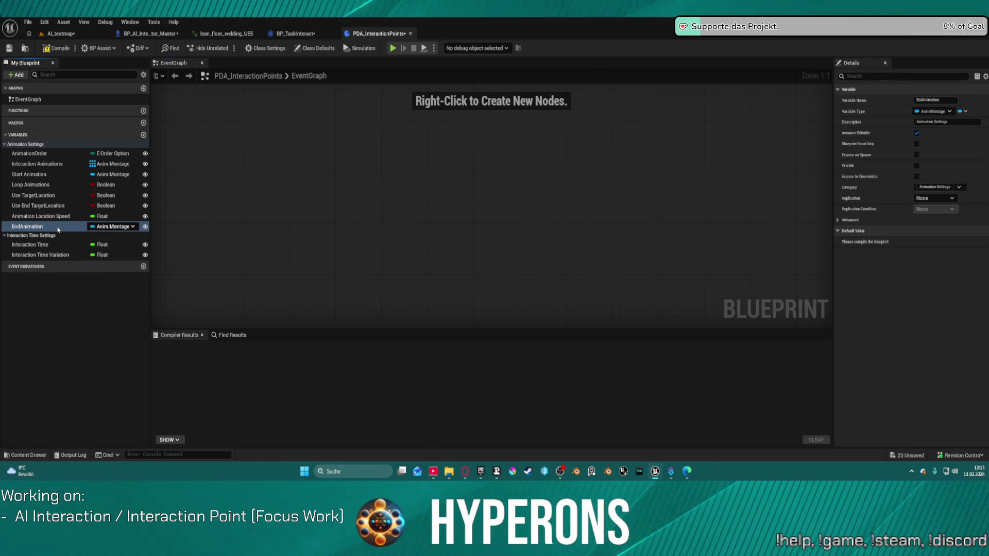
double_click(58, 227)
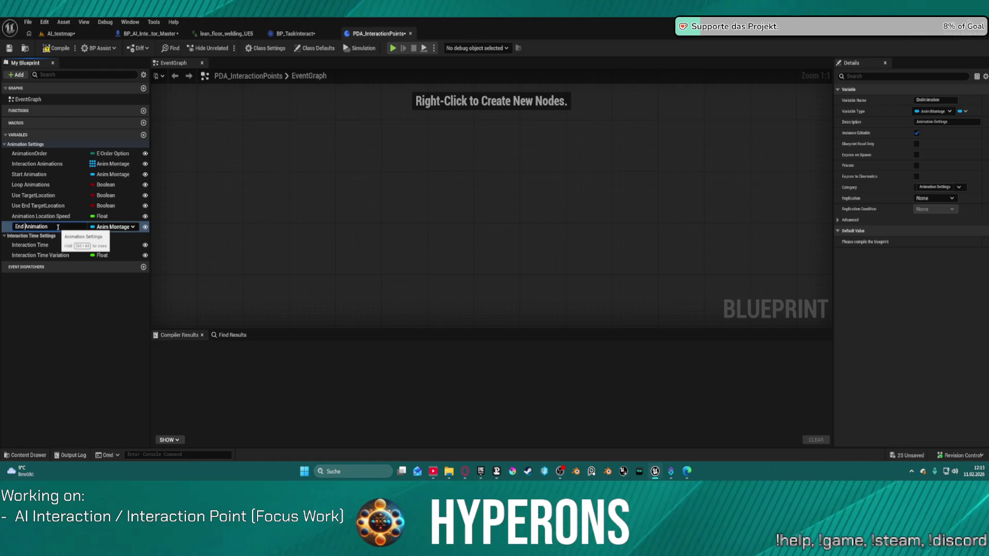
key("Return")
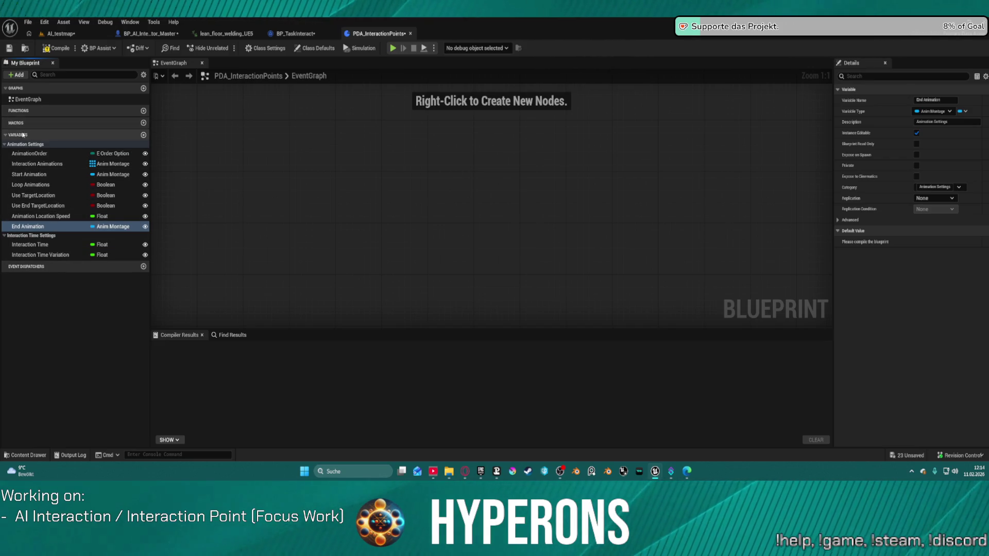
left_click(52, 49)
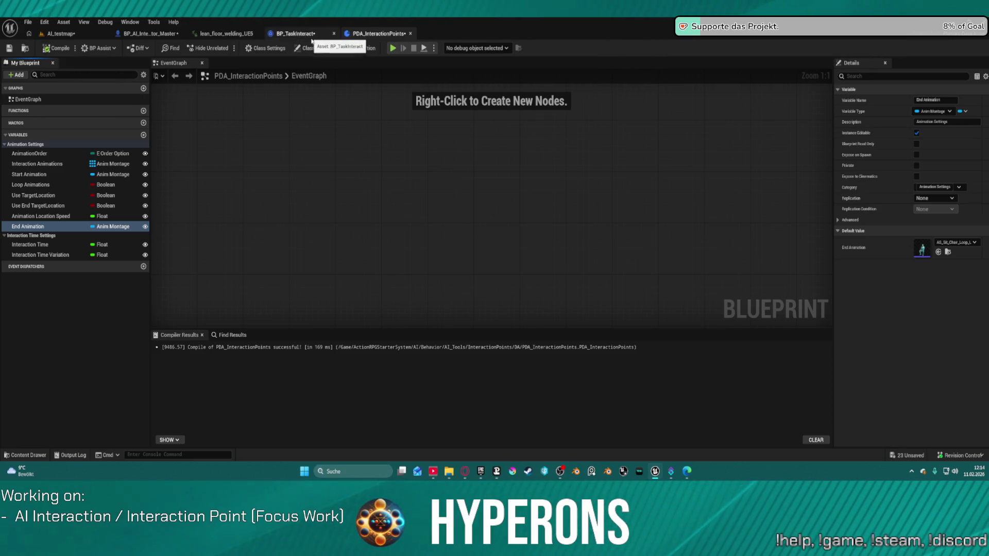
Step: Return to the AI_testmap level and open the DA folder in the content drawer
left_click(435, 37)
left_click_drag(436, 37, 437, 38)
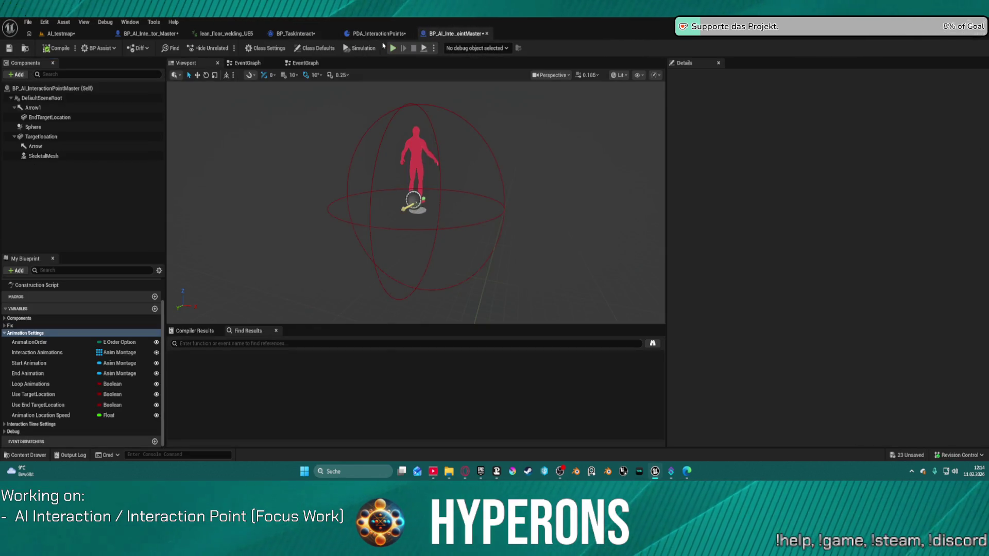
left_click(365, 36)
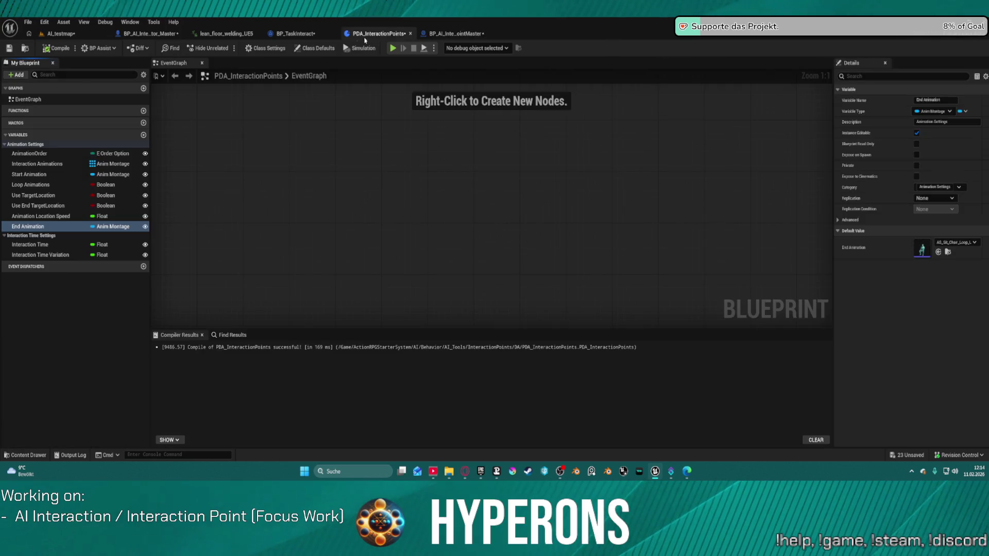
left_click(66, 38)
key("ctrl+space")
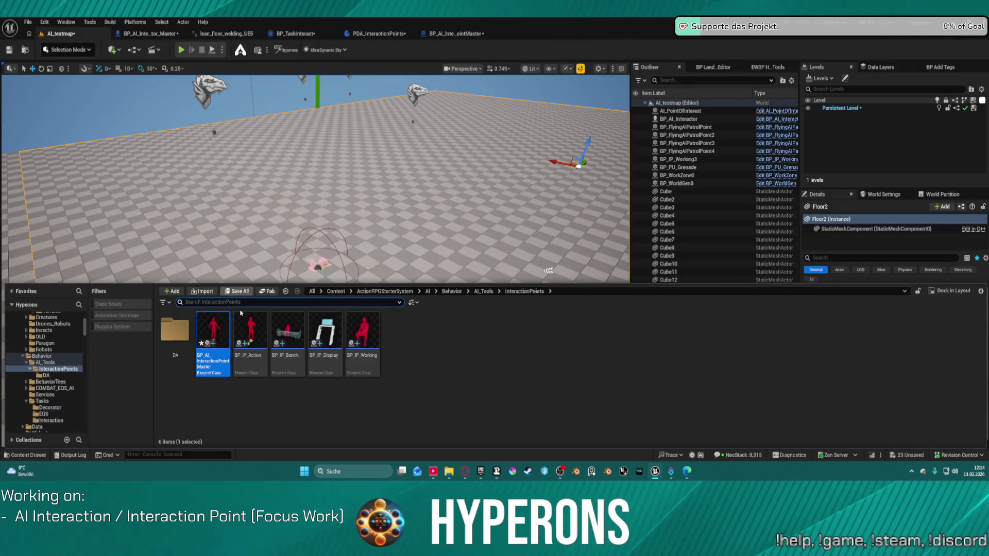
double_click(174, 335)
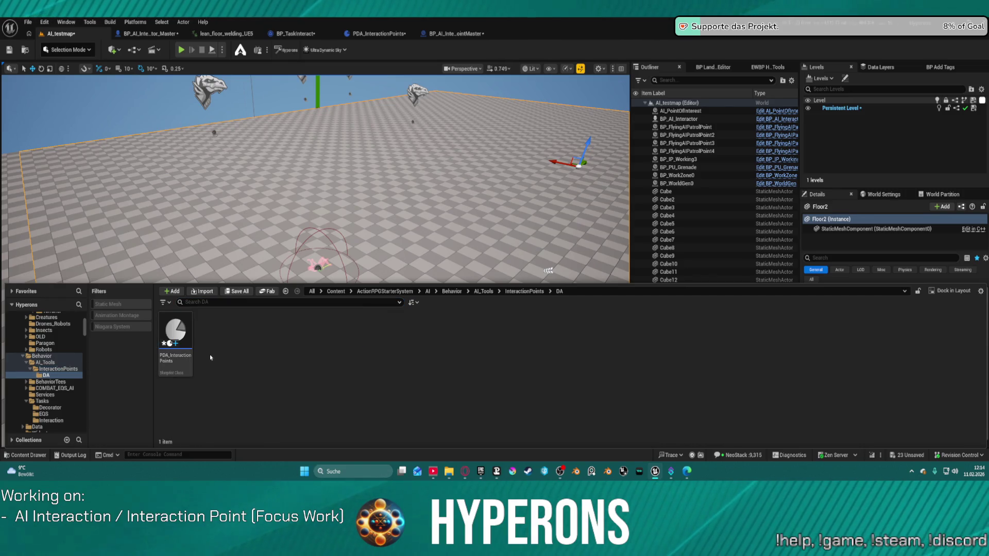
right_click(220, 358)
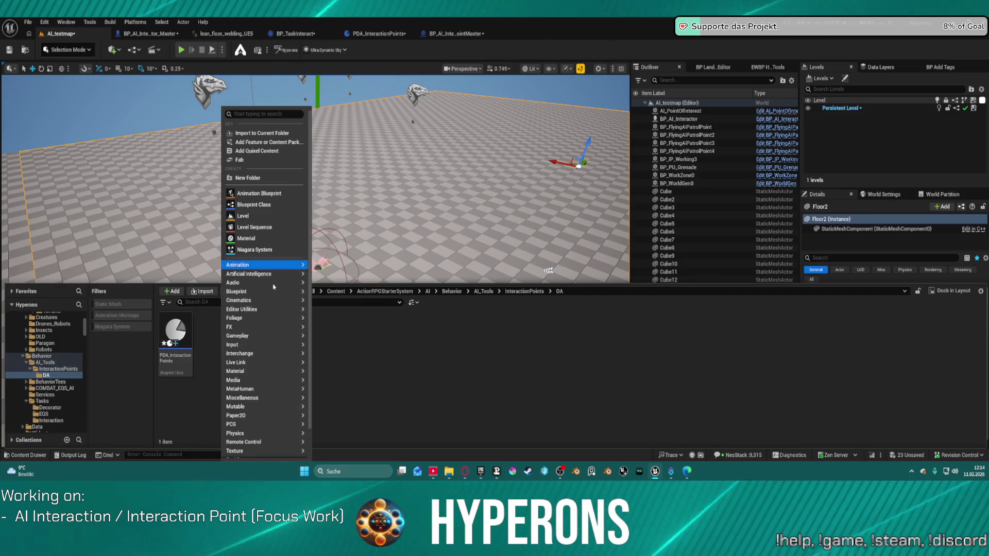
Step: Create a PDA_InteractionPoints data asset named DA_Default in the DA folder and open it
mouse_move(266, 355)
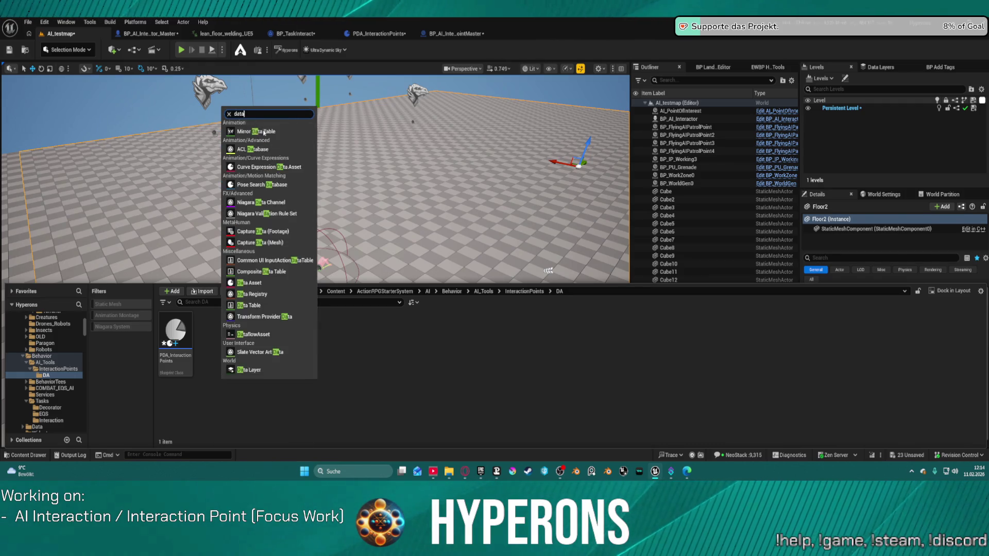
left_click(253, 273)
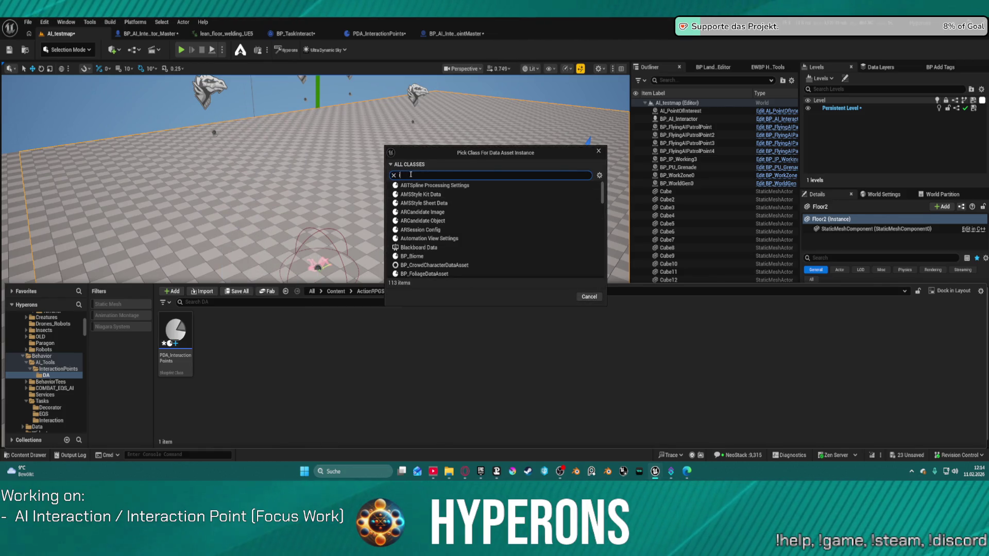
type("intera")
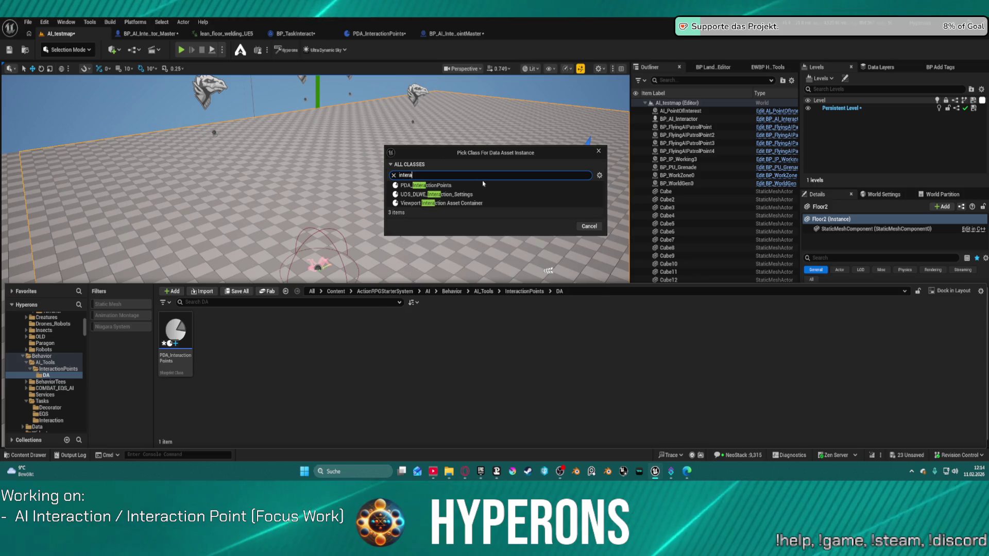
left_click(444, 185)
left_click(559, 226)
type("DA_Default")
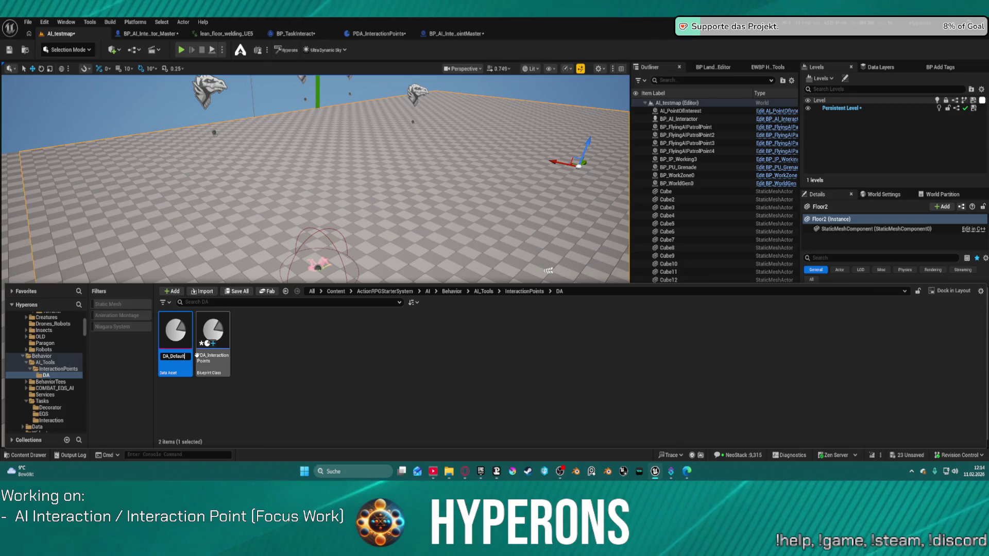
key("Return")
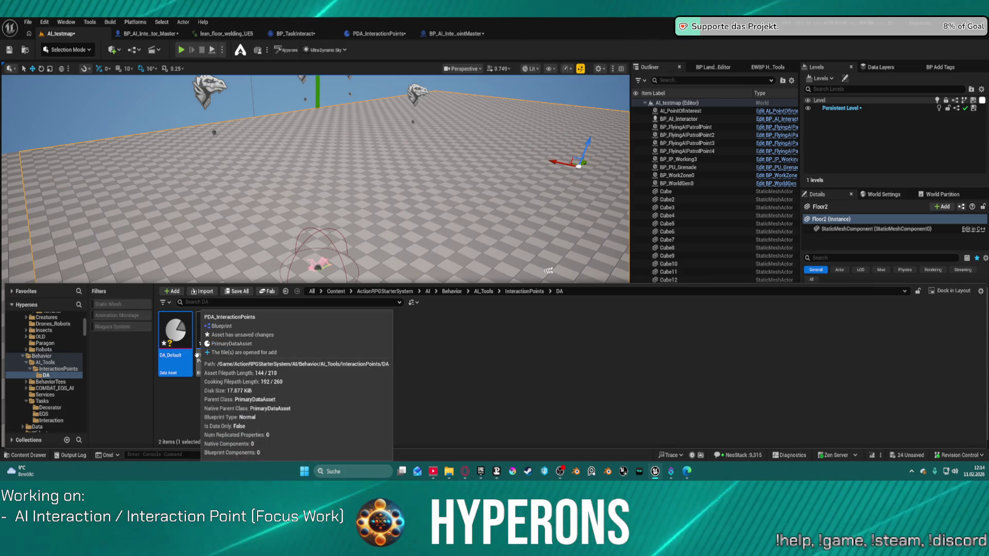
double_click(175, 334)
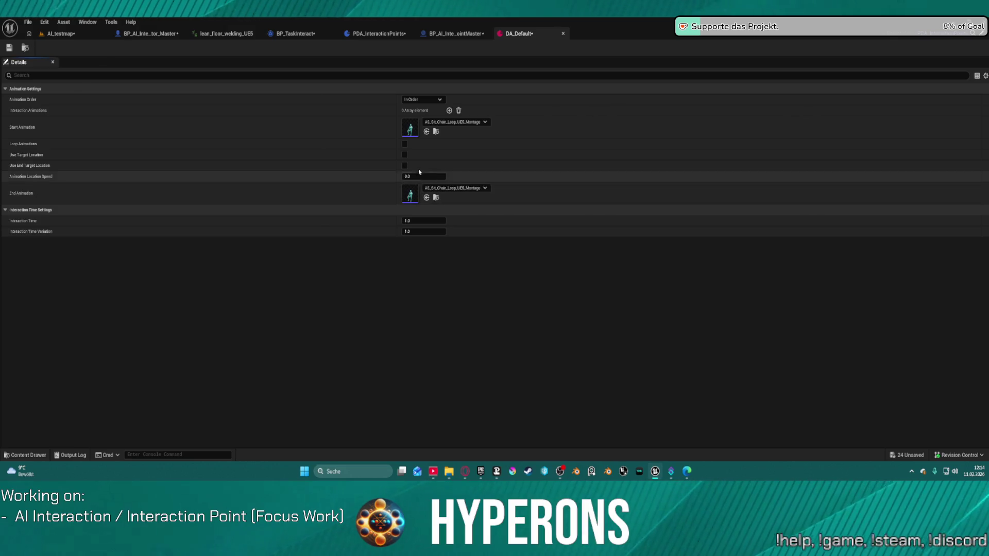
Step: Move End Animation under Start Animation, recompile PDA_InteractionPoints, and return to DA_Default
left_click(452, 34)
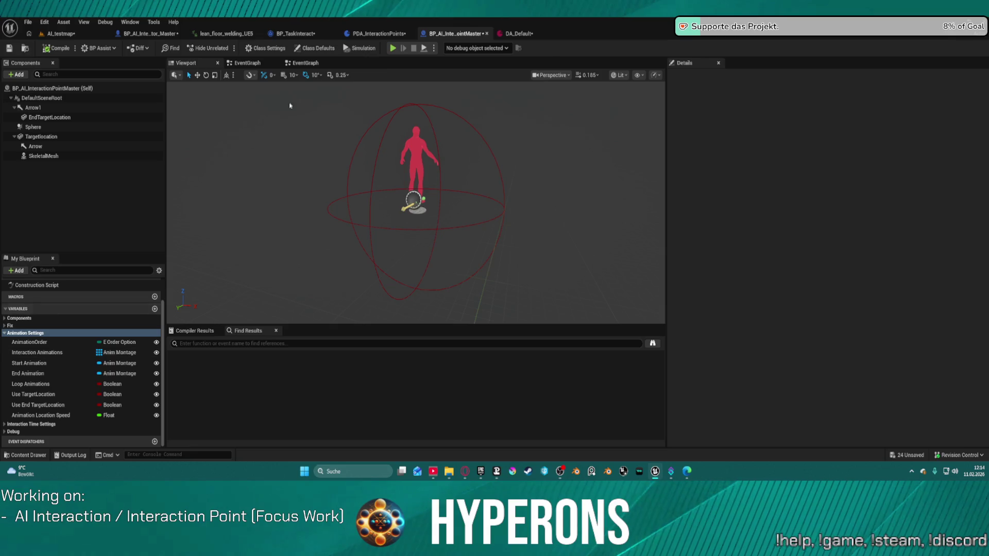
left_click(375, 35)
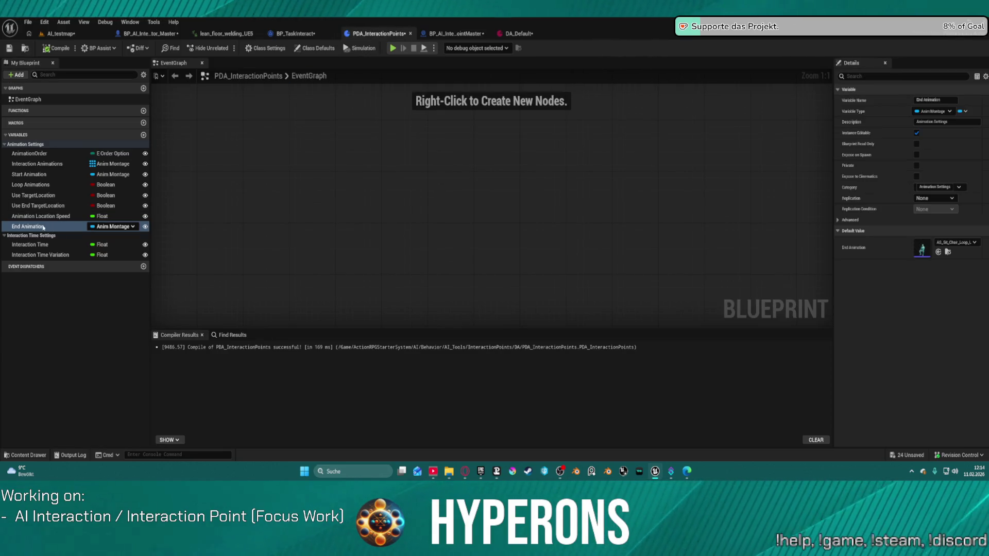
left_click(24, 227)
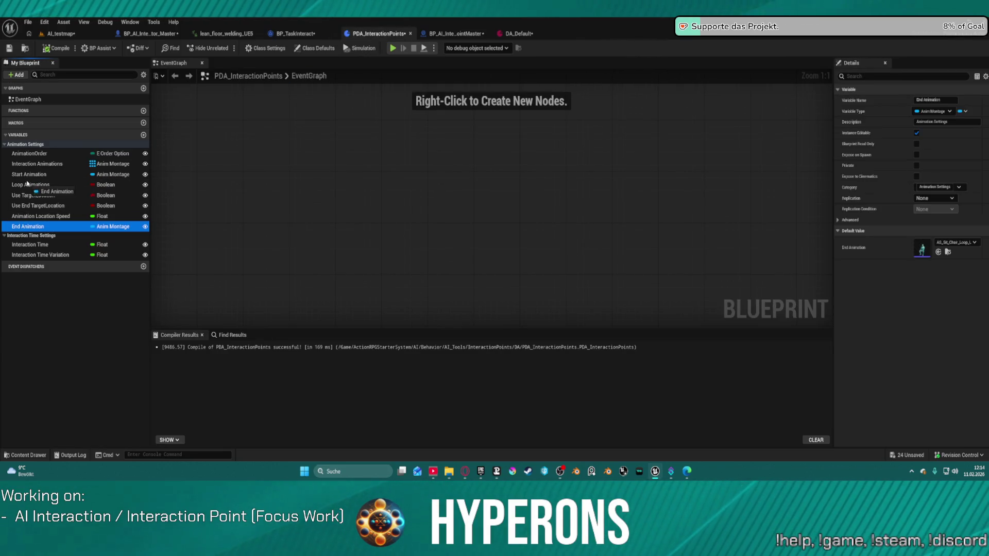
left_click_drag(27, 184, 28, 185)
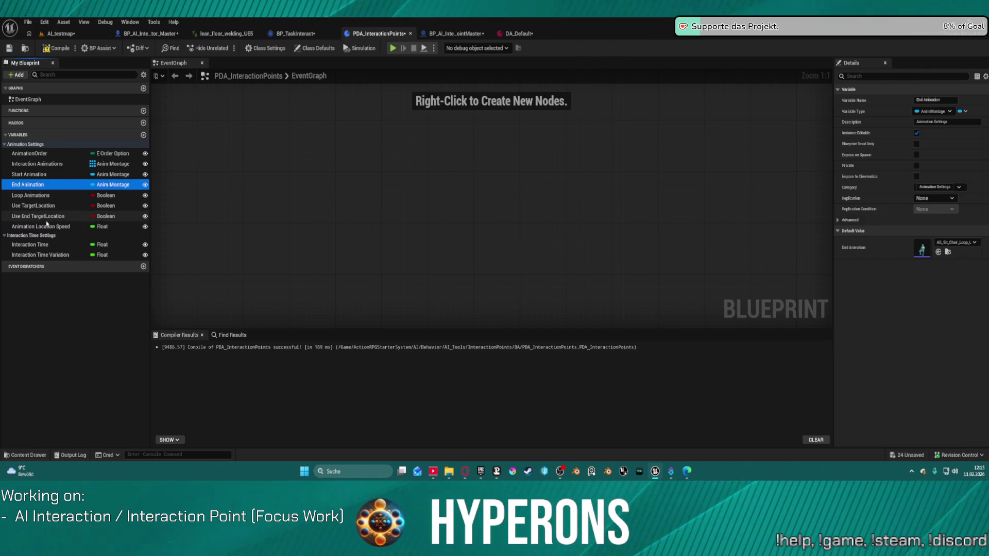
left_click(54, 50)
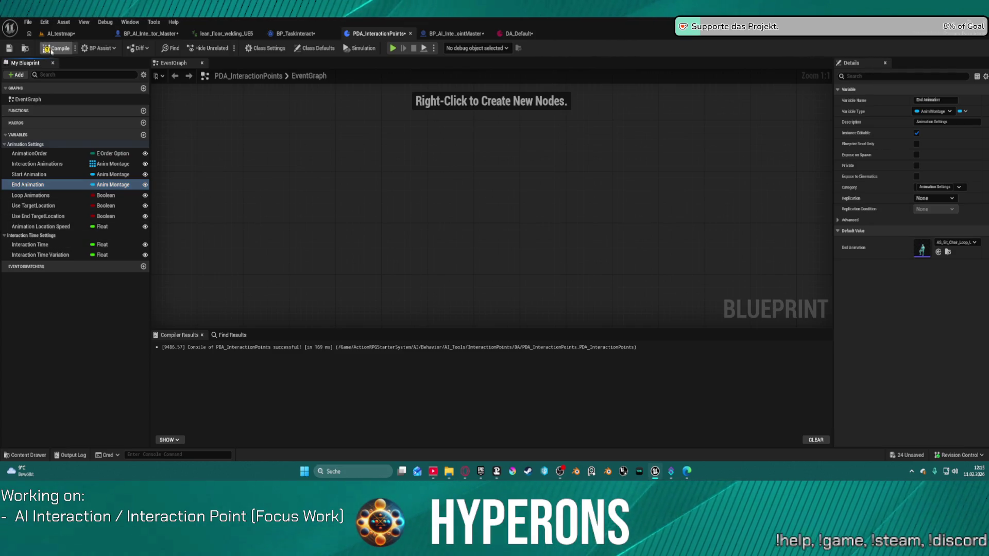
left_click(515, 34)
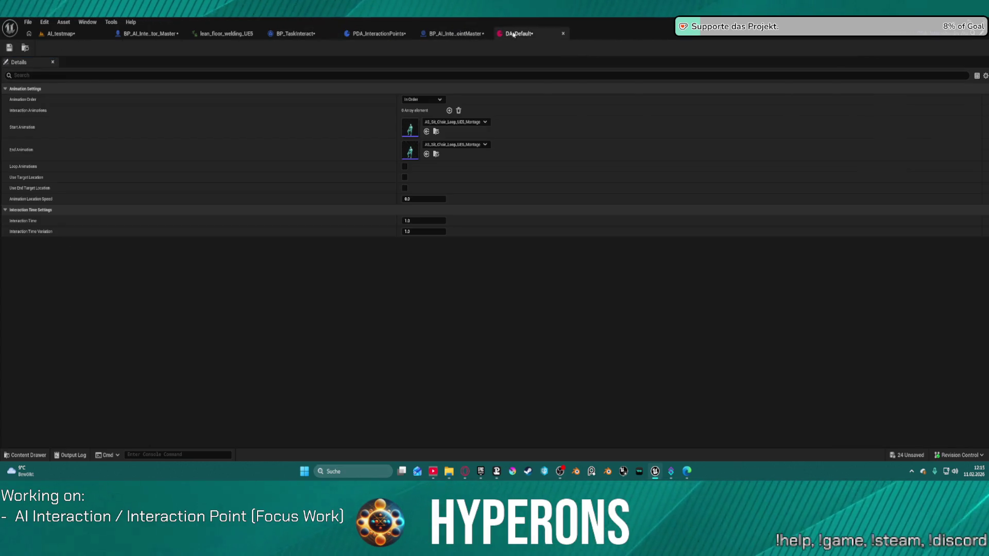
left_click(454, 33)
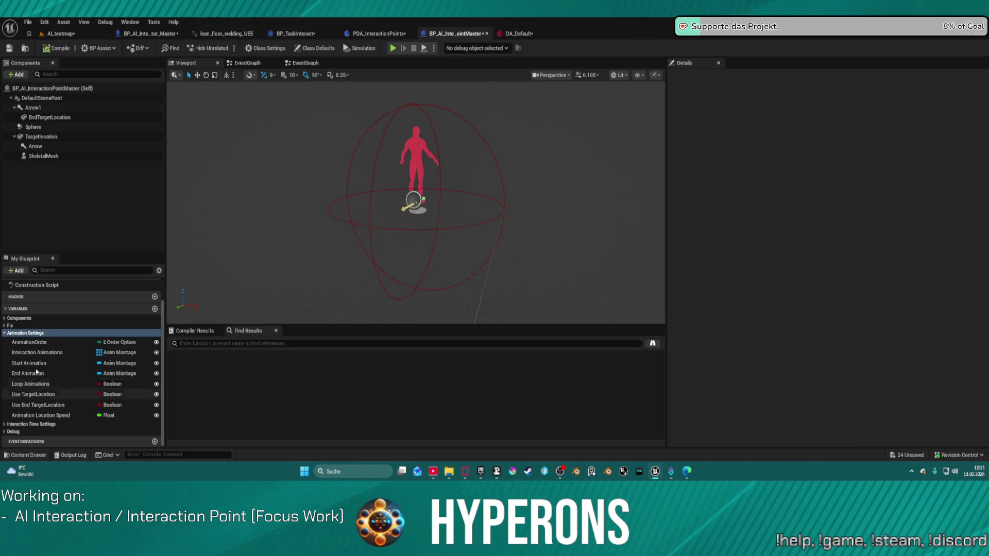
left_click(526, 34)
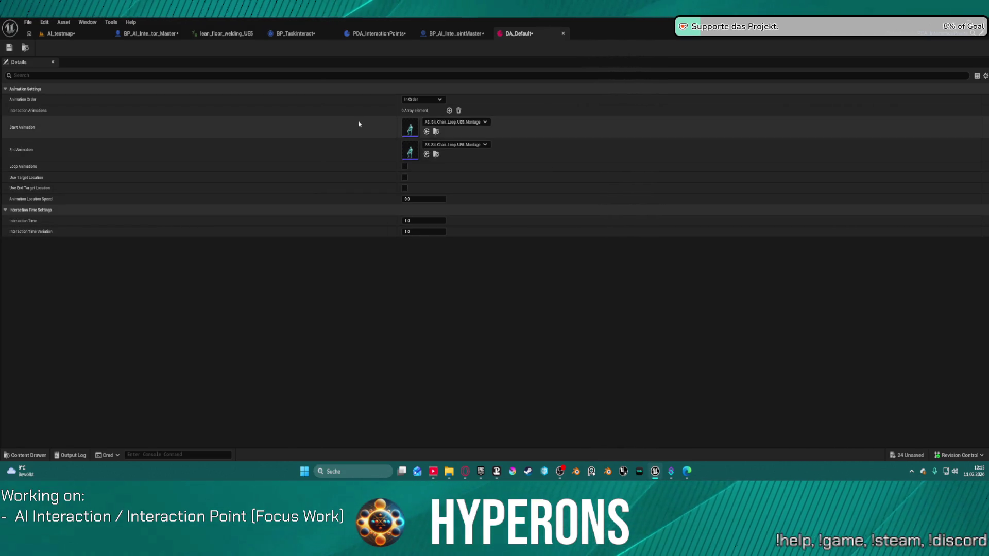
Step: Add an Interaction Animations element and paste AS_Sit_Chair_Loop_UE5_Montage into it
left_click(449, 110)
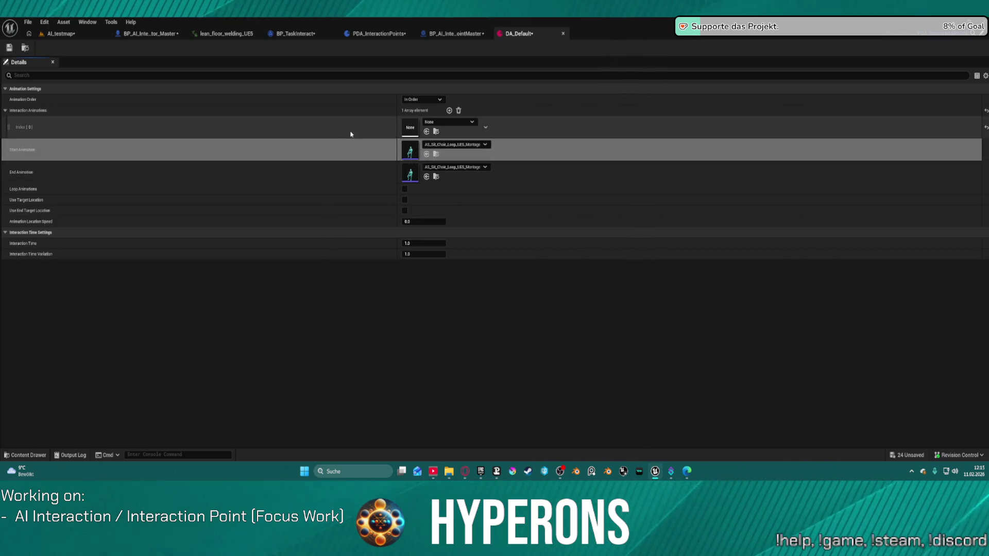
key("ctrl+v")
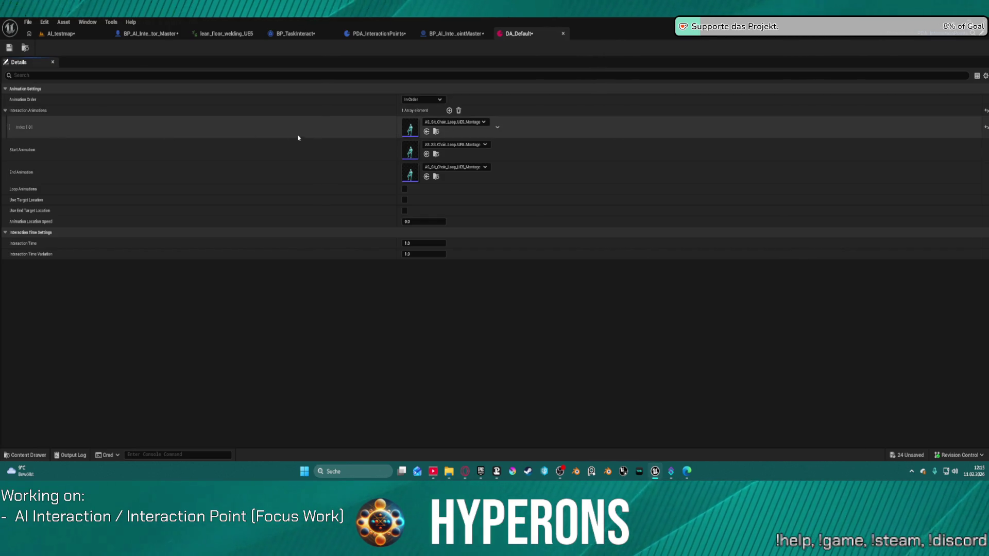
left_click(454, 122)
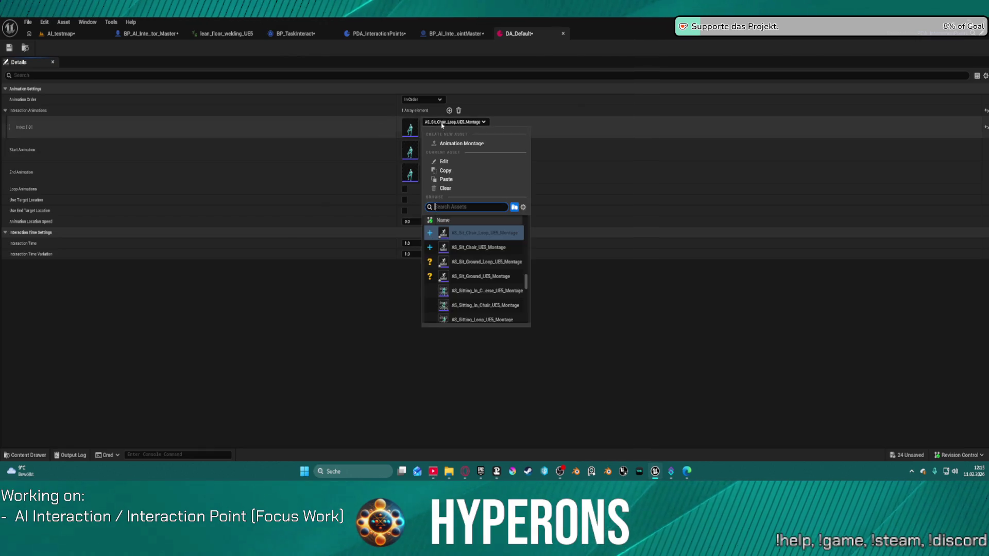
scroll(503, 287, "down", 5)
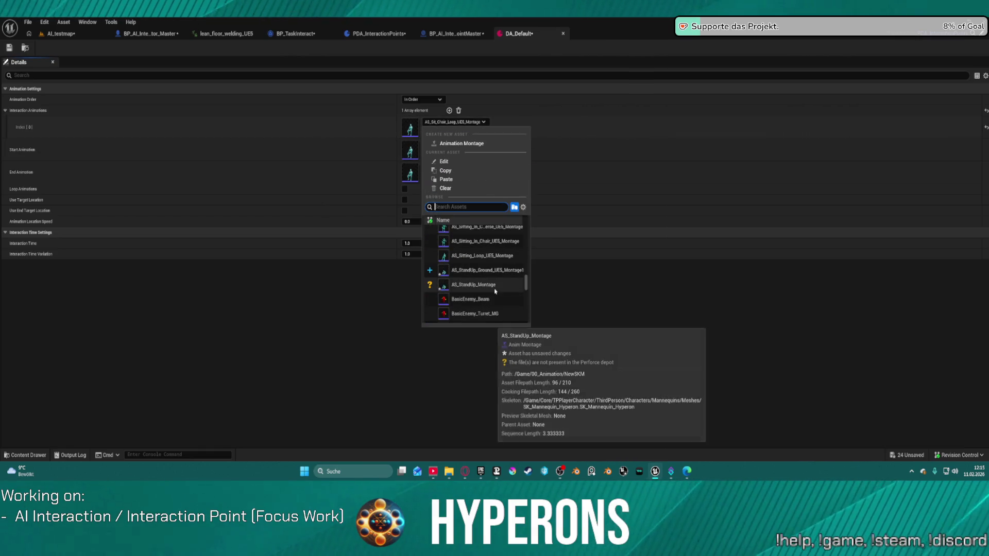
scroll(504, 287, "down", 2)
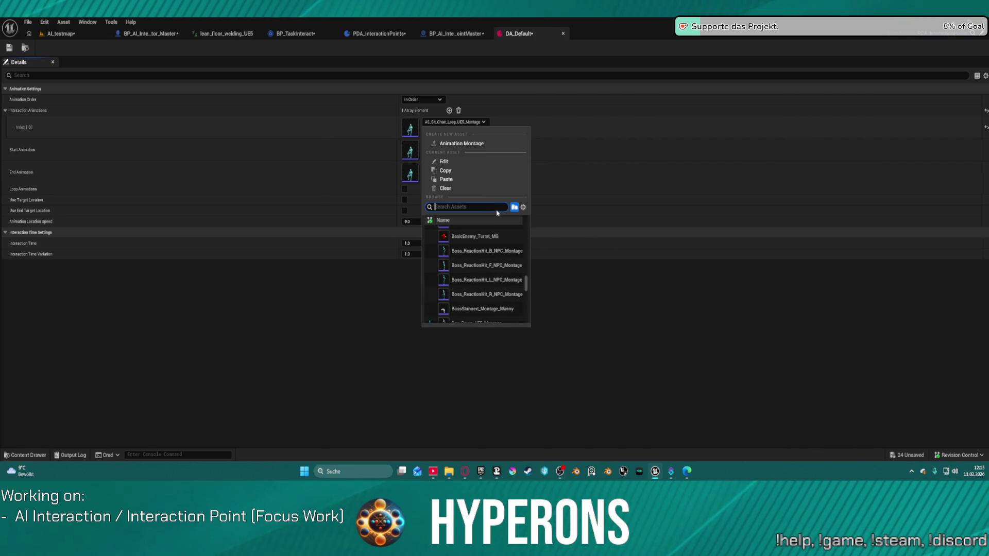
left_click(337, 126)
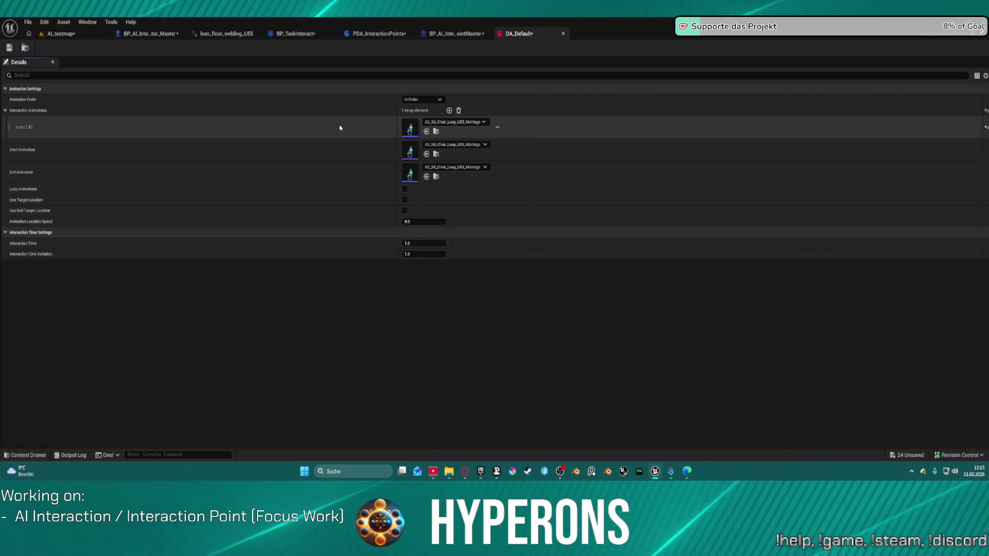
Step: Set Interaction Animations Index [0] to ANIM_Idle_01_UE5_Montage
left_click(445, 123)
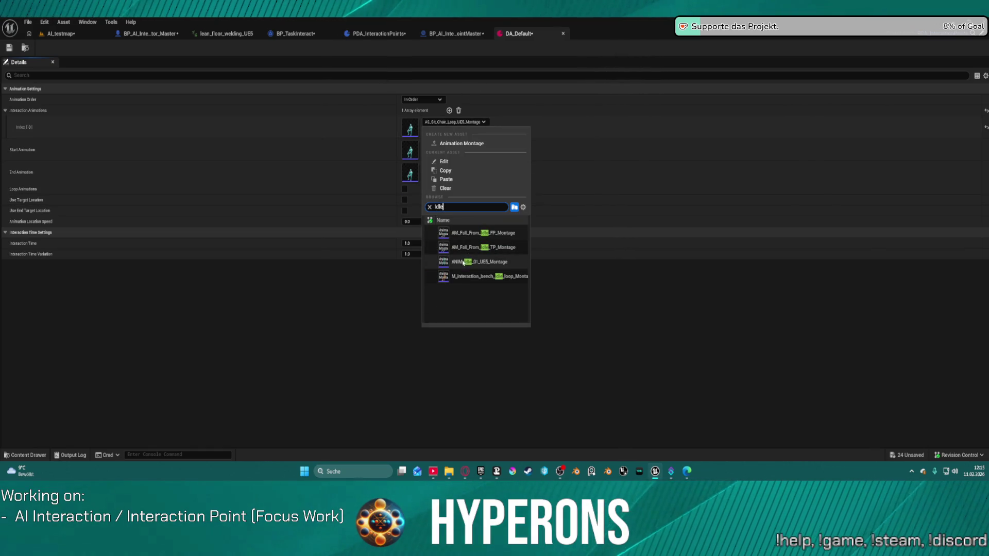
left_click(463, 261)
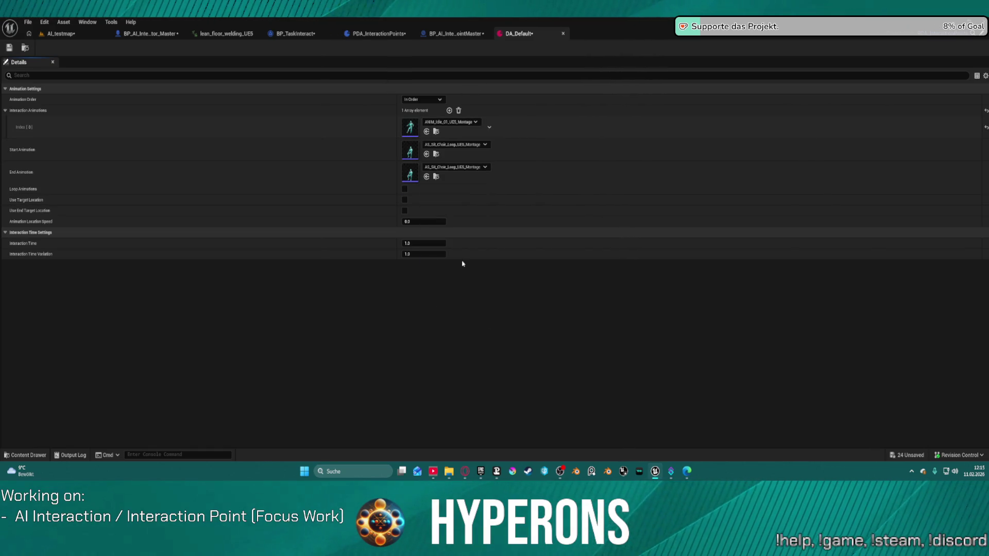
left_click(449, 124)
mouse_move(526, 263)
left_mouse_down()
mouse_move(534, 318)
mouse_move(529, 222)
left_mouse_up()
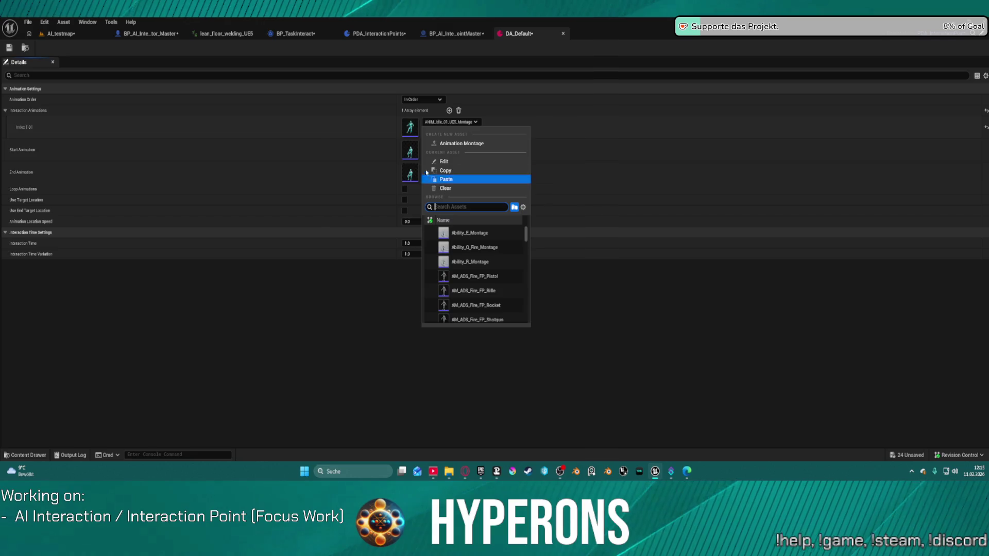
left_click(433, 122)
left_click(433, 122)
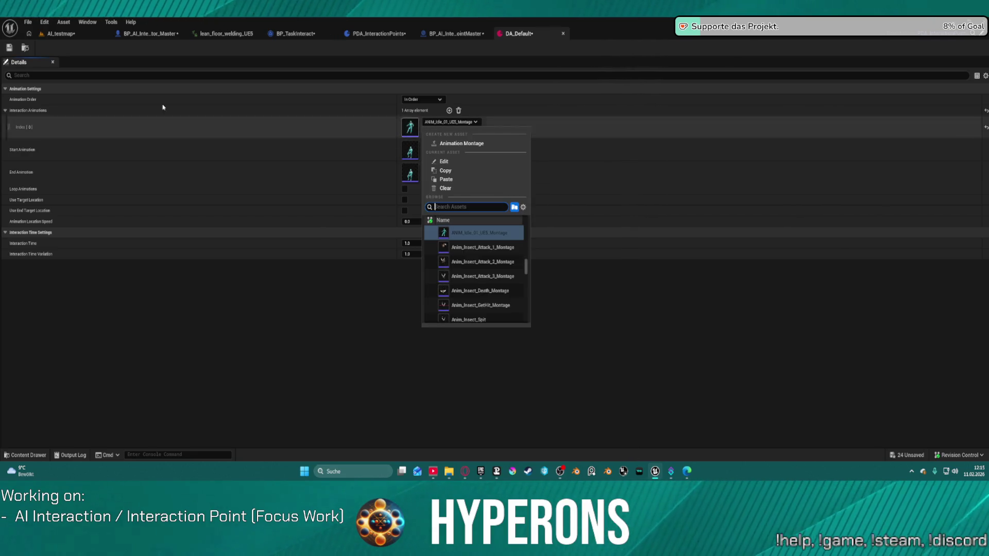
left_click(26, 455)
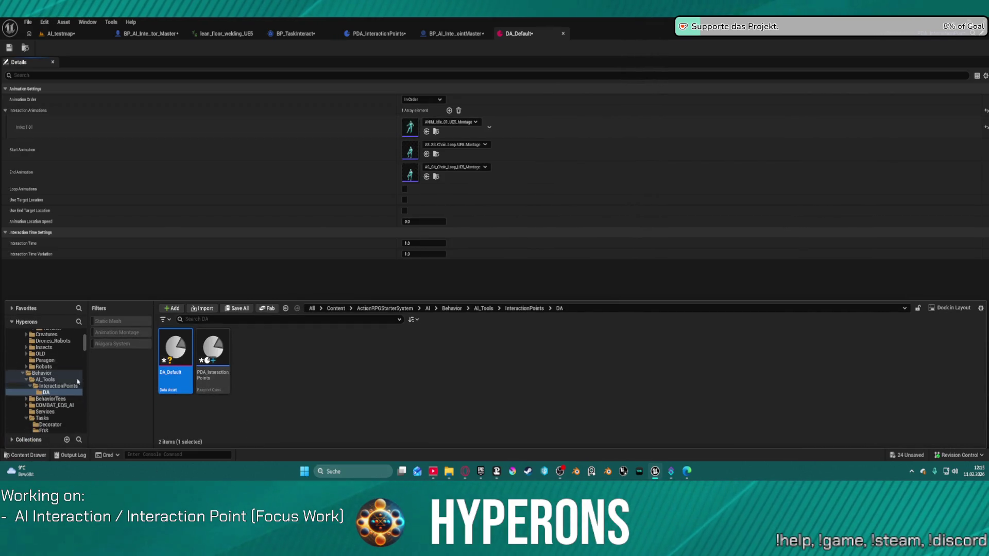
Step: Browse to the AnimsNewPC folder and filter the Content Browser for 'idle'
scroll(77, 382, "up", 10)
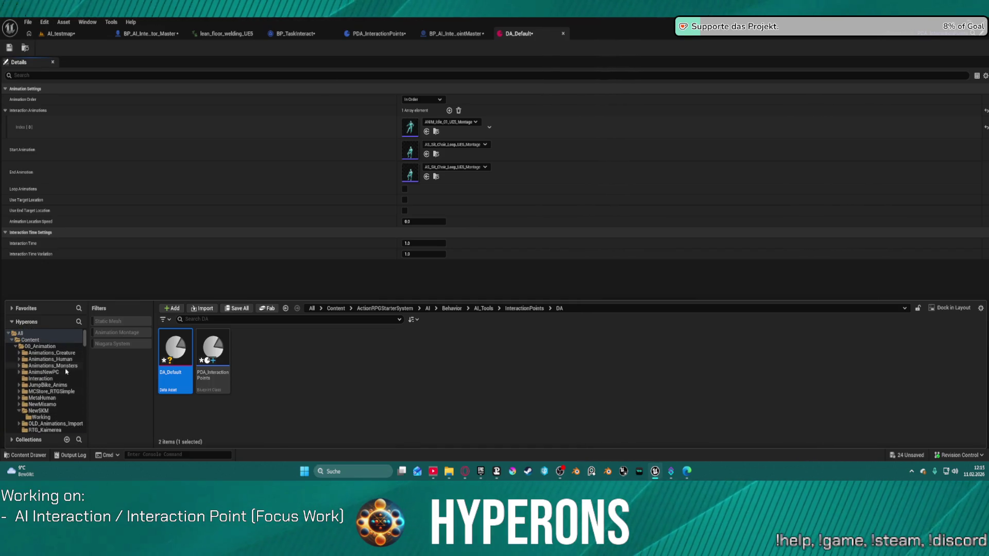
scroll(70, 406, "down", 2)
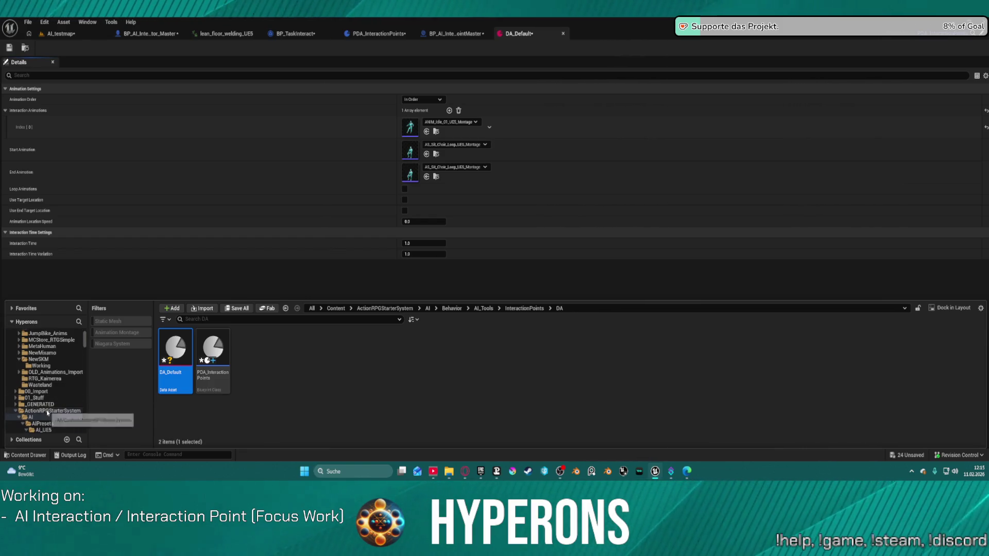
scroll(54, 341, "up", 2)
left_click(44, 347)
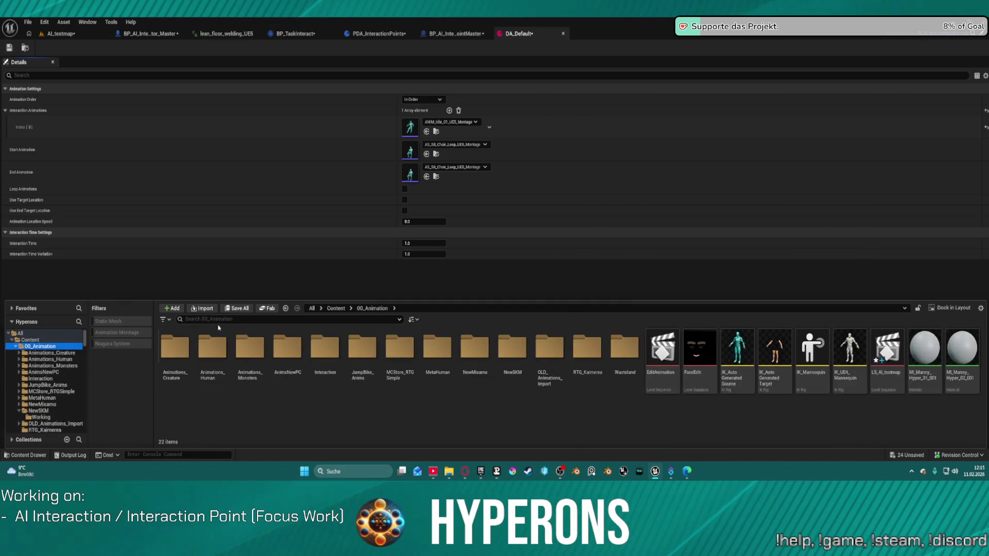
double_click(335, 386)
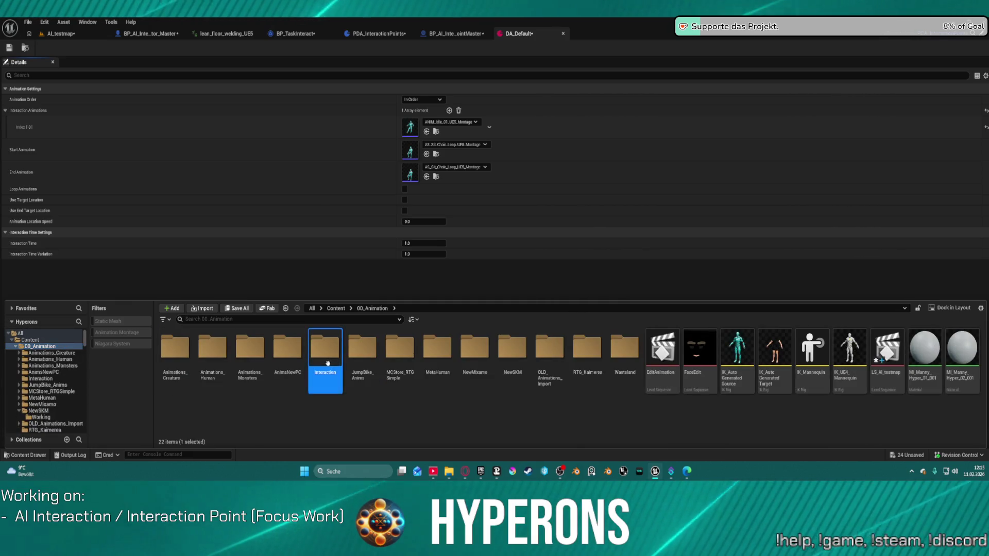
scroll(624, 403, "down", 4)
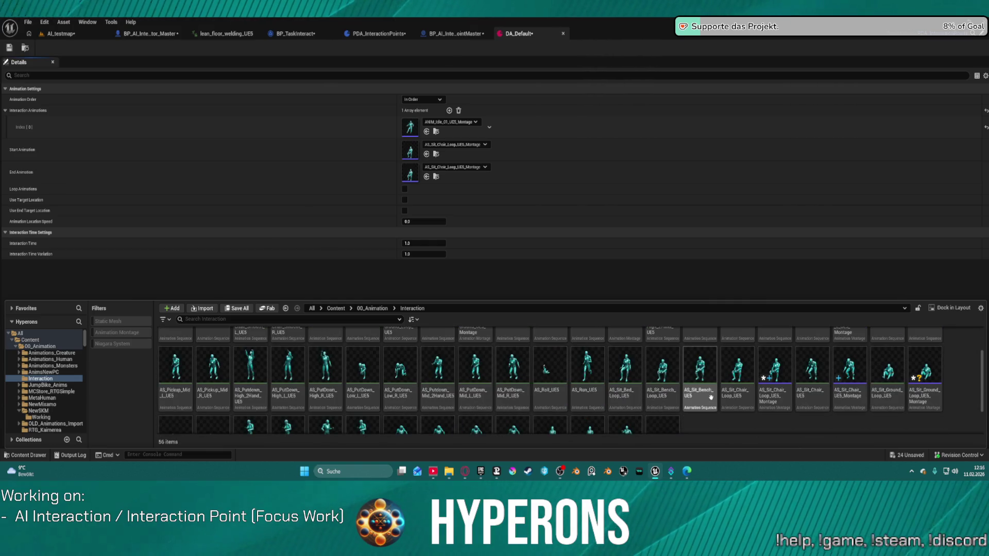
left_click(42, 372)
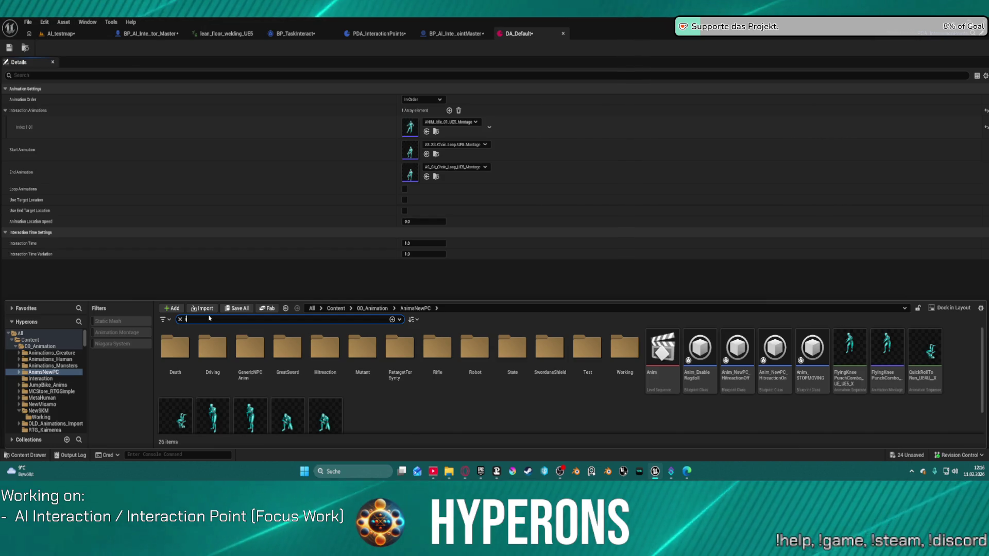
type("idlöe")
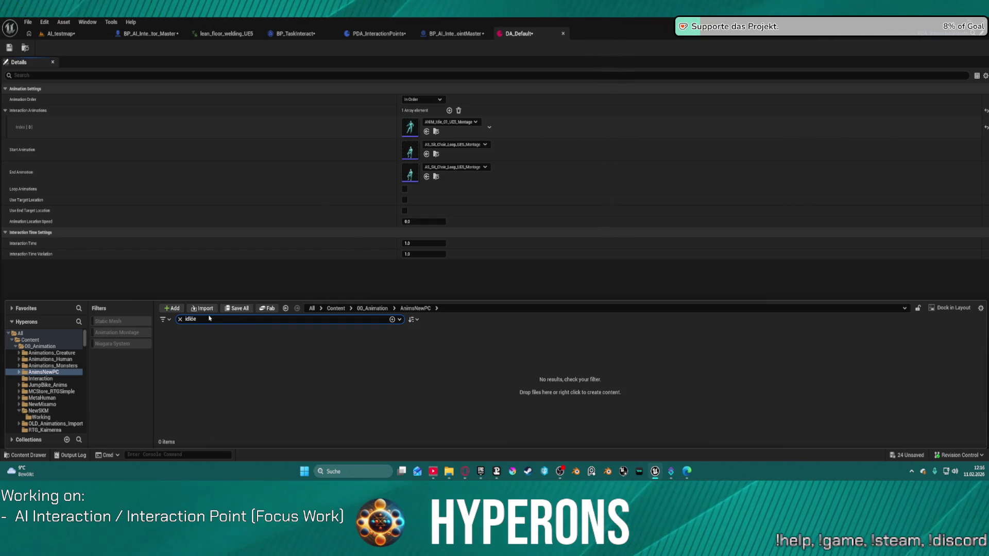
key("BackSpace")
key("BackSpace")
type("e")
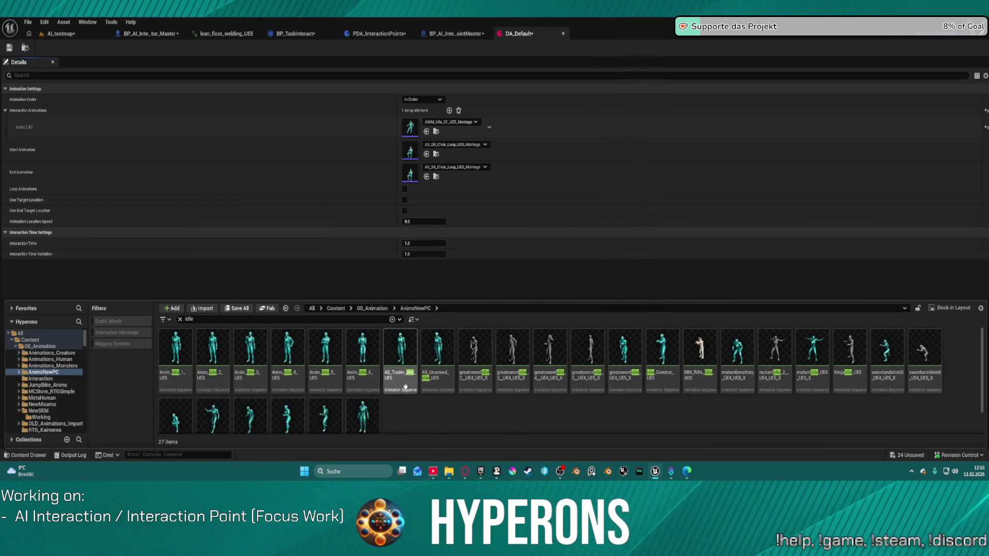
Step: Create AnimMontages from the idle animations Anim_Idle_1 through AS_Trader_idle_UE5, then select Anim_Idle_1_UE5_Montage
right_click(326, 387)
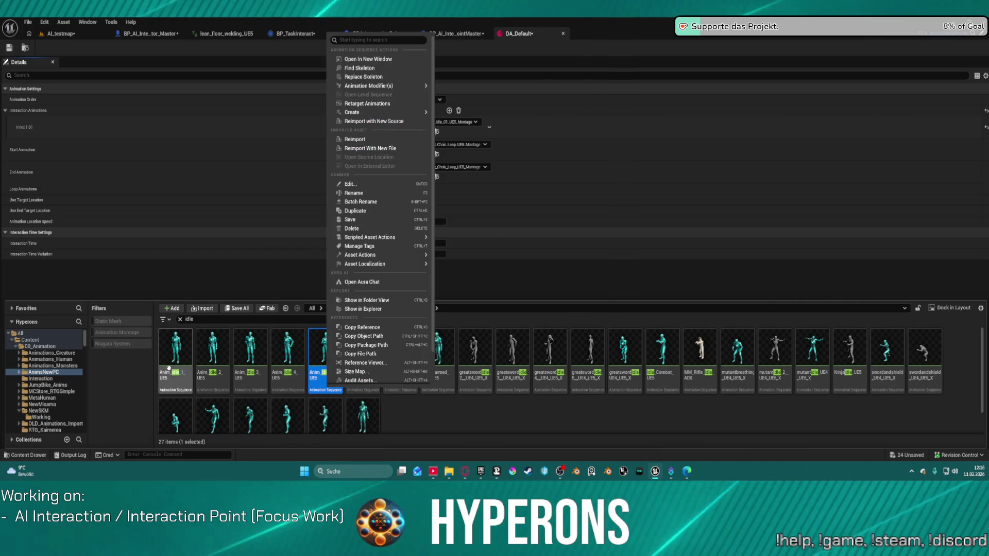
left_click(175, 360)
left_click(399, 386, "shift")
right_click(400, 386)
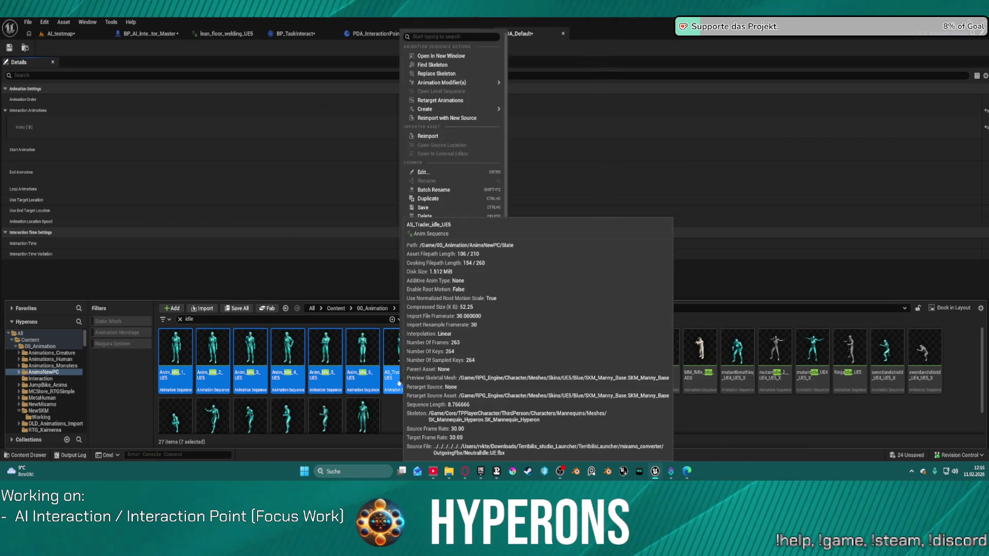
mouse_move(489, 84)
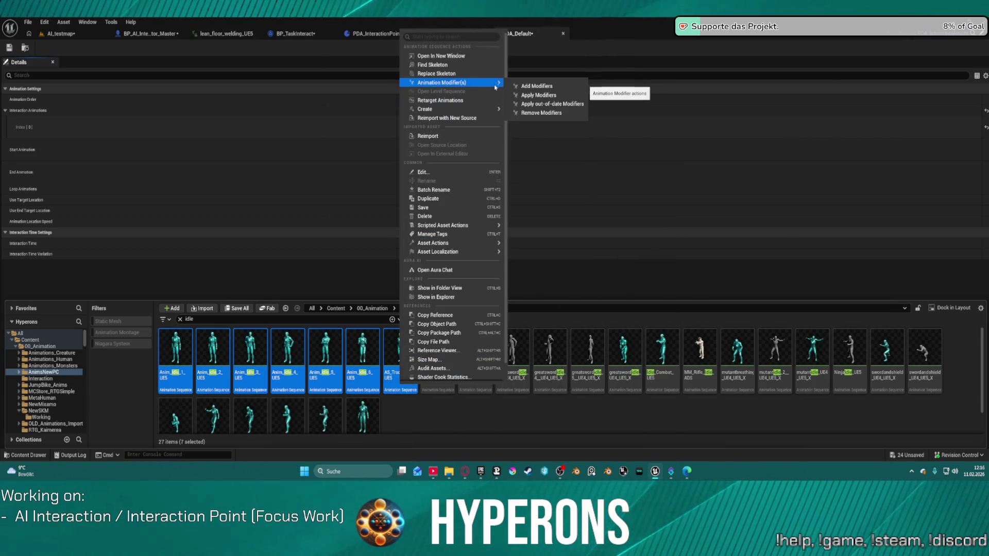
mouse_move(490, 109)
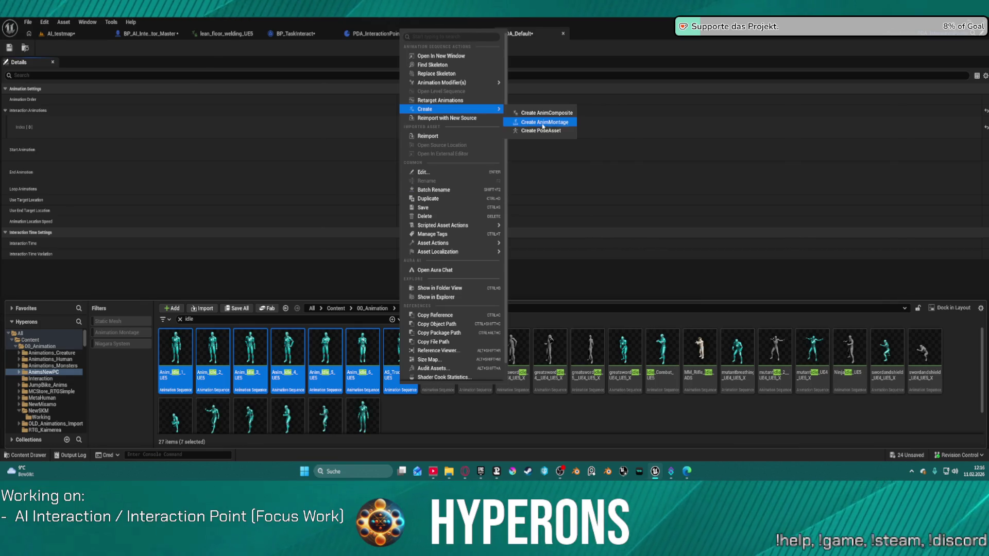
left_click(535, 122)
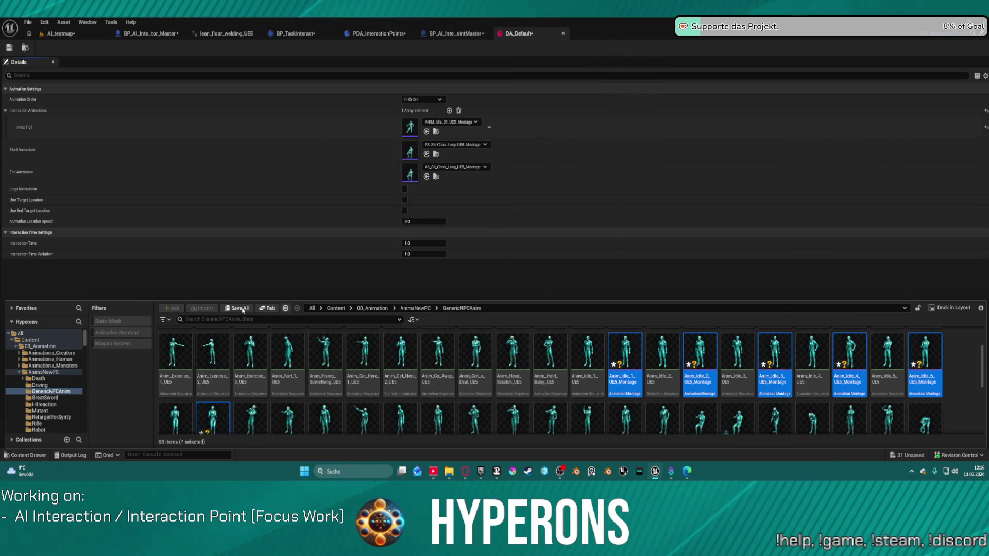
left_click(633, 391)
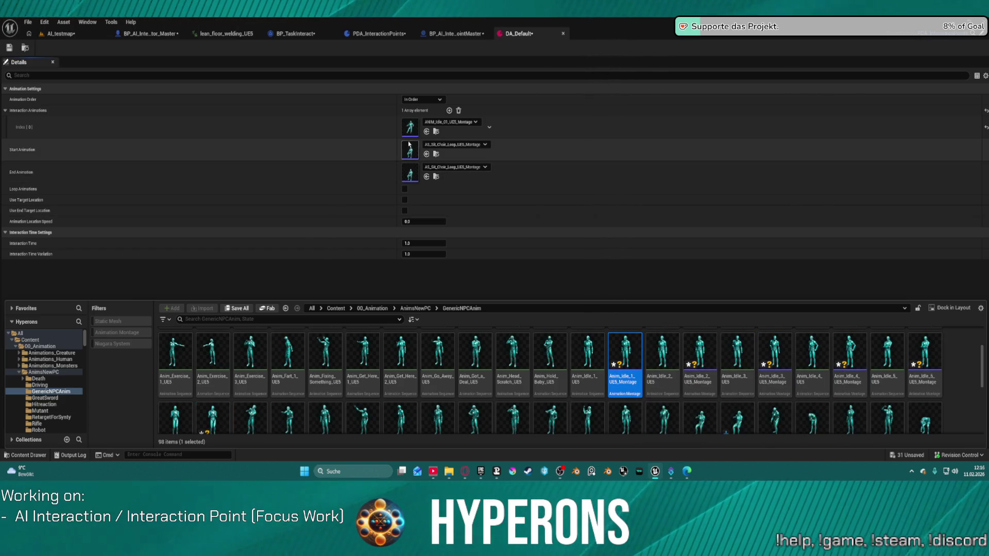
Step: Assign Anim_Idle_1_UE5_Montage to Index[0] and Start Animation, then save DA_Default
left_click(427, 132)
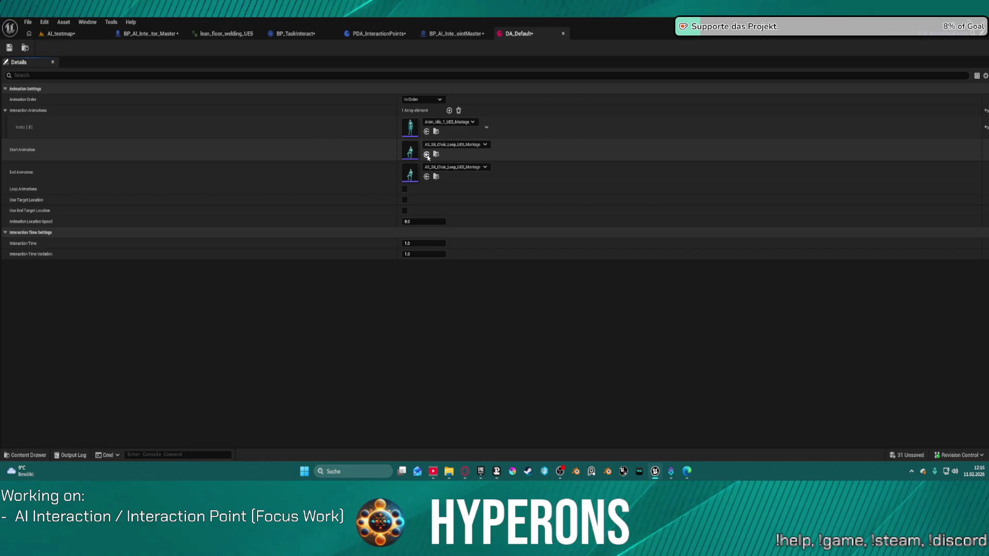
left_click(427, 154)
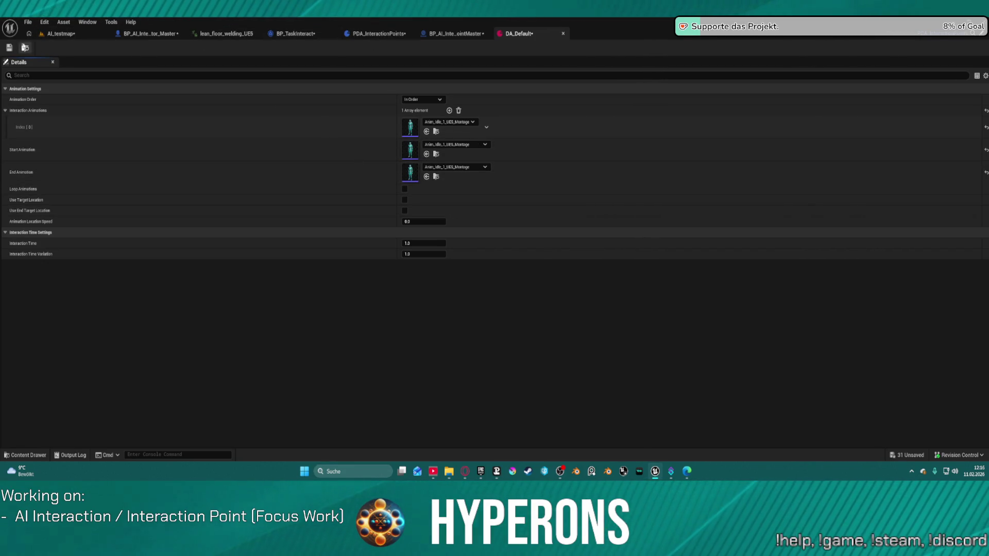
key("ctrl+s")
left_click(453, 34)
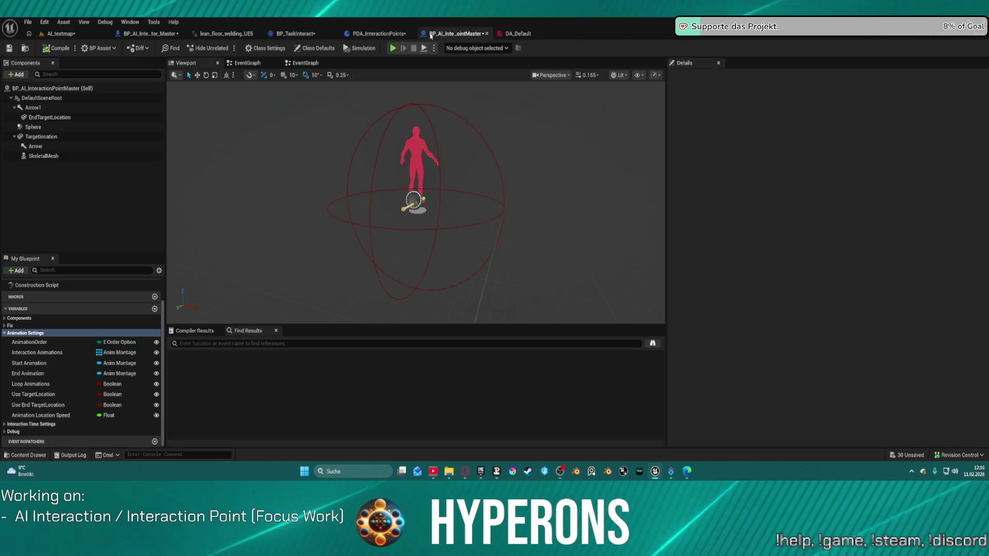
Step: Add a new blueprint variable named AnimationSetting
left_click(377, 34)
left_click(453, 34)
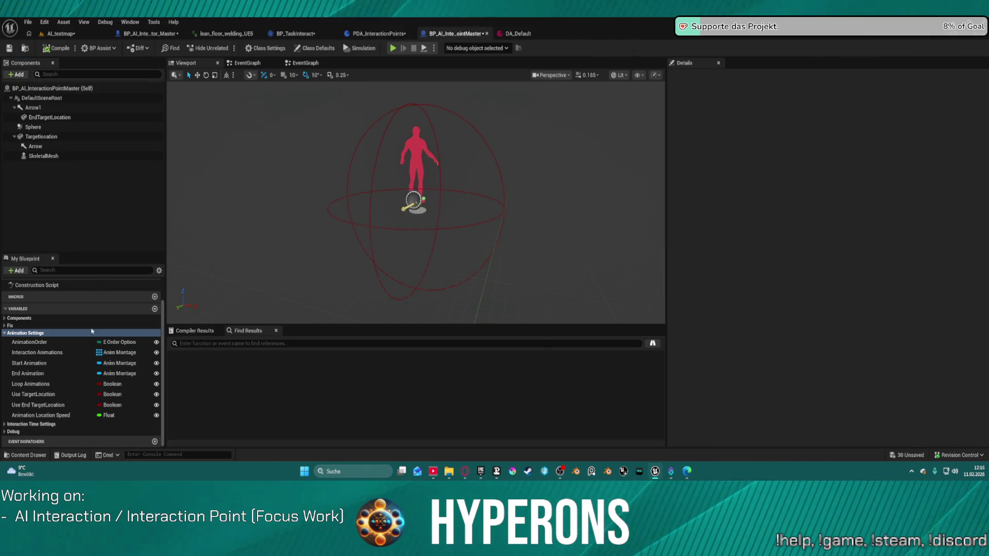
double_click(41, 334)
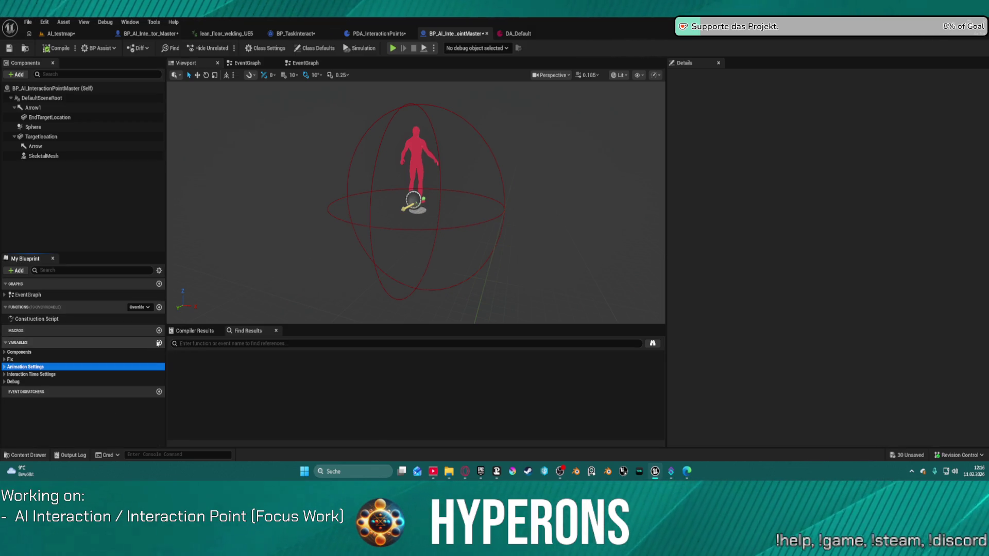
left_click(159, 343)
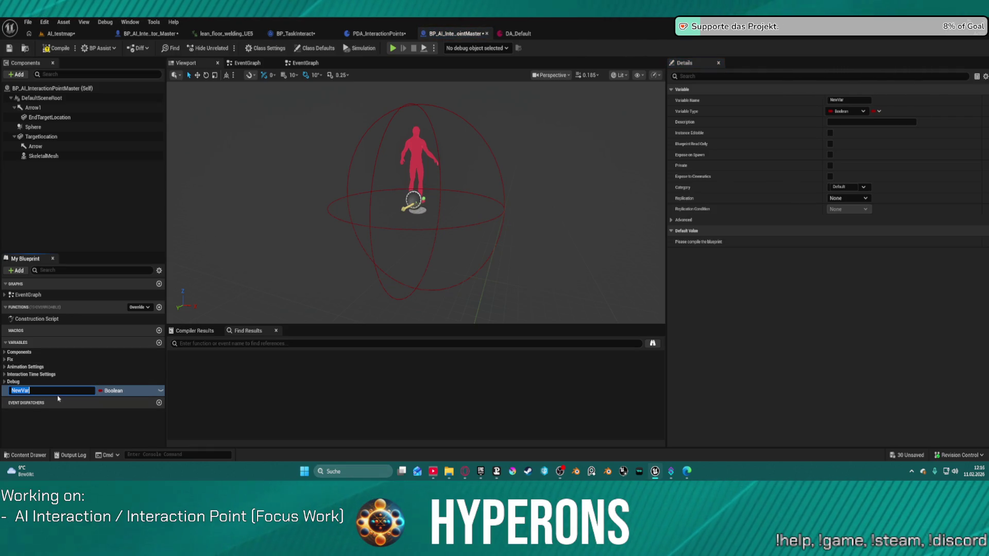
key("BackSpace")
key("BackSpace")
type("AnimationSetting")
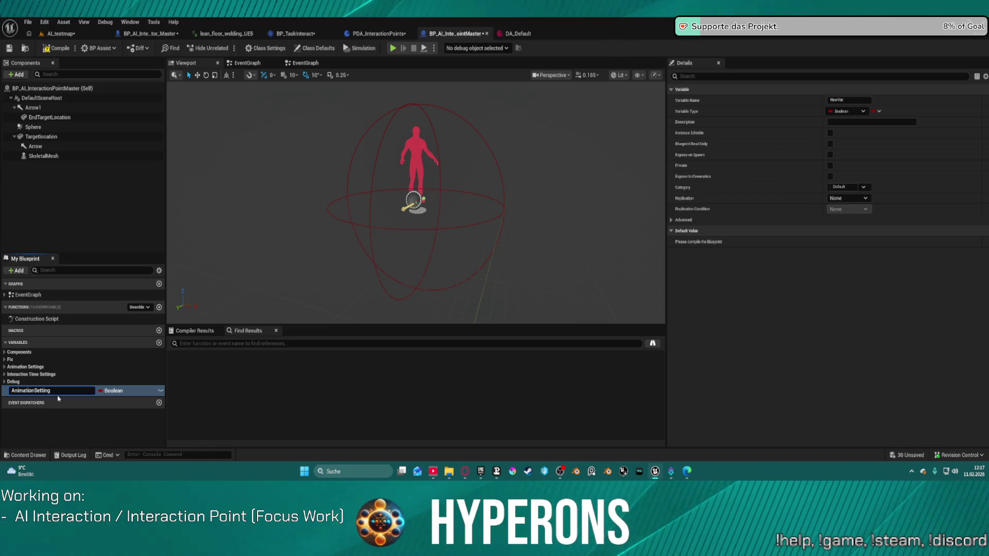
key("Return")
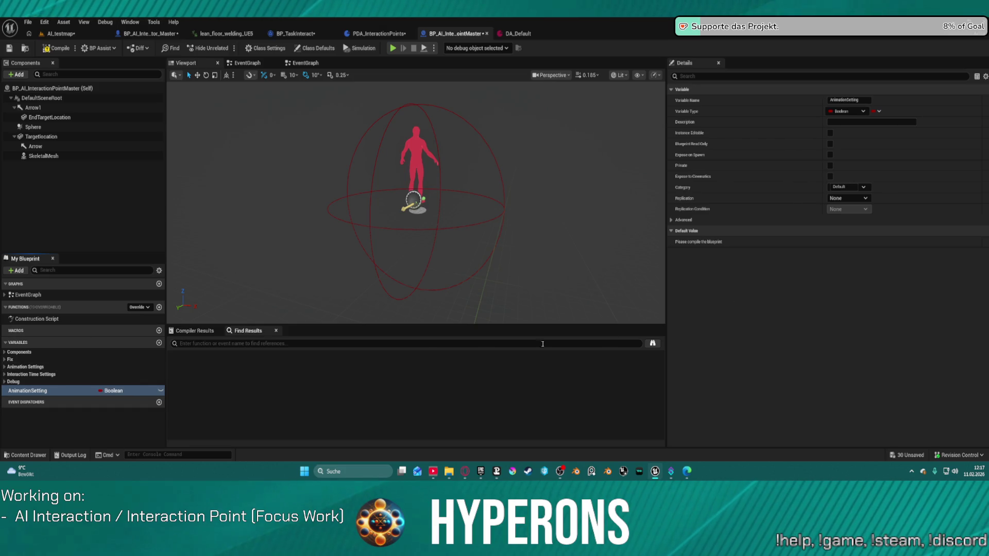
Step: Make AnimationSetting a PDA Interaction Points reference with default value DA_Default
left_click(849, 112)
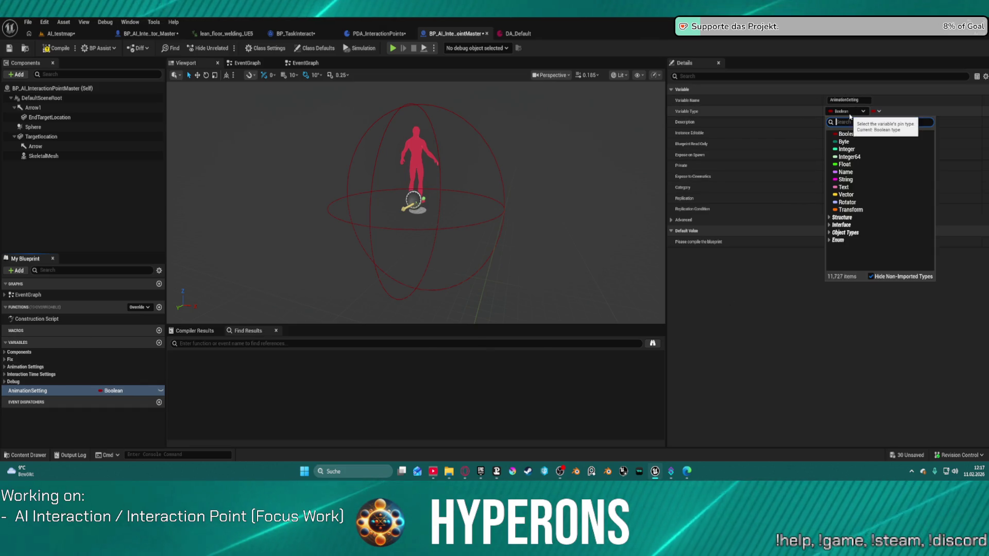
type("Da int")
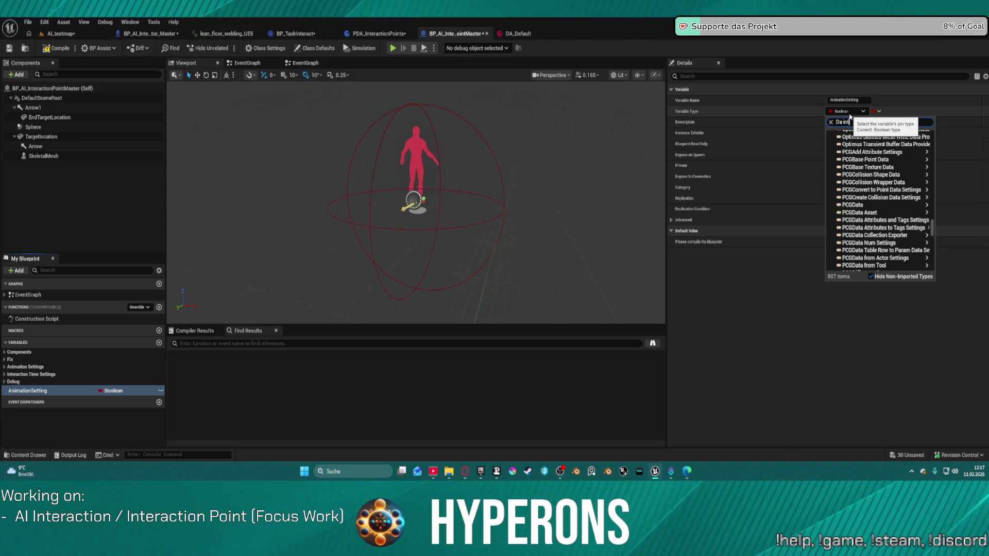
type("er")
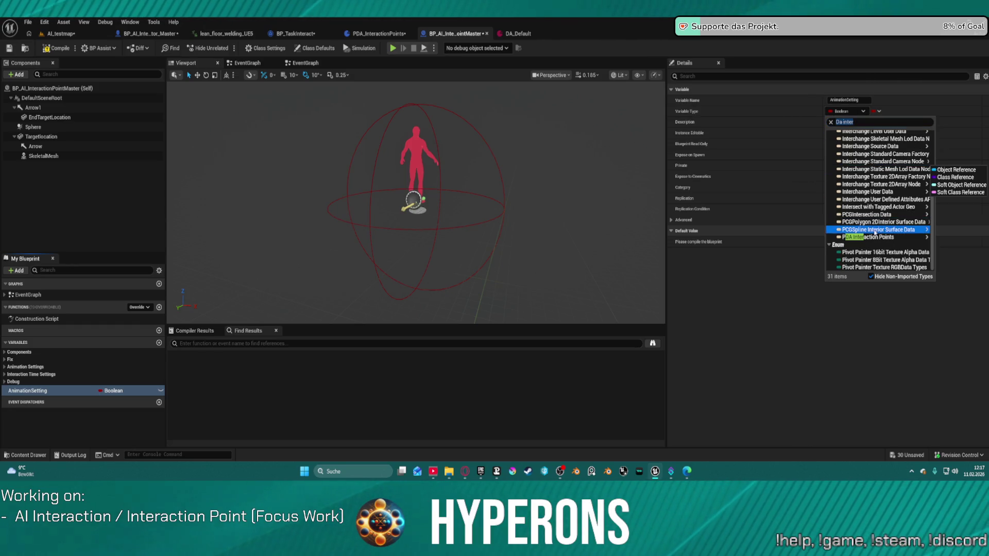
mouse_move(905, 239)
left_click(956, 238)
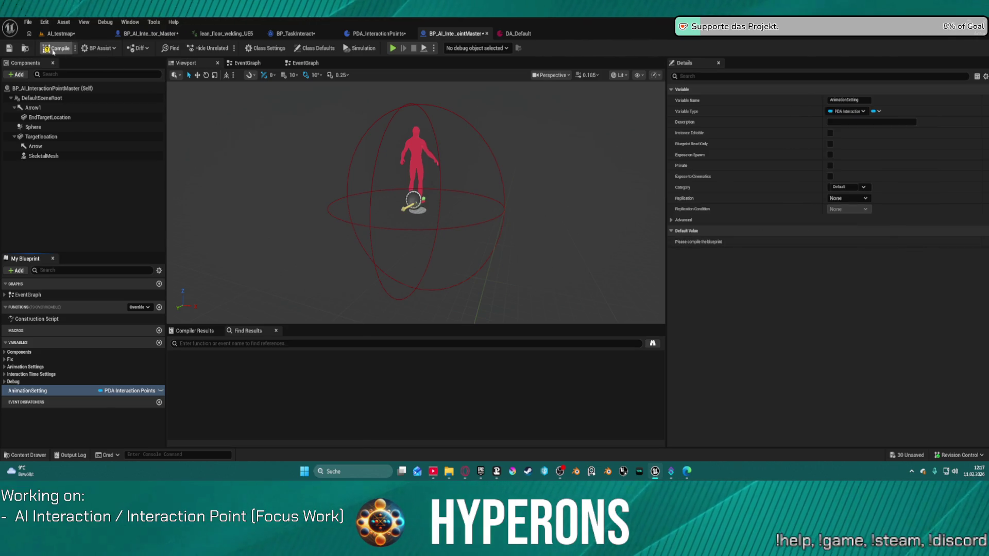
left_click(881, 242)
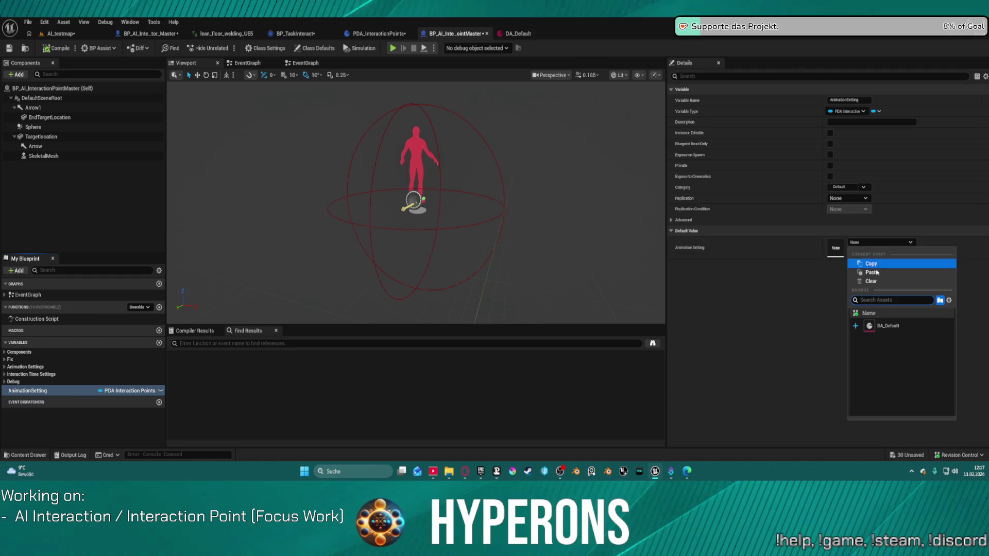
left_click(881, 325)
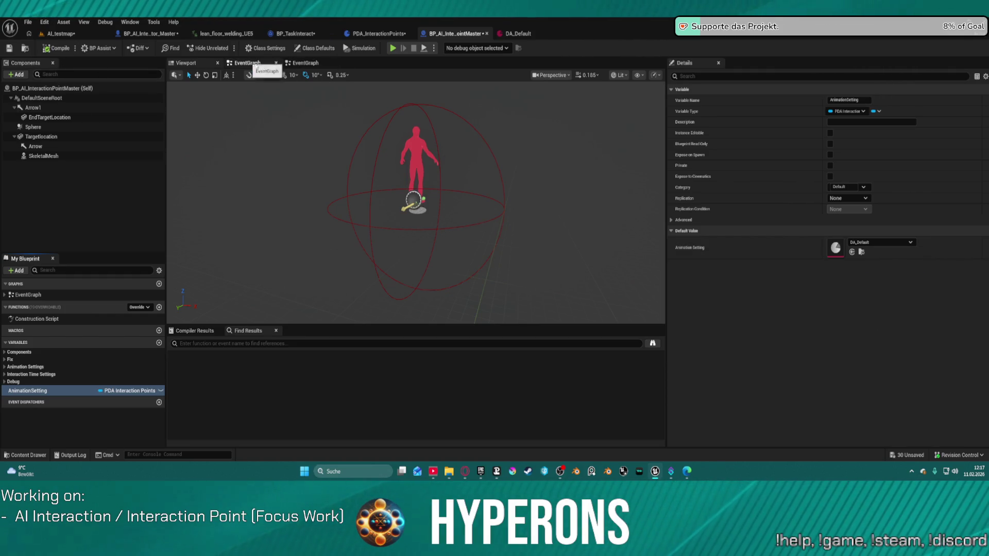
Step: Close the duplicate EventGraph tab and open the Construction Script graph
middle_click(307, 65)
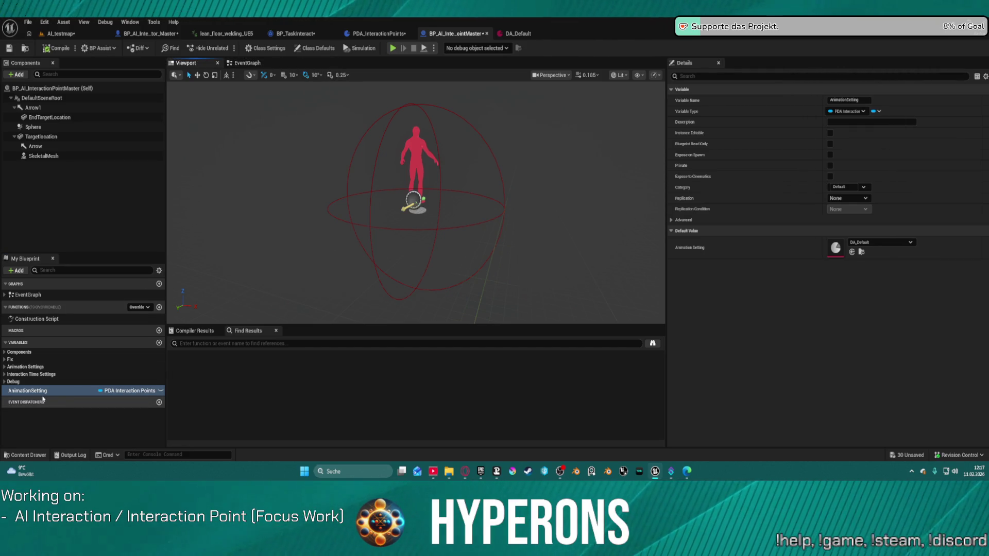
double_click(56, 319)
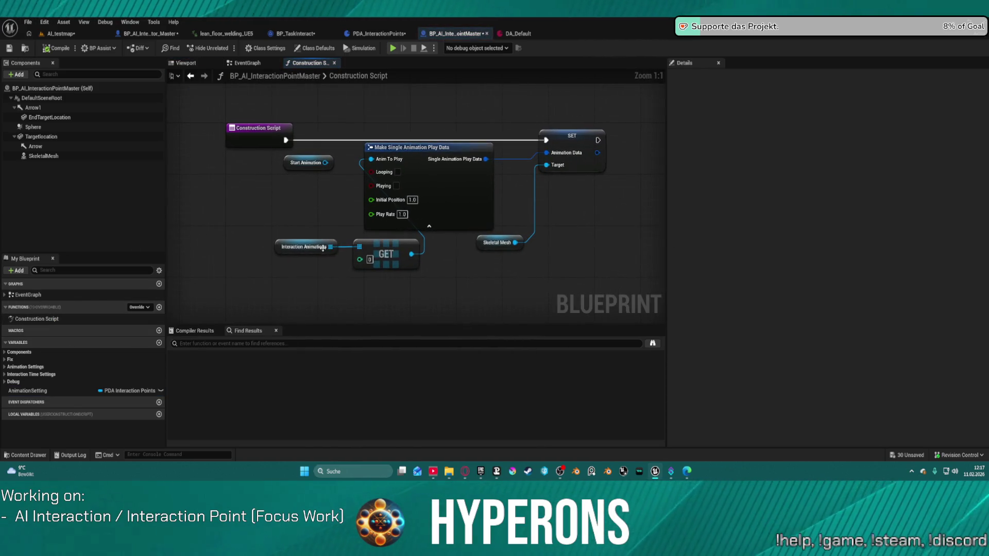
mouse_move(470, 201)
left_mouse_down()
mouse_move(440, 216)
mouse_move(323, 227)
mouse_move(312, 216)
left_mouse_up()
Step: Place an Animation Setting getter node and search its pin actions for 'anima'
mouse_move(27, 391)
left_mouse_down()
mouse_move(396, 164)
mouse_move(306, 246)
mouse_move(396, 262)
left_mouse_up()
left_click(437, 186)
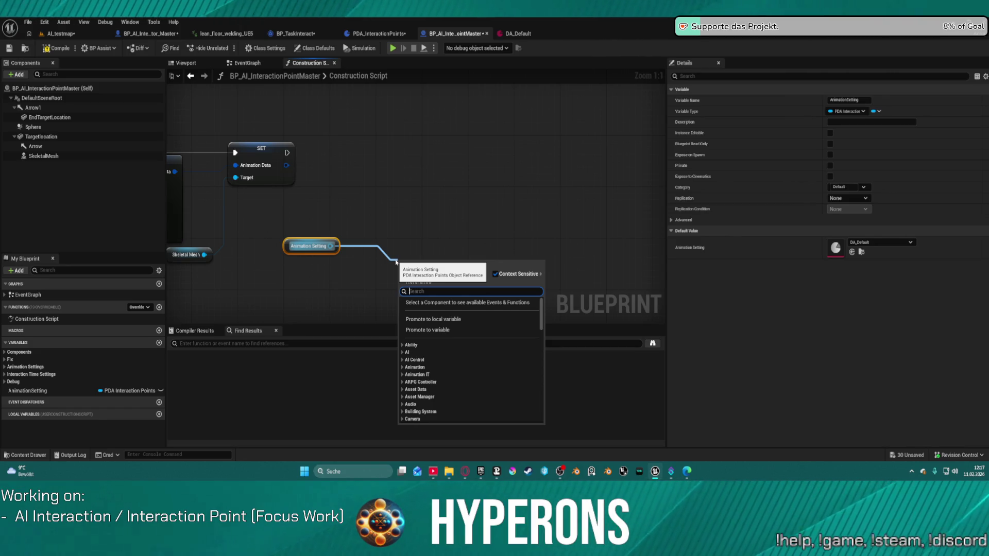
type("anima")
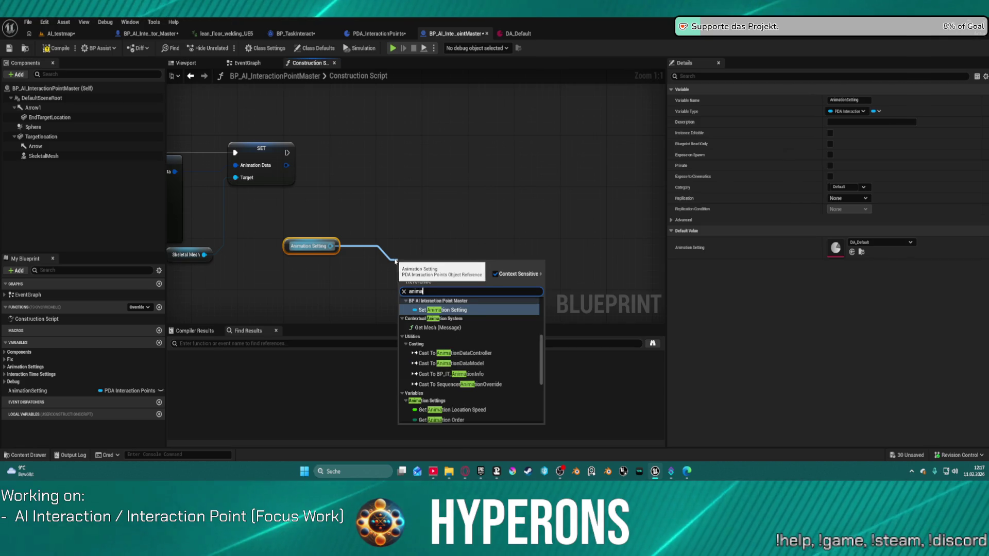
scroll(466, 311, "up", 2)
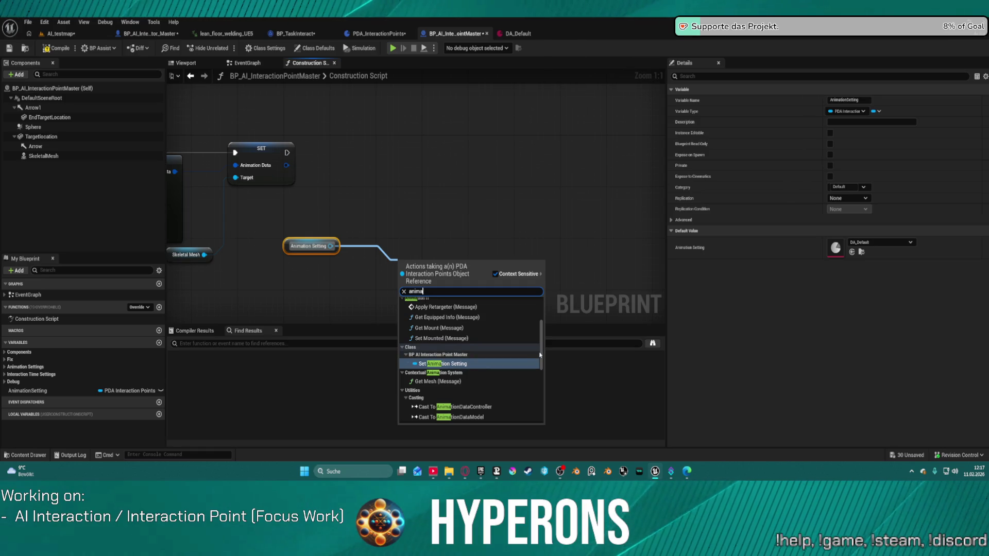
scroll(490, 359, "down", 5)
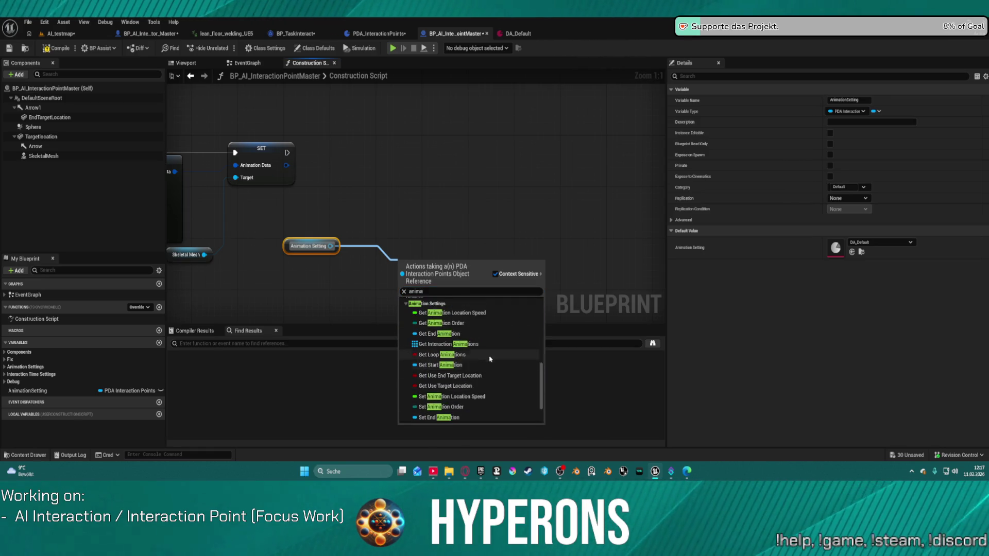
scroll(489, 359, "up", 1)
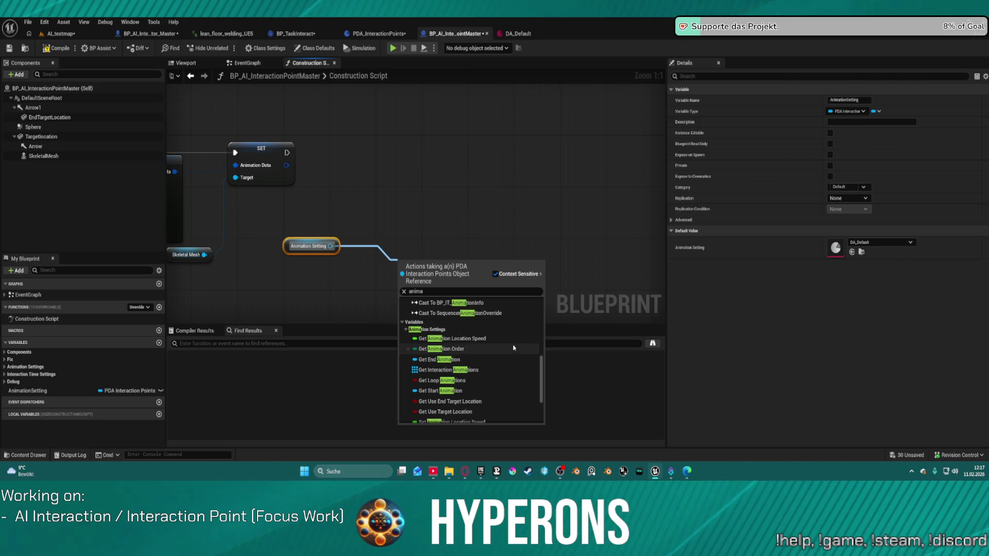
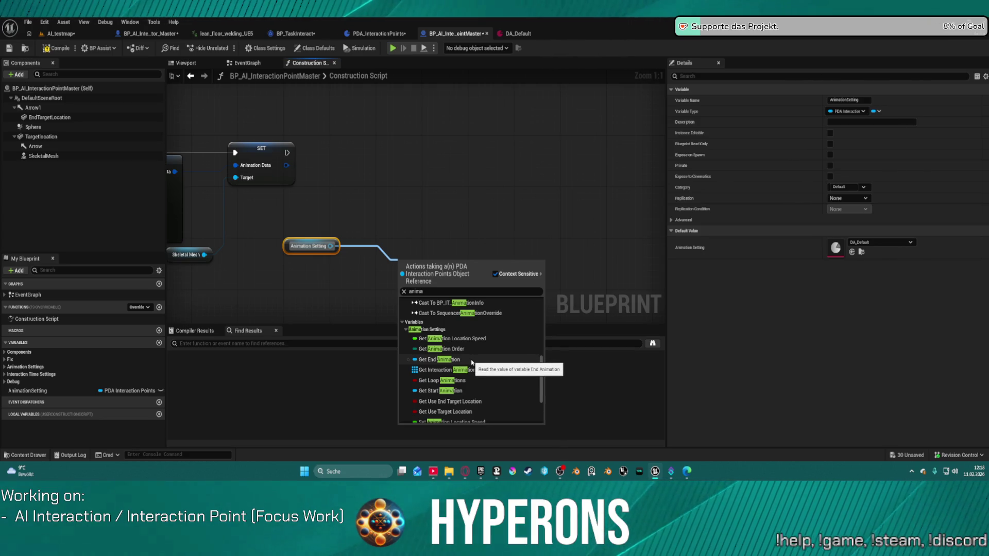
Step: Add SET nodes for Animation Order, Interaction Animations and Start Animation to the Construction Script
scroll(471, 365, "down", 5)
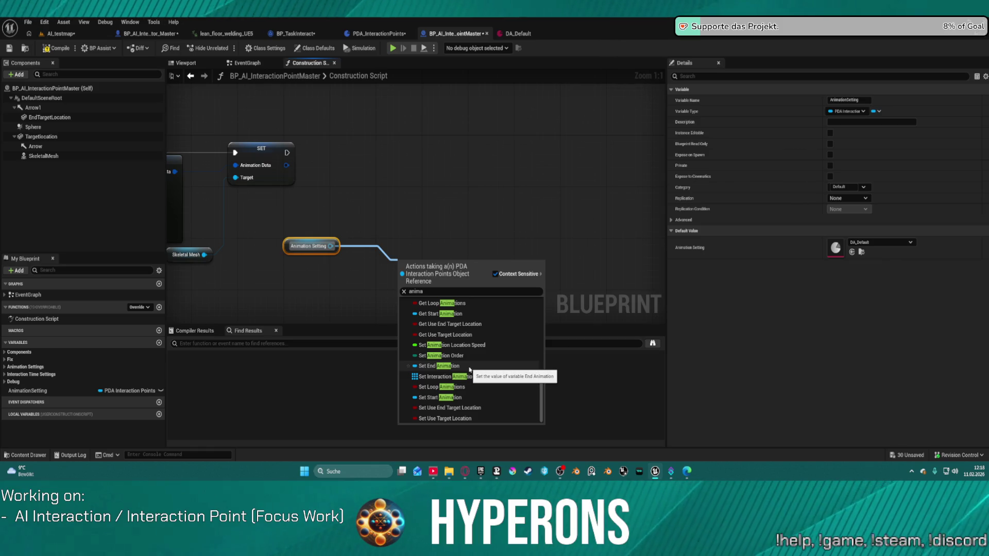
left_click(391, 309)
left_click(5, 366)
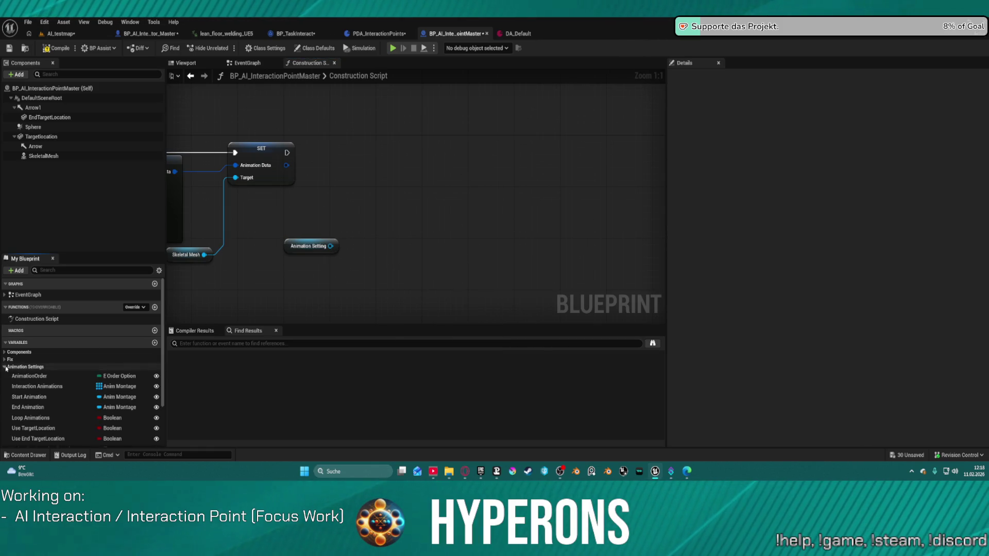
left_click_drag(29, 376, 354, 154)
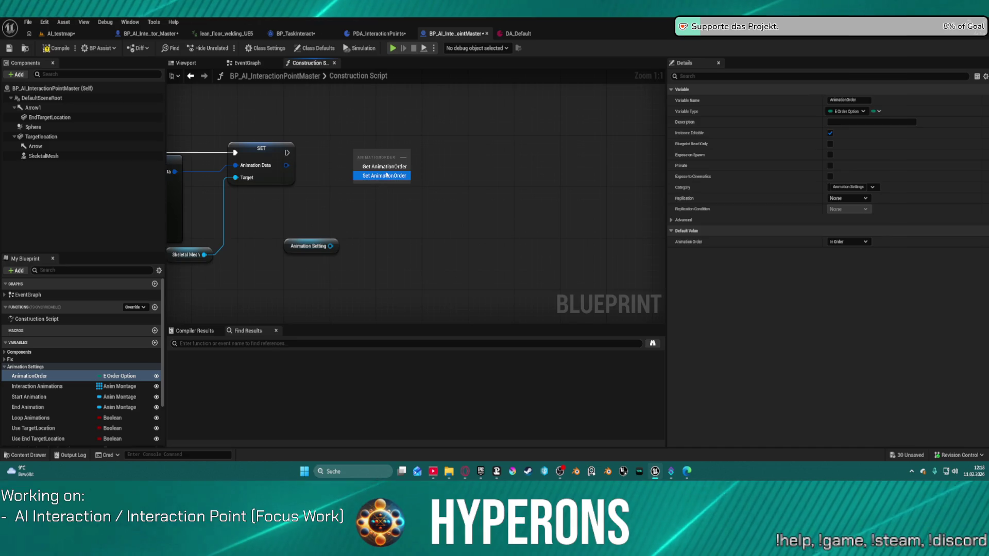
left_click(387, 175)
mouse_move(37, 386)
left_mouse_down()
mouse_move(446, 286)
mouse_move(516, 156)
left_mouse_up()
left_click(555, 181)
mouse_move(29, 396)
left_mouse_down()
mouse_move(393, 316)
mouse_move(629, 150)
left_mouse_up()
left_click(649, 168)
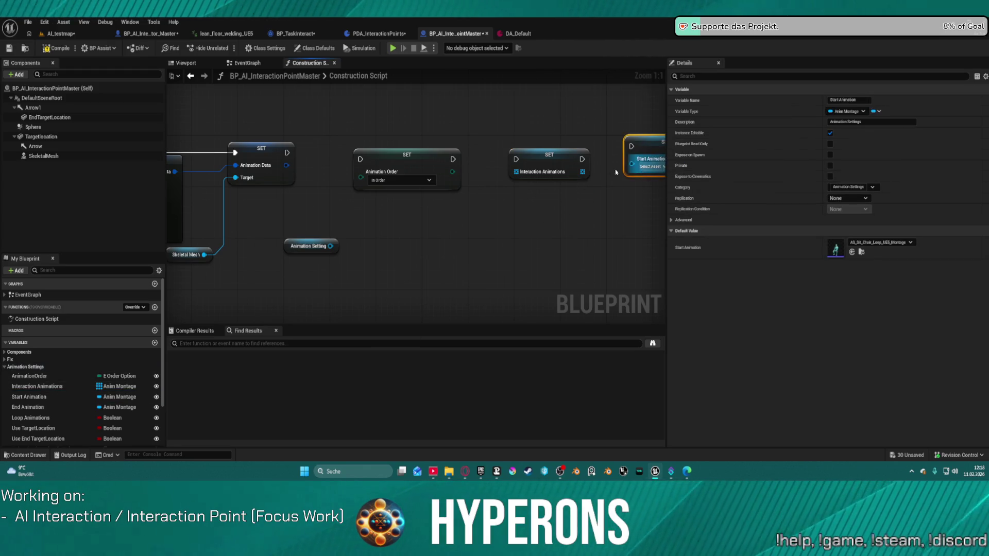
left_click_drag(544, 160, 527, 160)
left_click(637, 164)
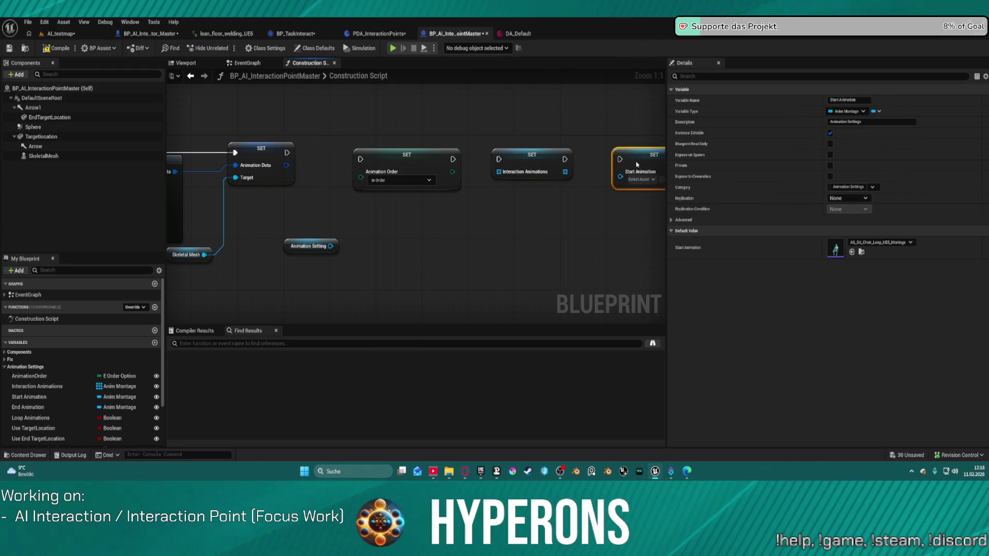
Step: Add SET nodes for End Animation, Loop Animations and Use TargetLocation, lined up with the others
mouse_move(28, 407)
left_mouse_down()
mouse_move(566, 241)
mouse_move(582, 208)
left_mouse_up()
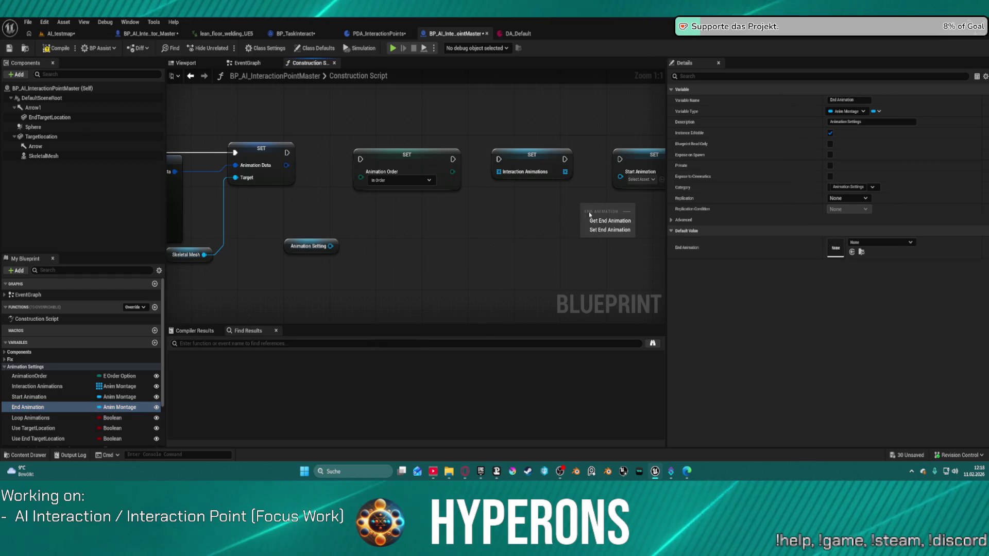
left_click(603, 231)
mouse_move(327, 237)
left_mouse_down()
mouse_move(493, 189)
mouse_move(486, 185)
left_mouse_up()
mouse_move(31, 418)
left_mouse_down()
mouse_move(338, 365)
mouse_move(573, 185)
left_mouse_up()
left_click(597, 205)
left_click_drag(33, 428, 693, 239)
left_click_drag(630, 230, 636, 232)
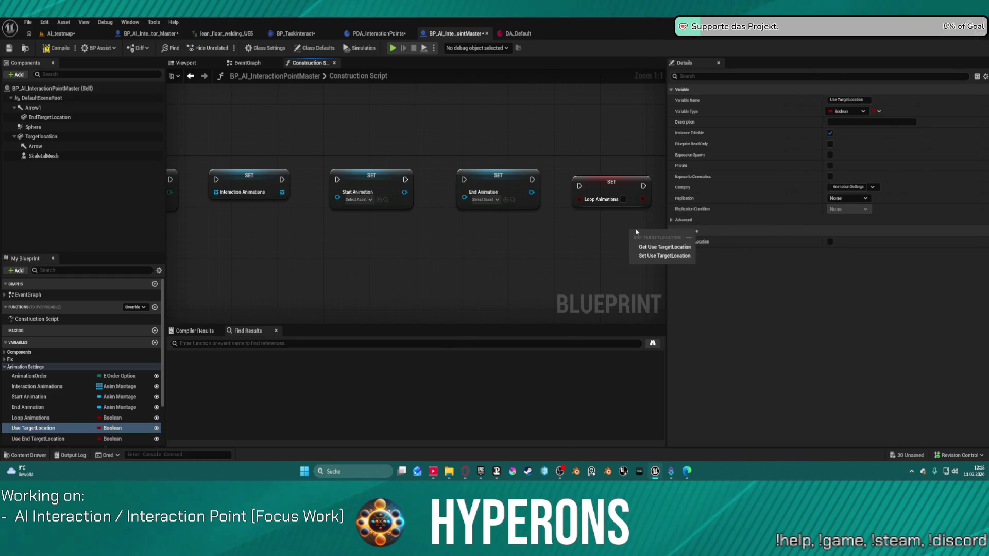
left_click(664, 256)
mouse_move(434, 232)
left_mouse_down()
mouse_move(495, 175)
mouse_move(480, 181)
left_mouse_up()
scroll(479, 181, "down", 5)
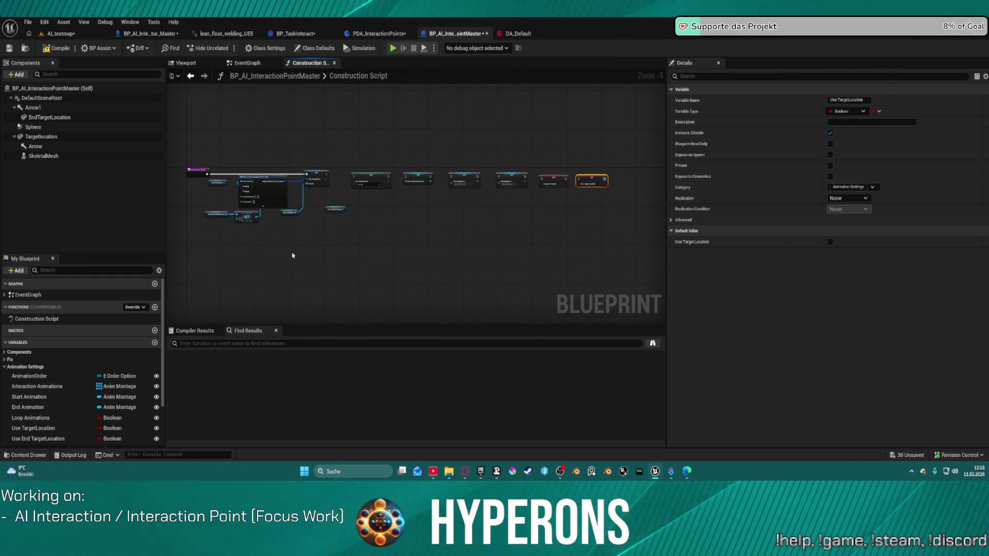
Step: Add SET nodes for Use End TargetLocation and Animation Location Speed at the chain's end
scroll(108, 396, "down", 3)
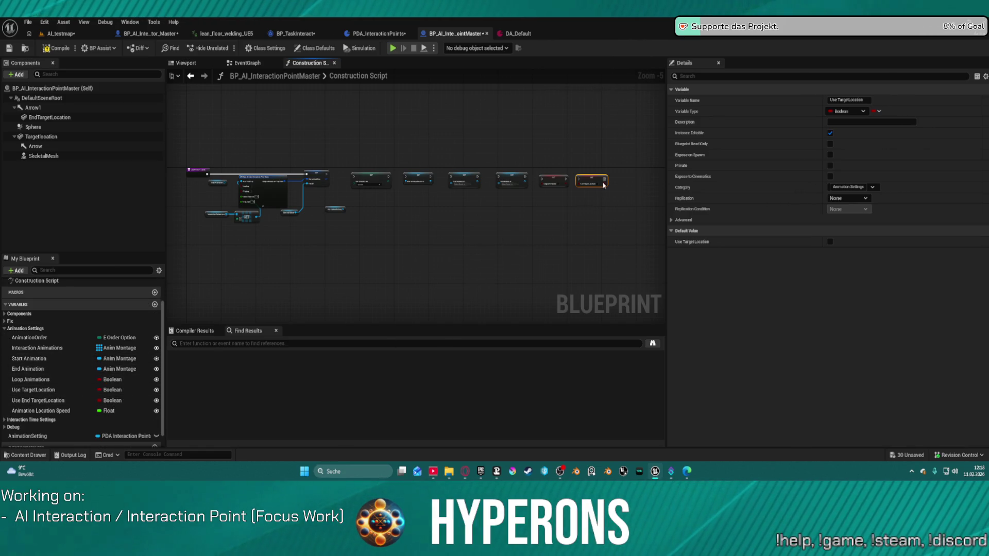
mouse_move(38, 400)
left_mouse_down()
mouse_move(273, 348)
mouse_move(623, 179)
left_mouse_up()
left_click(648, 204)
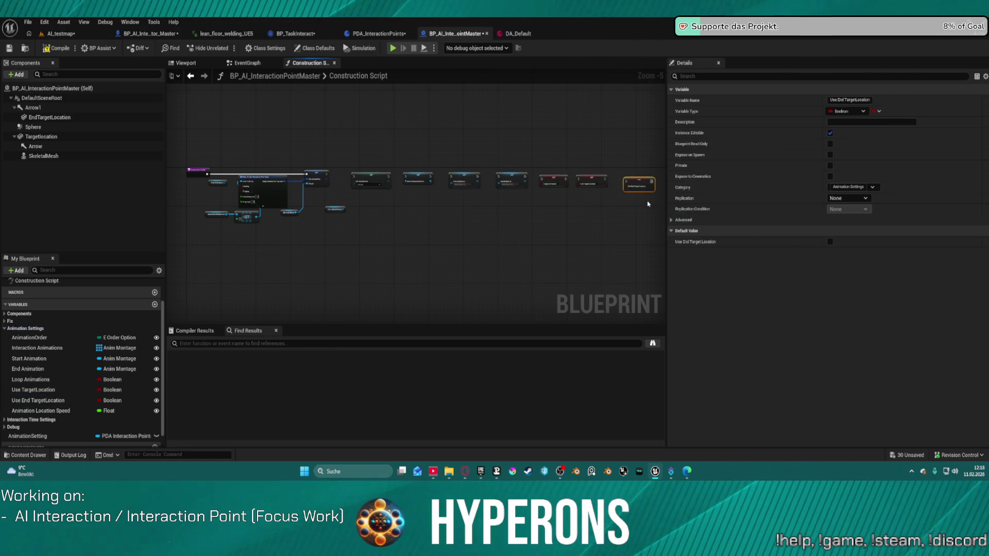
left_click_drag(41, 410, 505, 268)
left_click_drag(658, 181, 426, 211)
left_click(680, 205)
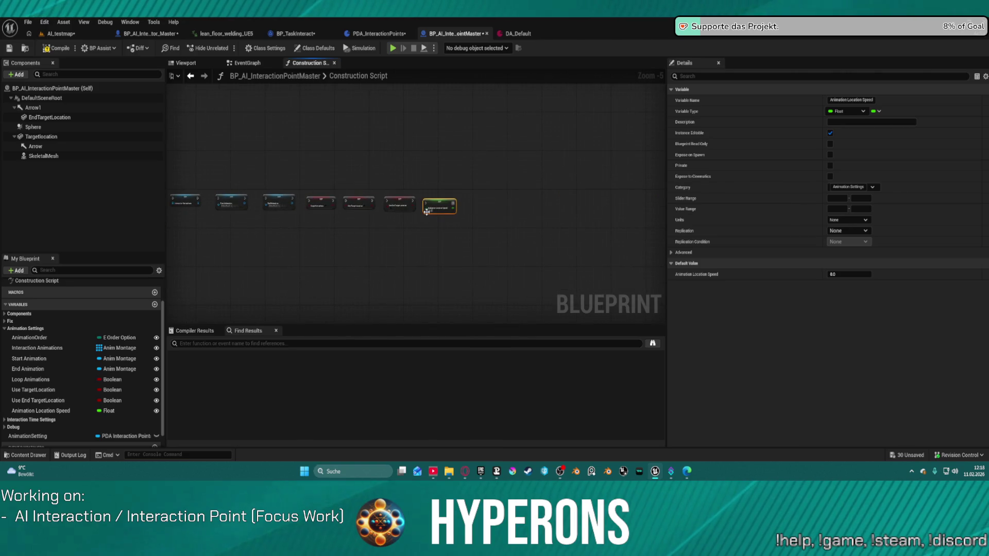
scroll(439, 212, "up", 4)
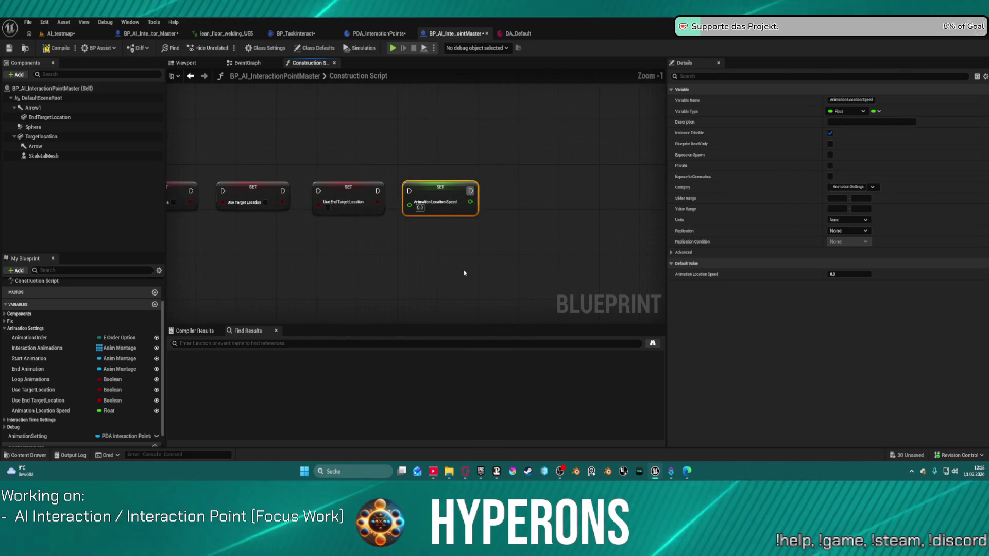
Step: Add SET nodes for Interaction Time and Interaction Time Variation from Interaction Time Settings
left_click(3, 423)
left_click_drag(31, 428, 391, 308)
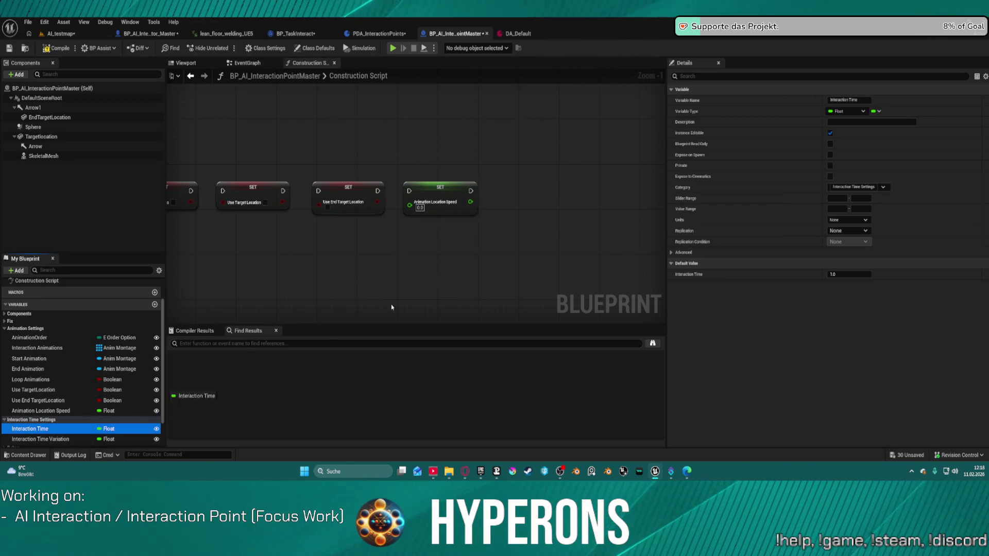
left_click_drag(520, 190, 521, 189)
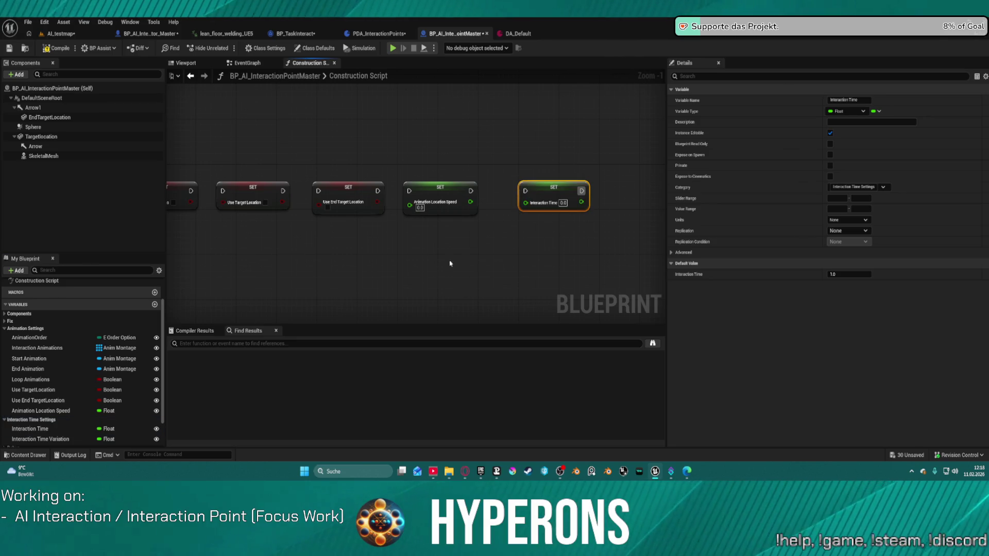
mouse_move(41, 439)
left_mouse_down()
mouse_move(383, 325)
mouse_move(617, 189)
left_mouse_up()
scroll(82, 383, "down", 2)
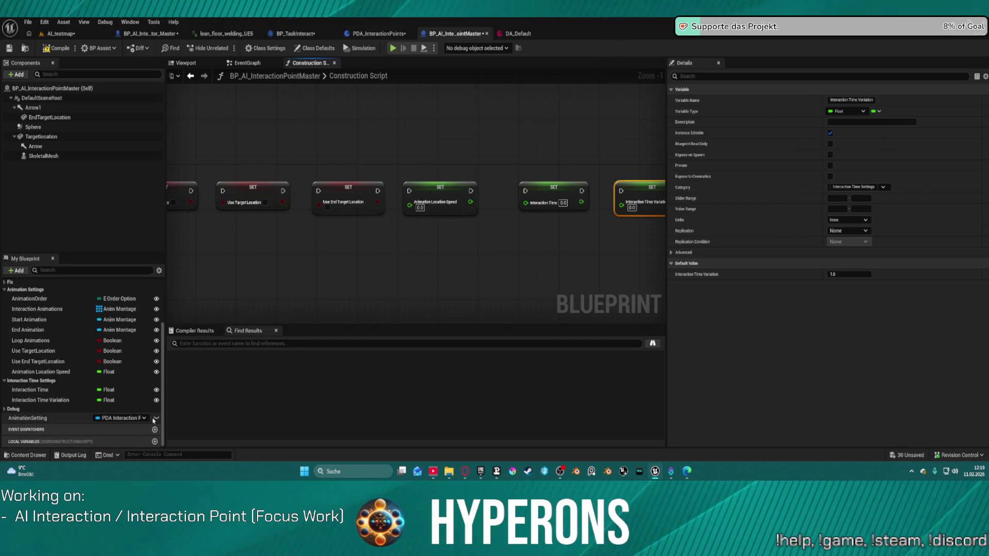
Step: Move the AnimationSetting variable into the Animation Settings category
left_click(23, 422)
left_click_drag(23, 423, 32, 297)
left_click_drag(31, 382, 30, 295)
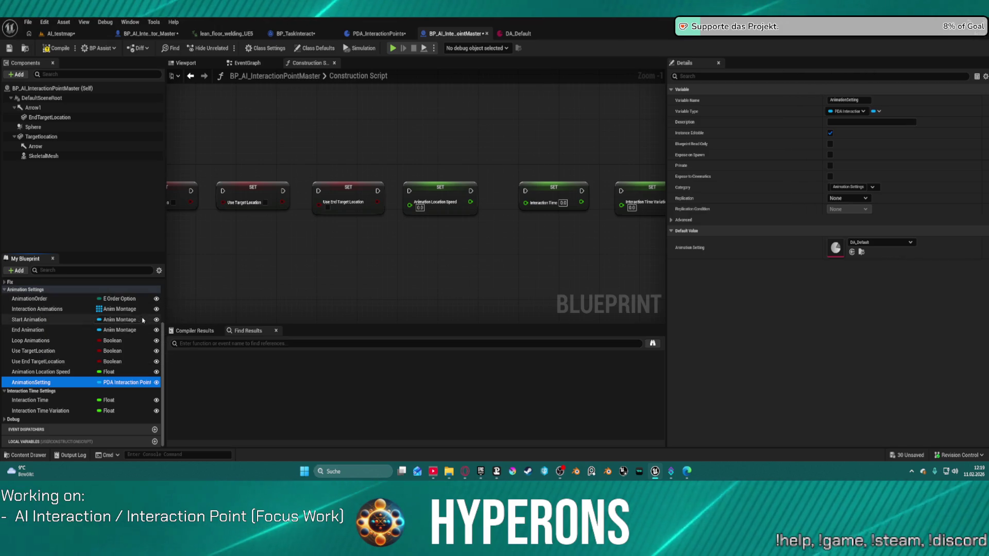
Step: Turn off Instance Editable for AnimationOrder through Use End TargetLocation
left_click(156, 299)
left_click(156, 309)
left_click(156, 319)
left_click(156, 329)
left_click(156, 340)
left_click(157, 350)
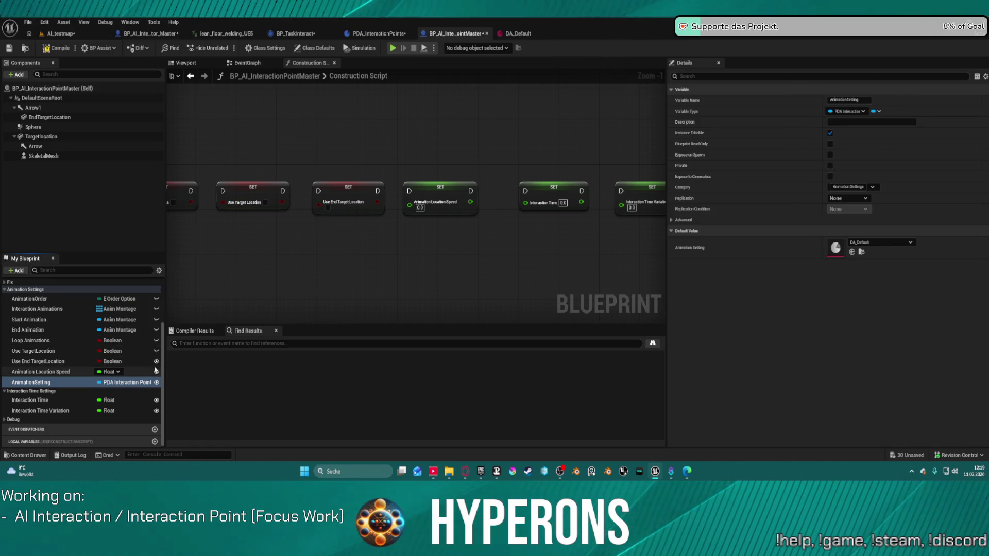
left_click(139, 362)
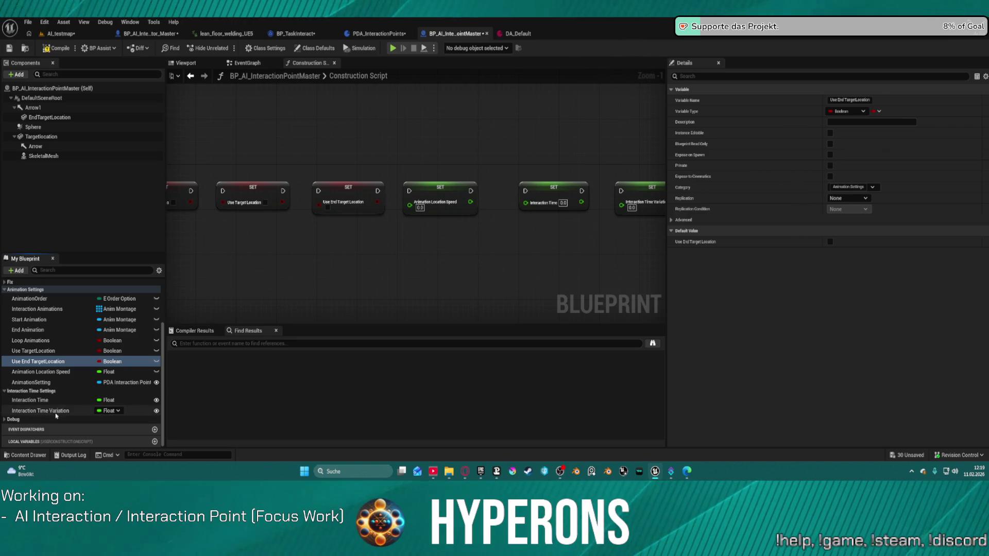
scroll(332, 157, "down", 2)
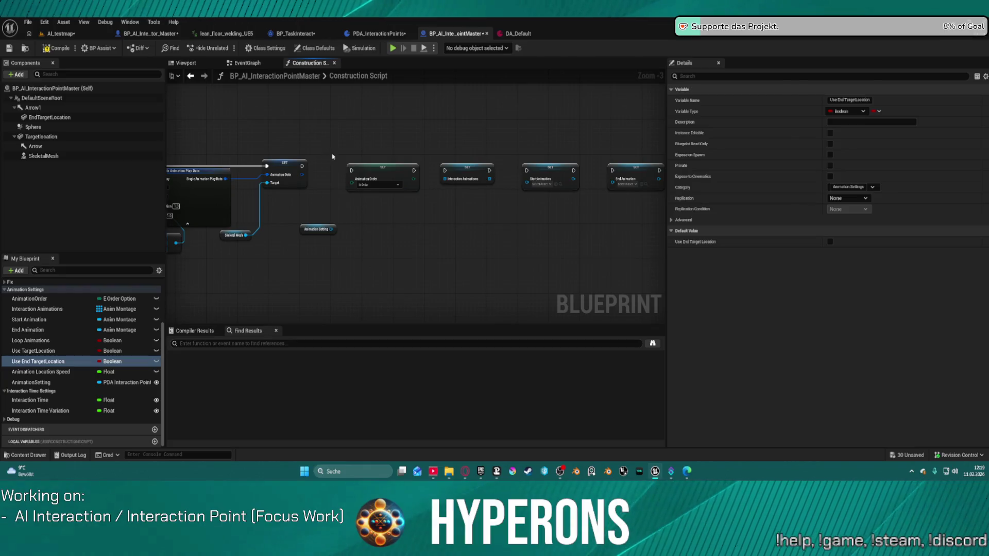
Step: Wire the exec pins from Animation Order through Interaction Time Variation into one chain
mouse_move(414, 171)
left_mouse_down()
mouse_move(546, 180)
mouse_move(388, 166)
left_mouse_up()
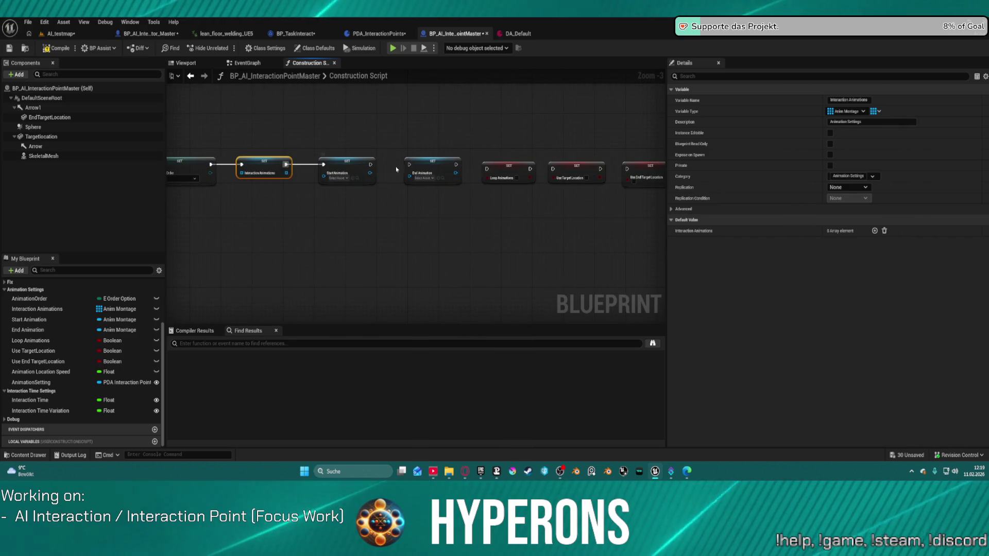
left_click_drag(370, 165, 487, 169)
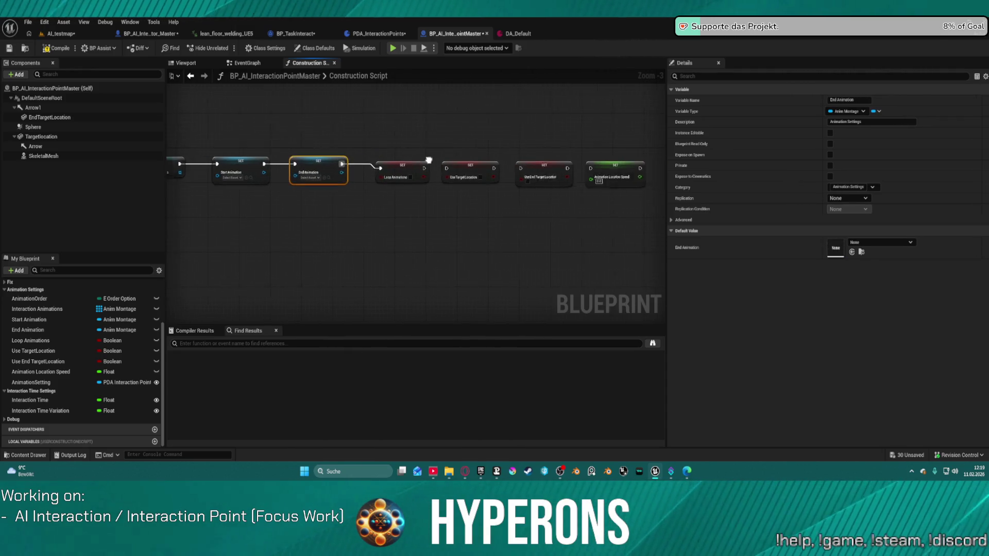
left_click_drag(401, 167, 483, 167)
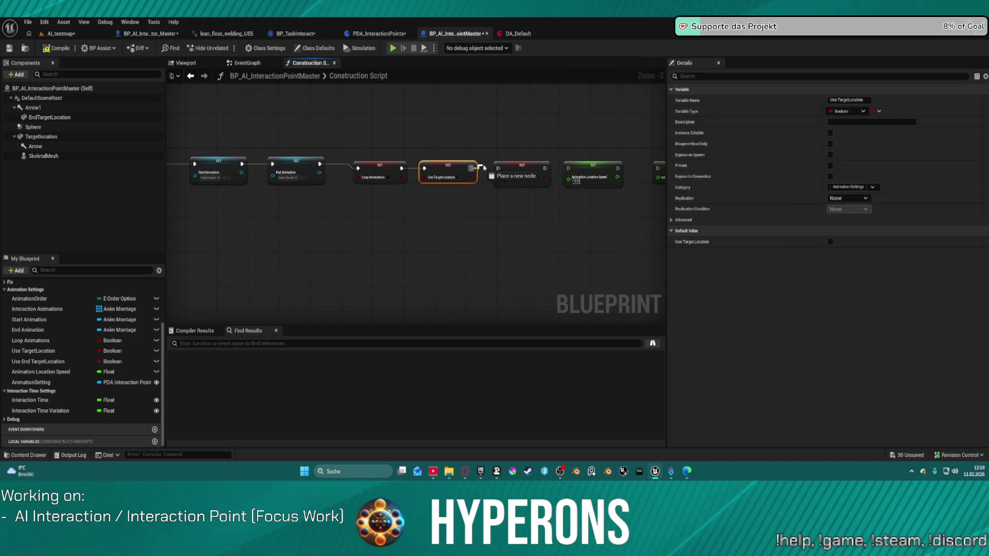
left_click_drag(409, 180, 597, 184)
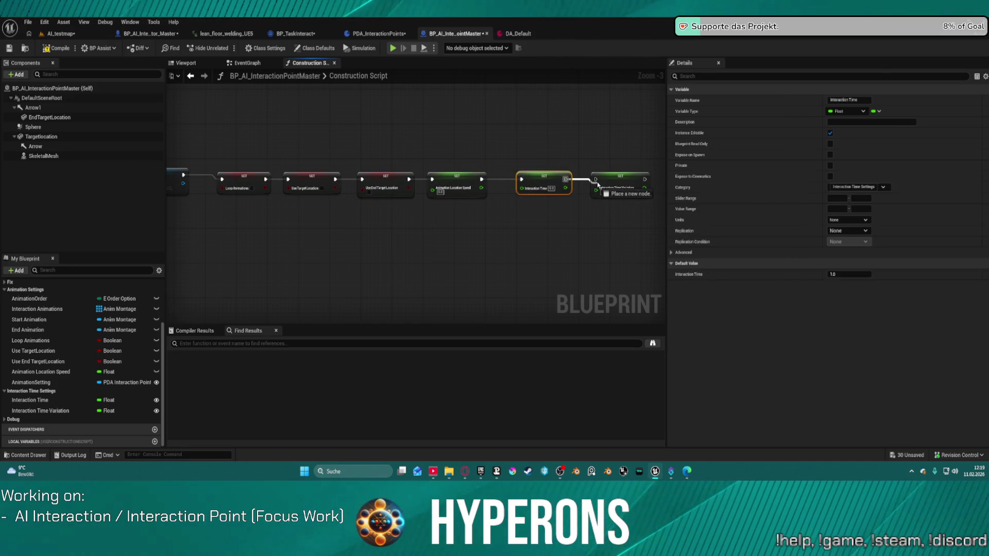
scroll(309, 216, "up", 3)
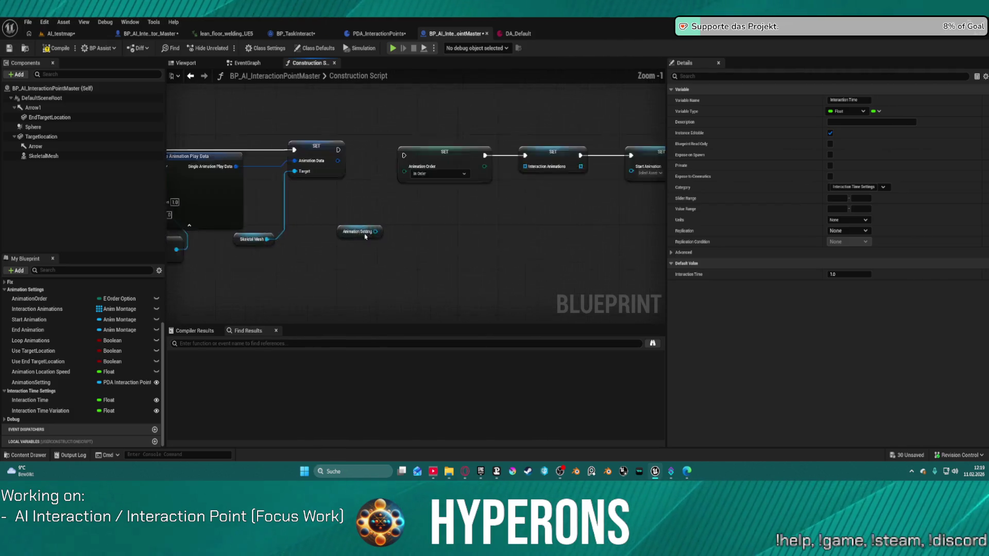
Step: Feed AnimationSetting's Animation Order value into the SET Animation Order node
left_click_drag(380, 231, 441, 241)
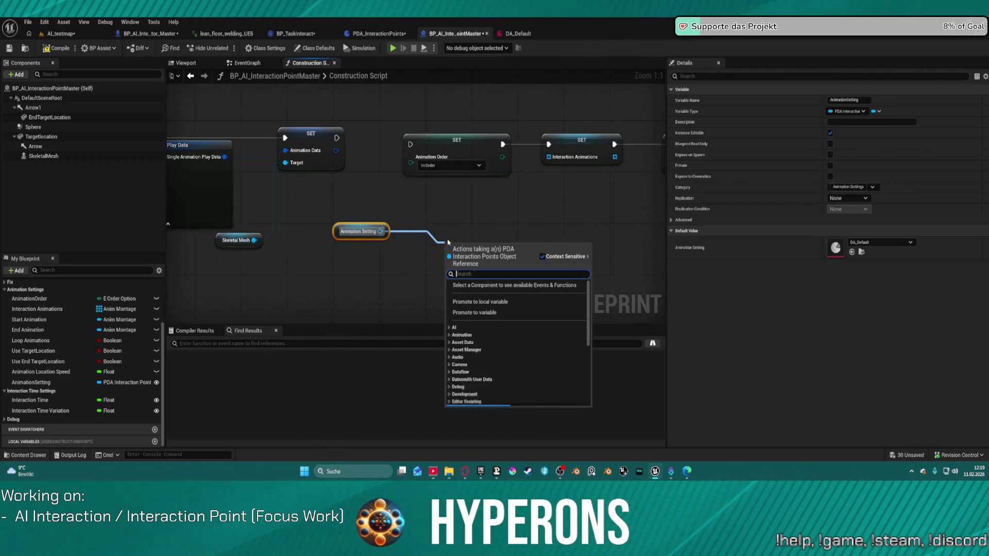
type("animi")
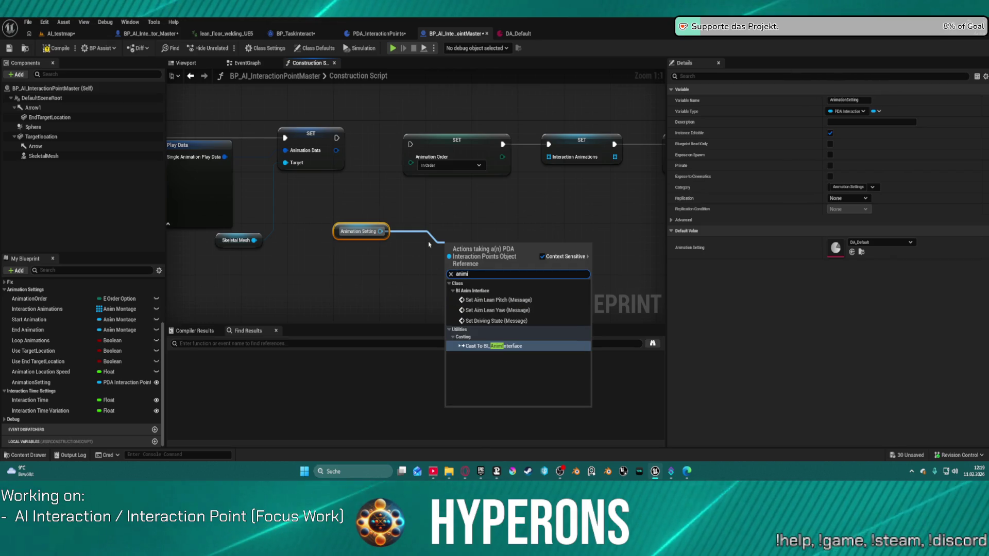
key("BackSpace")
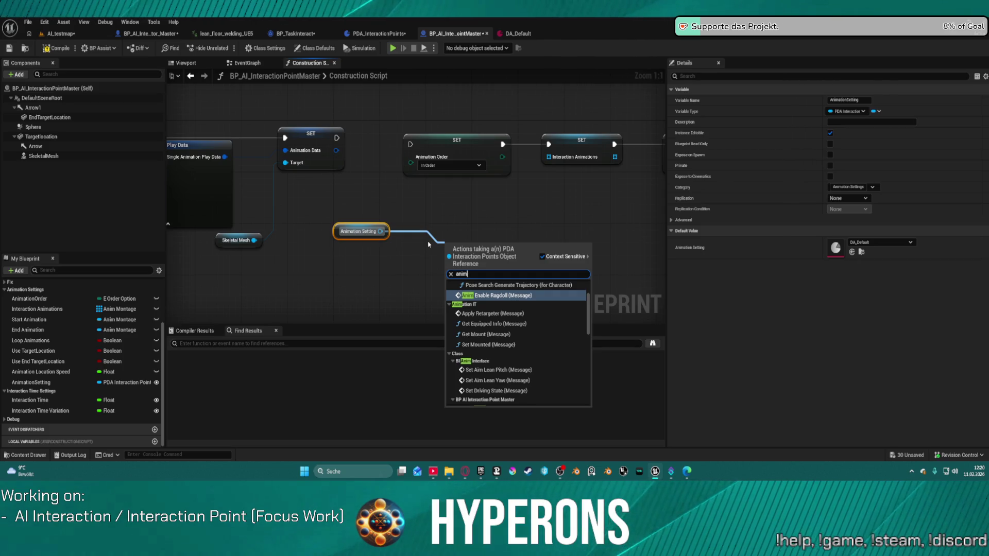
type("a")
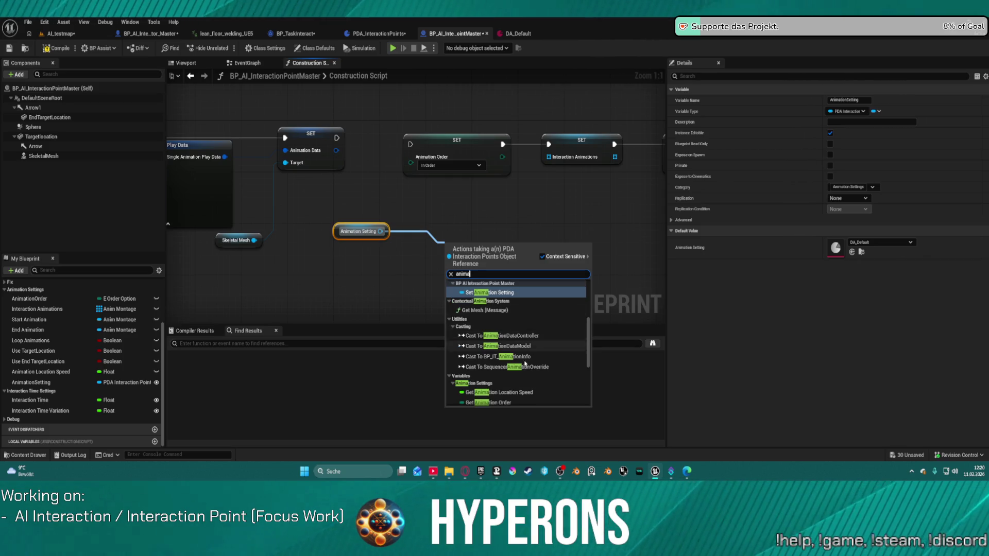
left_click(495, 402)
left_click_drag(517, 244, 417, 167)
left_click(397, 245)
Step: Feed AnimationSetting's Interaction Animations value into the SET Interaction Animations node
mouse_move(419, 244)
left_mouse_down()
mouse_move(587, 238)
mouse_move(565, 238)
left_mouse_up()
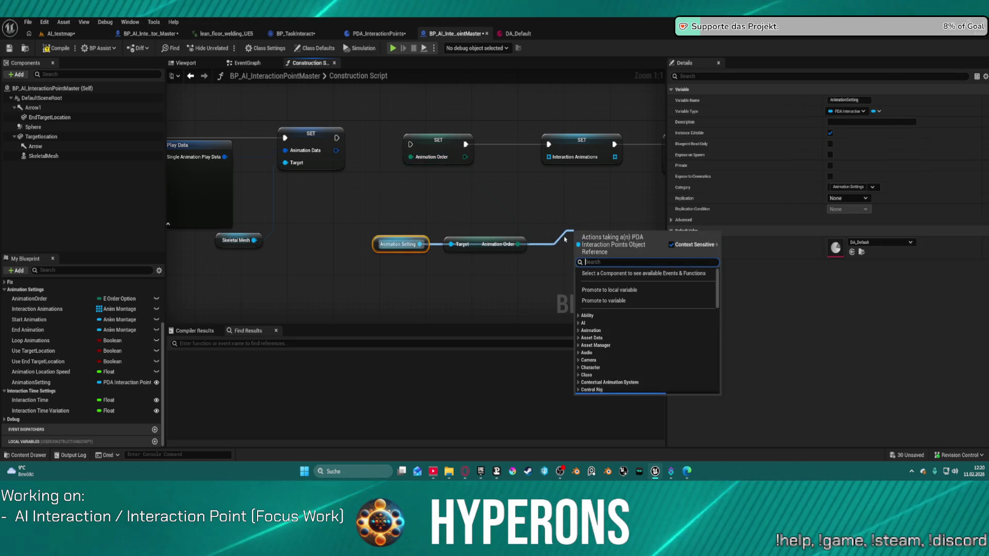
type("interac")
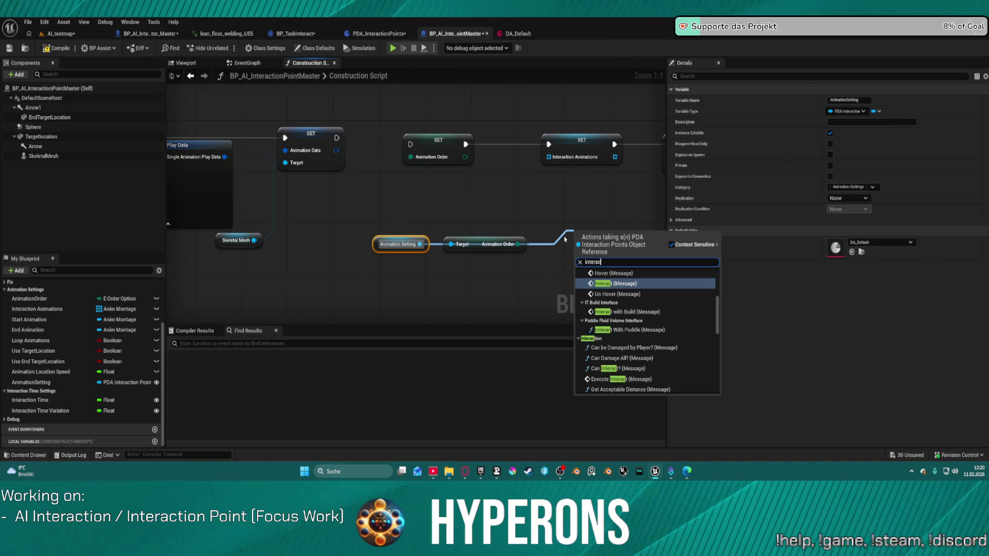
scroll(657, 376, "down", 10)
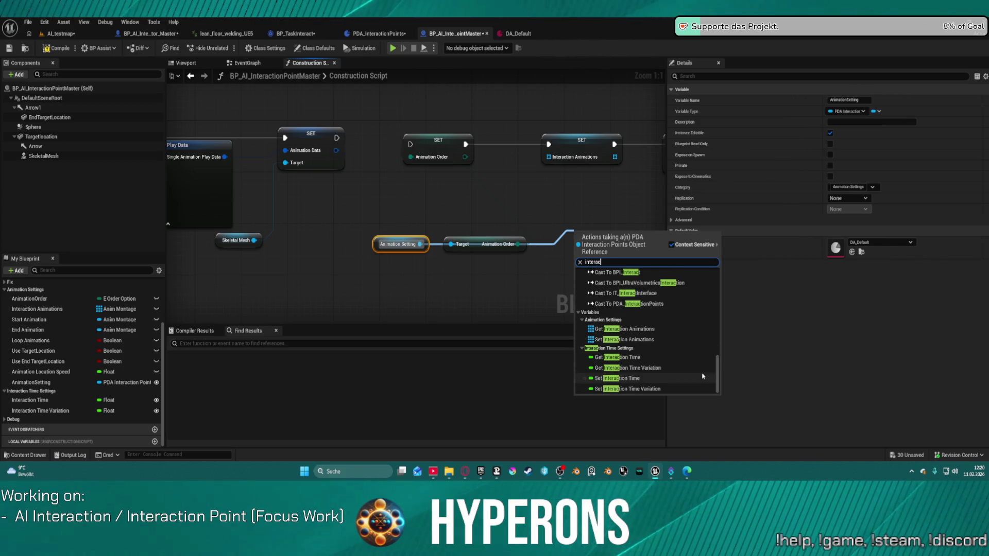
left_click(622, 330)
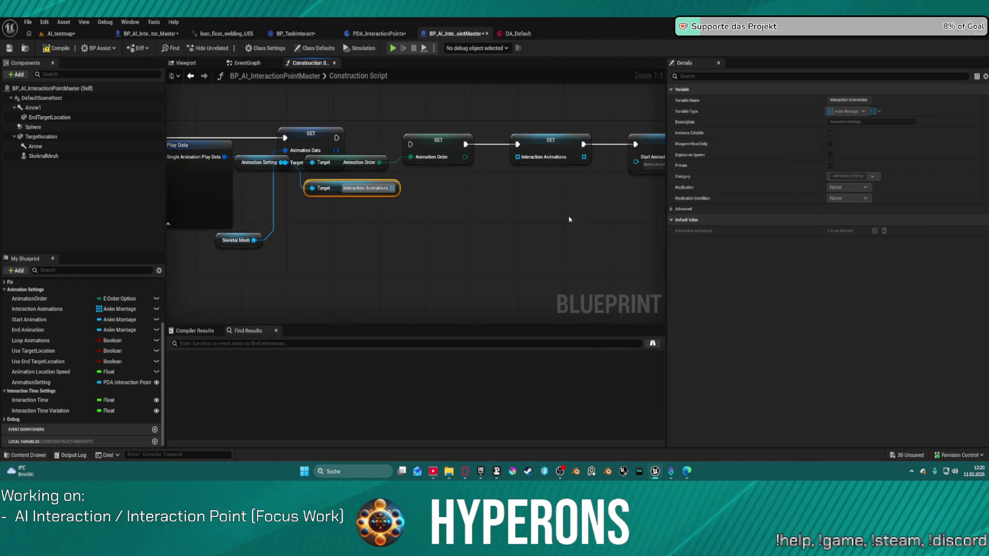
mouse_move(392, 188)
left_mouse_down()
mouse_move(464, 196)
mouse_move(517, 156)
left_mouse_up()
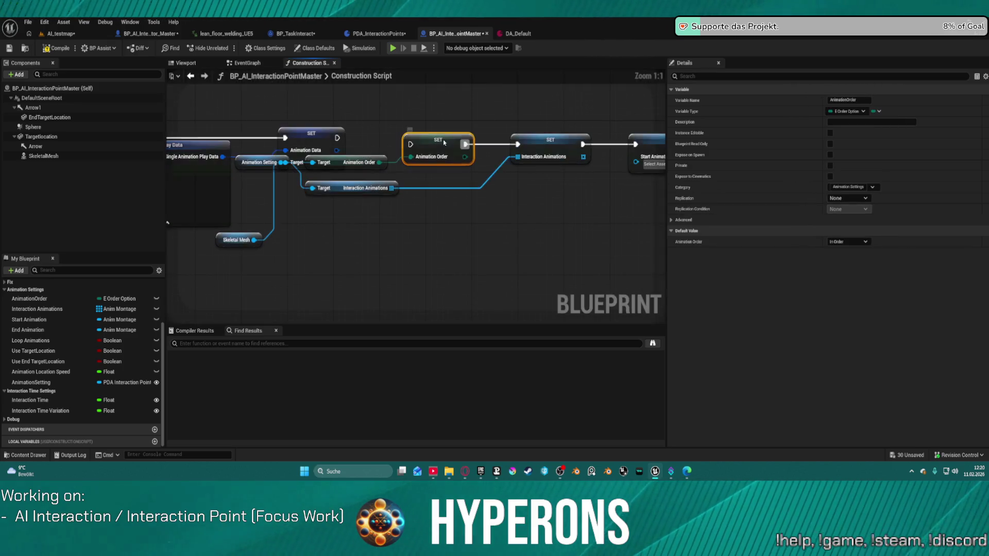
Step: Rearrange the AnimationSetting, Animation Order and Skeletal Mesh getters into a tidy row
mouse_move(253, 160)
left_mouse_down()
mouse_move(424, 240)
mouse_move(418, 234)
left_mouse_up()
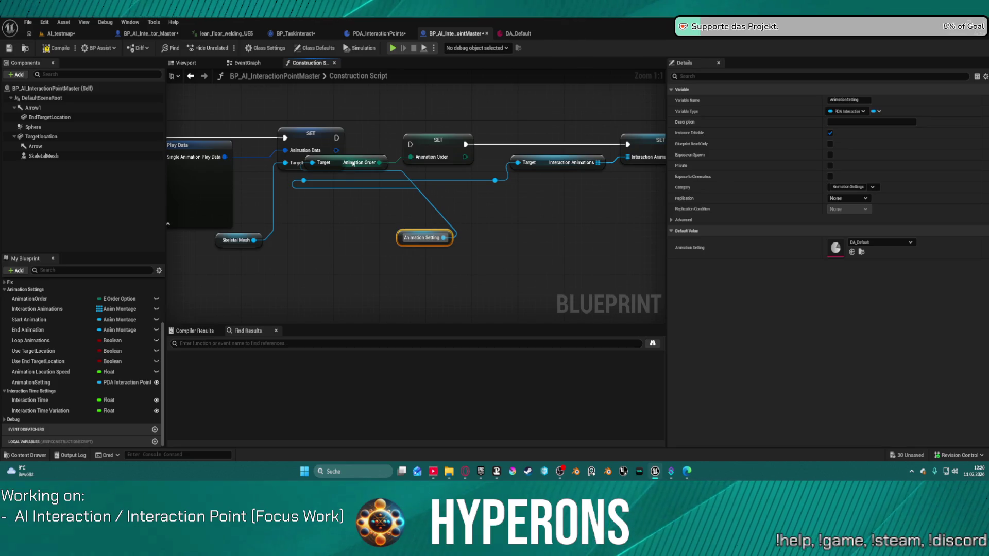
left_click(360, 162)
mouse_move(377, 157)
left_mouse_down()
mouse_move(377, 216)
mouse_move(400, 231)
left_mouse_up()
mouse_move(232, 240)
left_mouse_down()
mouse_move(303, 225)
mouse_move(227, 181)
left_mouse_up()
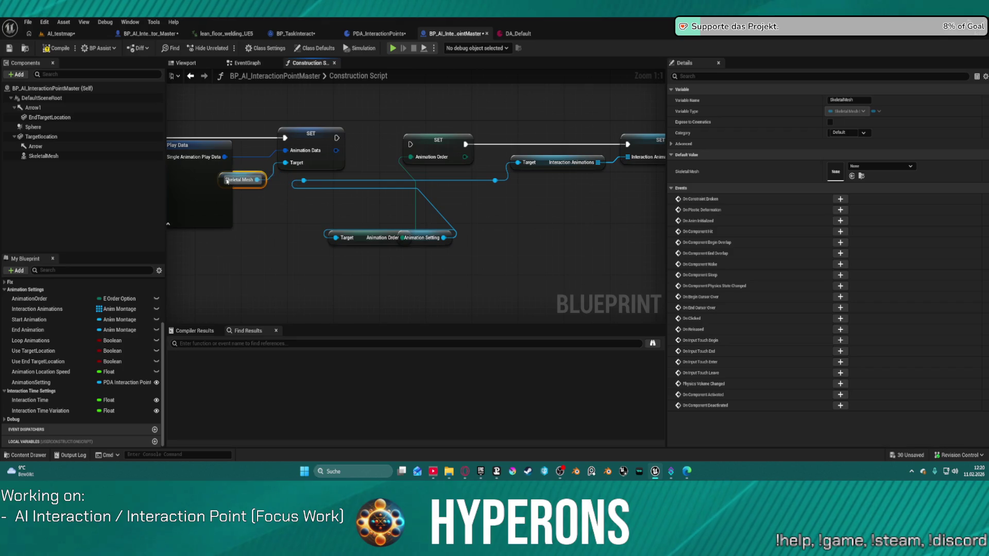
left_click_drag(496, 305, 496, 305)
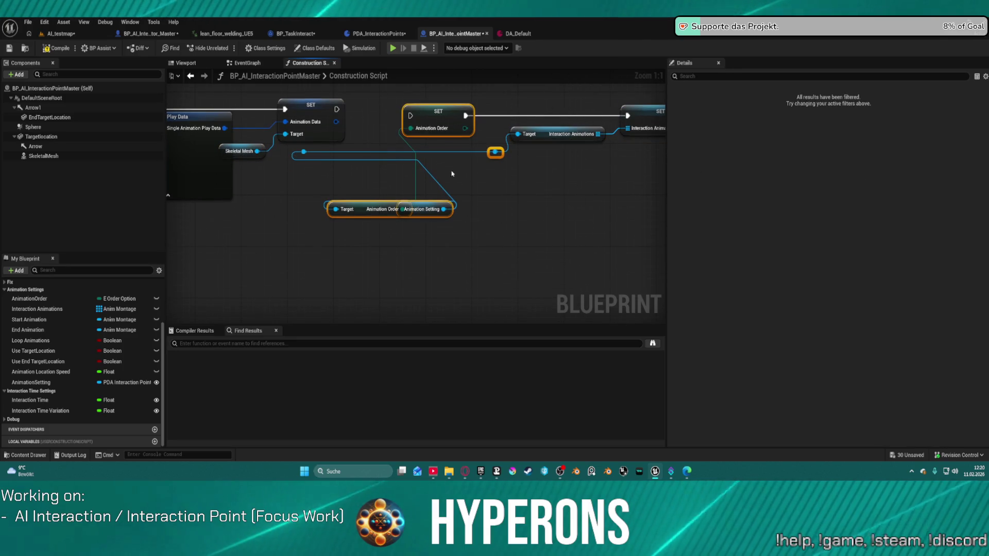
mouse_move(473, 159)
left_mouse_down()
mouse_move(502, 160)
mouse_move(582, 279)
left_mouse_up()
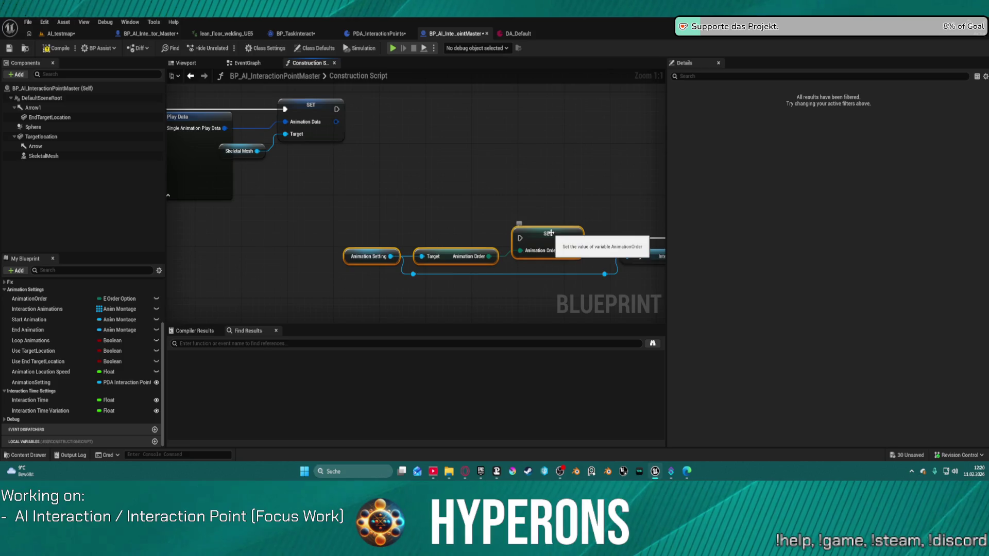
scroll(366, 120, "down", 5)
scroll(463, 124, "down", 4)
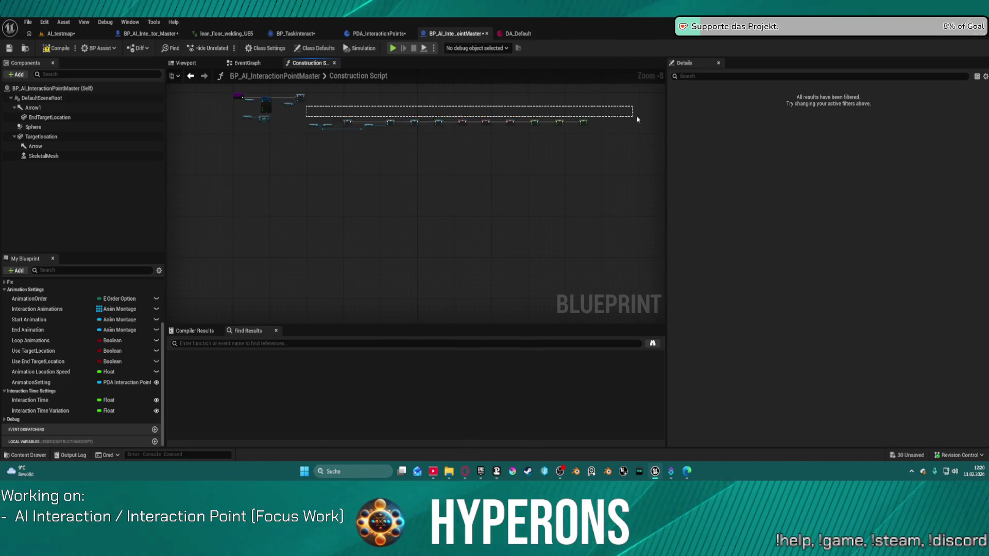
Step: Collapse the selected setter chain into a new function named SetupAnimations
right_click(435, 125)
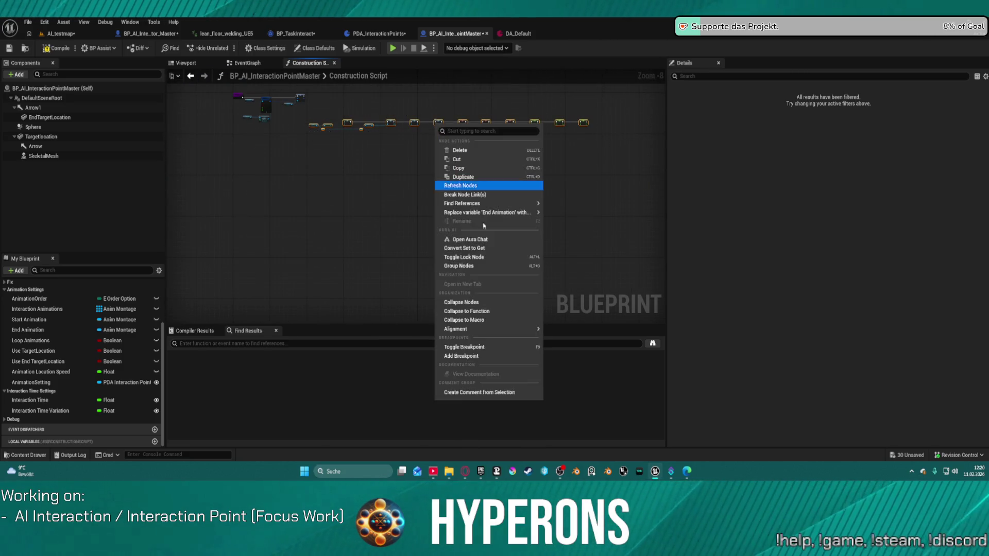
left_click(516, 311)
type("SetupAnimations")
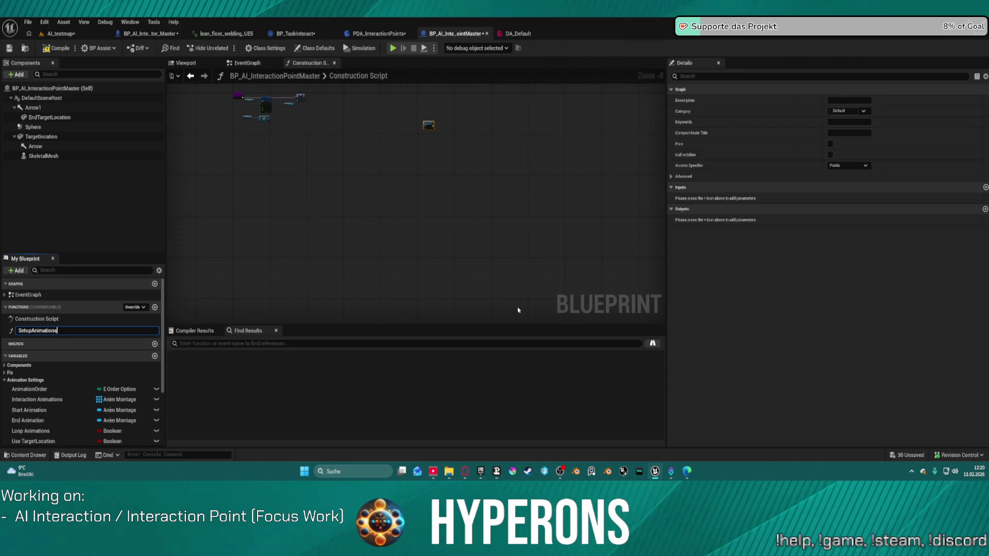
key("Return")
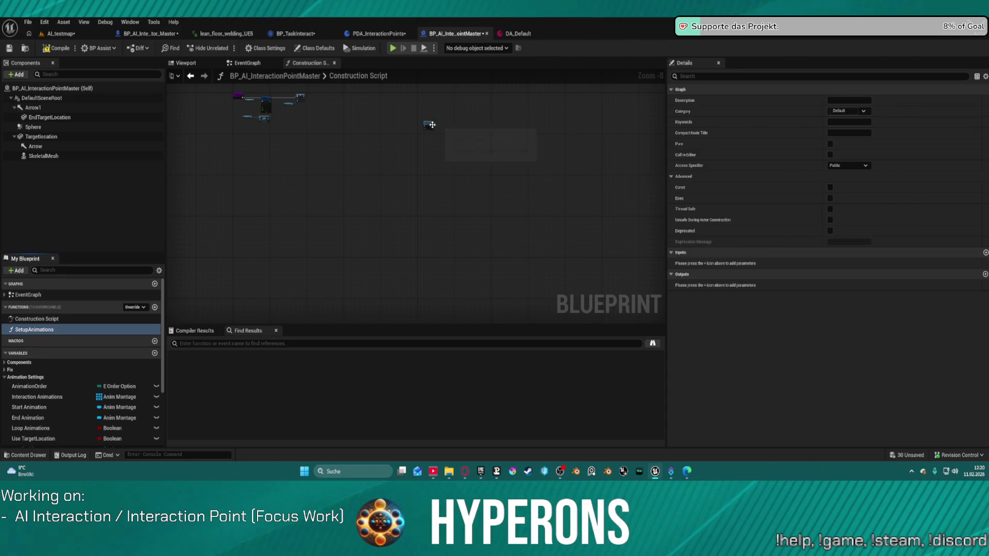
Step: Place the Construction Script entry before SetupAnimations, delete the stray getter, and open the function
scroll(431, 125, "up", 5)
mouse_move(351, 269)
left_mouse_down()
mouse_move(294, 266)
mouse_move(393, 171)
mouse_move(334, 177)
mouse_move(344, 263)
left_mouse_up()
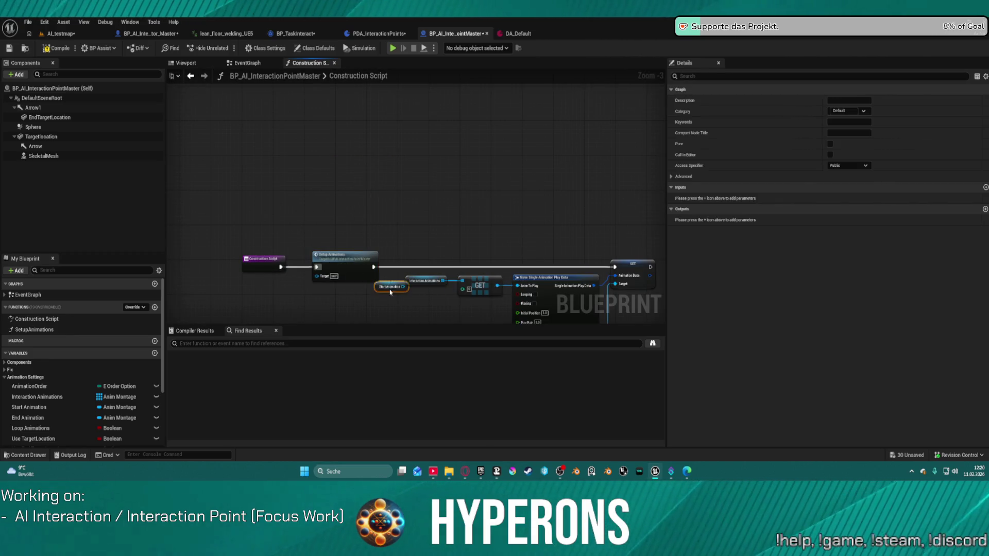
key("Delete")
double_click(342, 253)
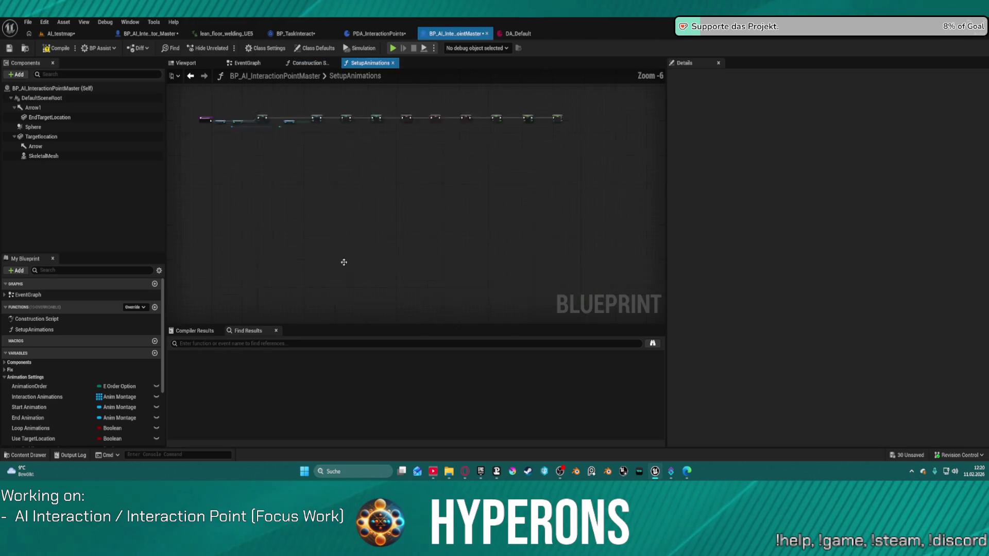
Step: Wire a Start Animation getter from the data asset into SET Start Animation
left_click_drag(445, 187, 331, 212)
left_click_drag(278, 193, 474, 249)
type("sta")
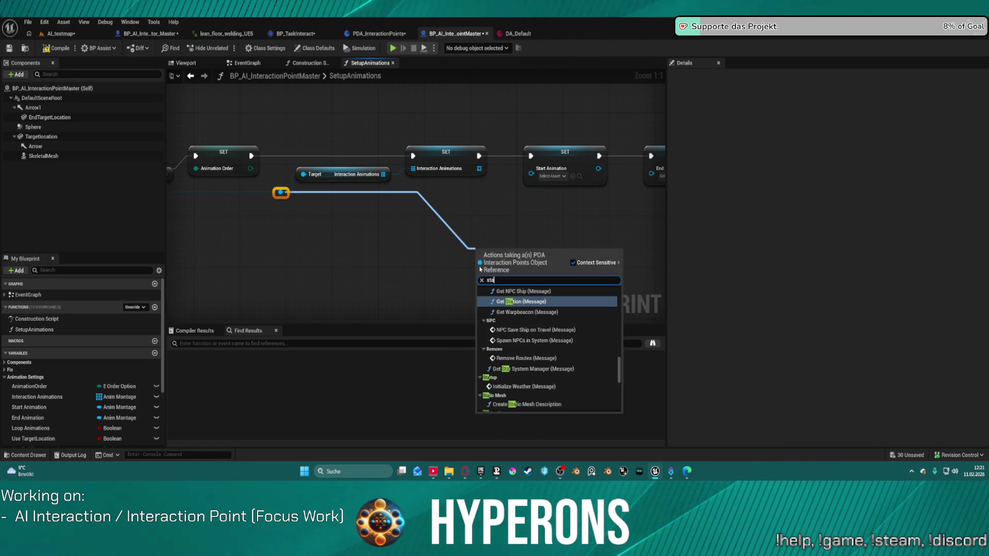
type("rt an")
key("Return")
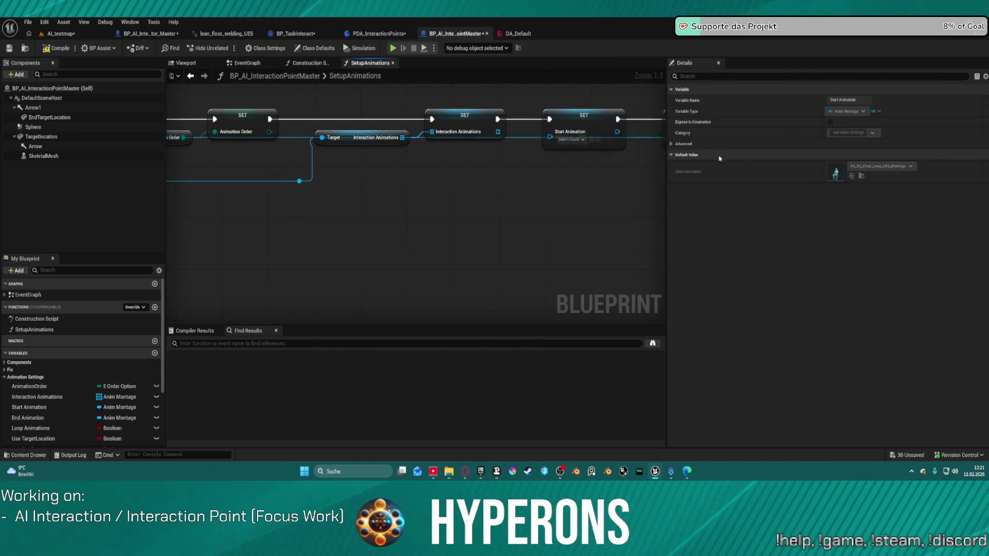
left_click_drag(368, 206, 431, 132)
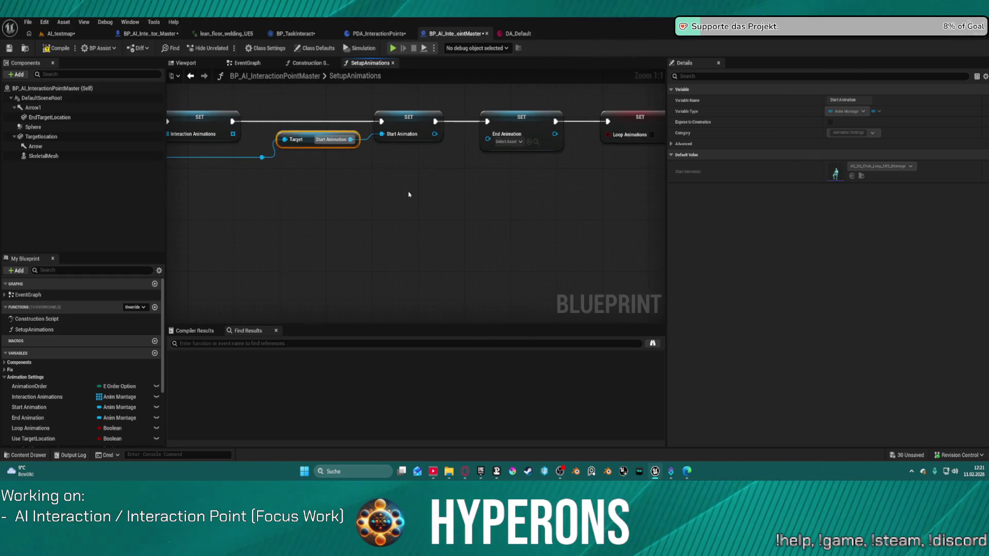
Step: Wire an End Animation getter from the data asset into SET End Animation
left_click_drag(261, 158, 452, 185)
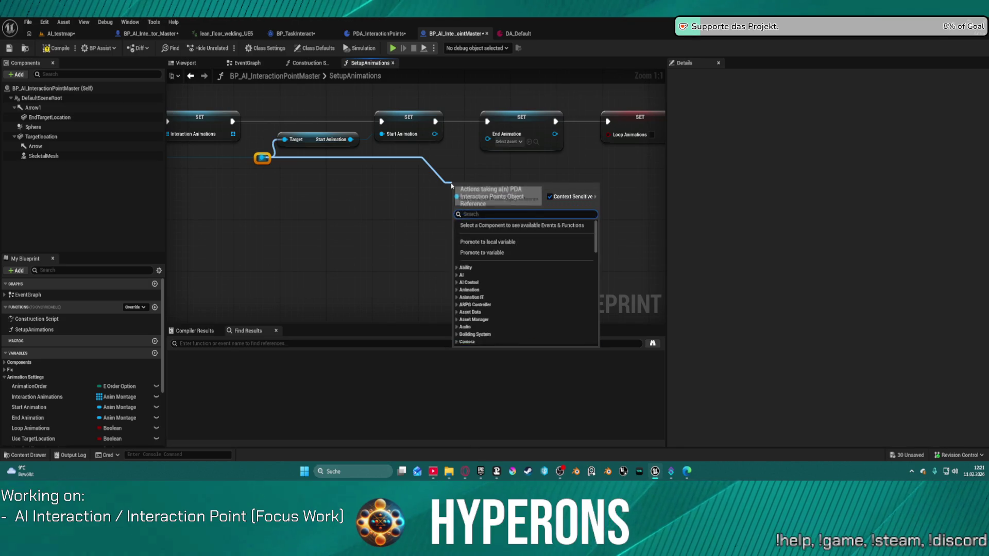
type("end animatio")
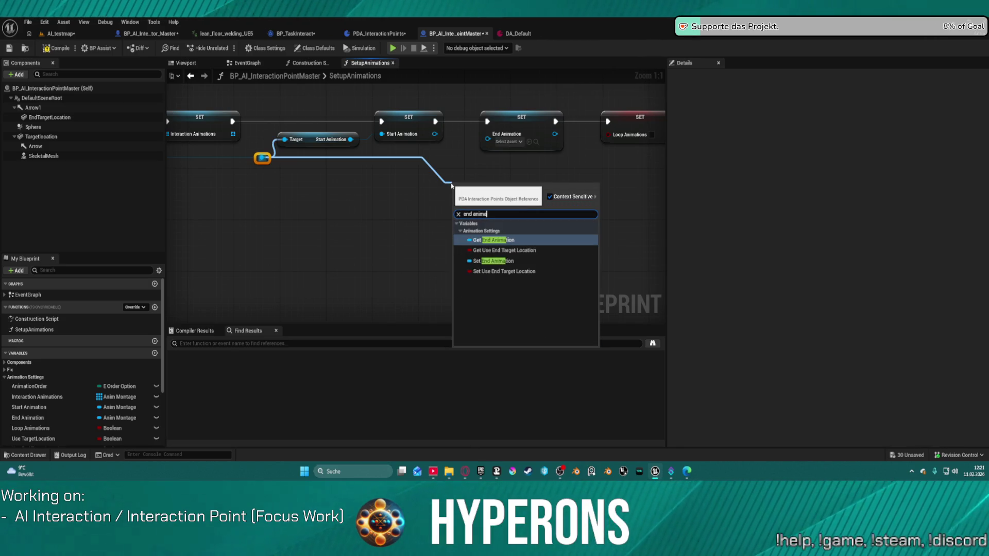
left_click(510, 240)
mouse_move(484, 204)
left_mouse_down()
mouse_move(657, 202)
mouse_move(530, 188)
mouse_move(590, 180)
left_mouse_up()
scroll(348, 204, "down", 5)
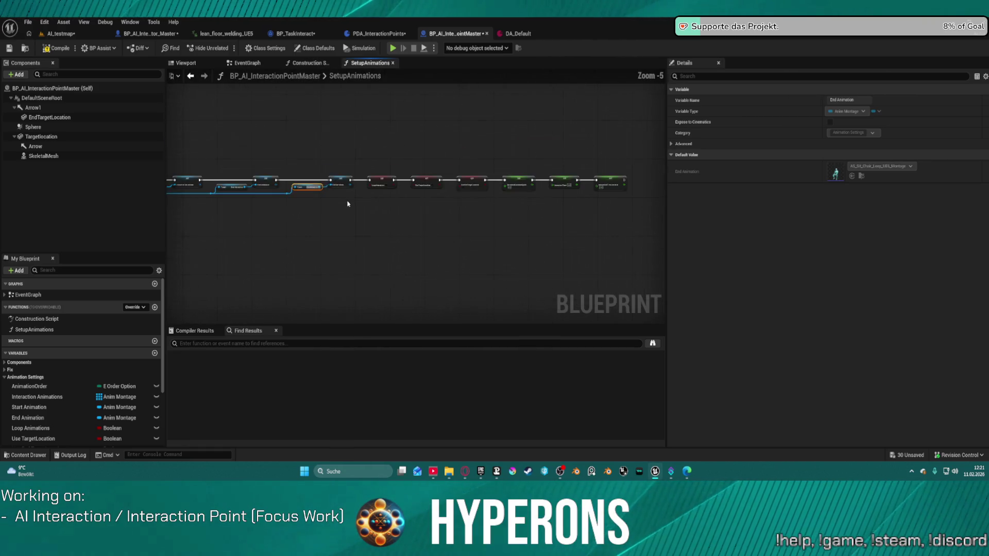
scroll(464, 211, "down", 3)
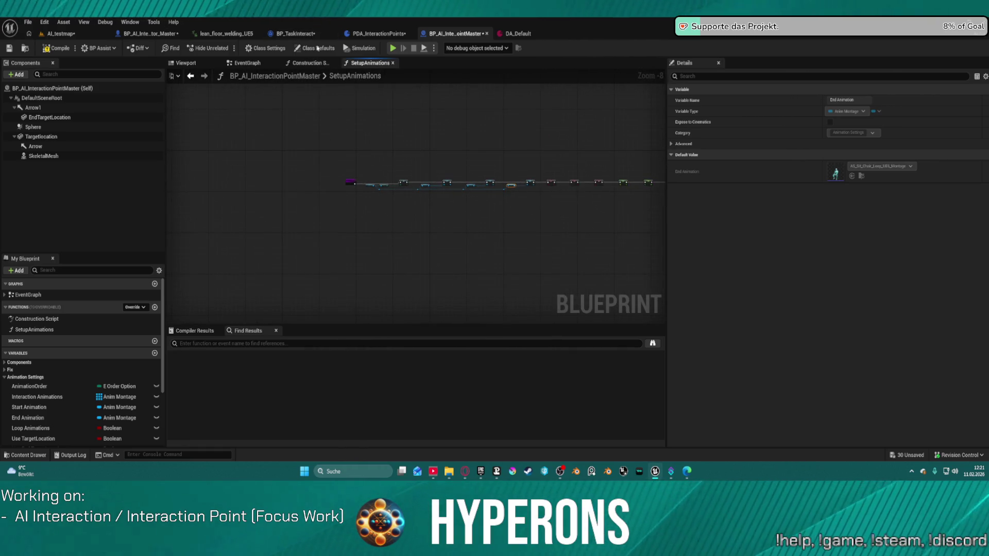
Step: Set BP Assist's Auto Formatting Behaviour to Never auto format
left_click(99, 48)
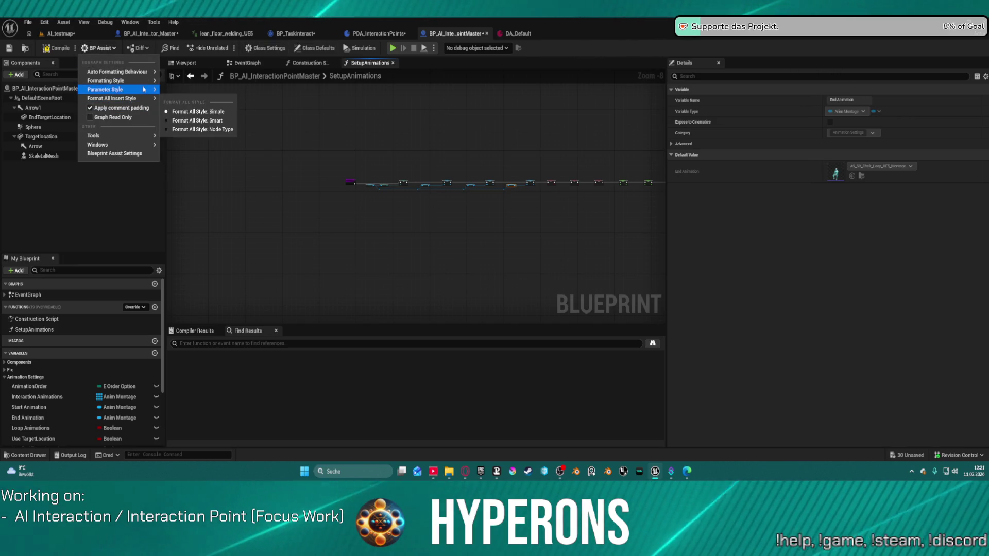
mouse_move(144, 89)
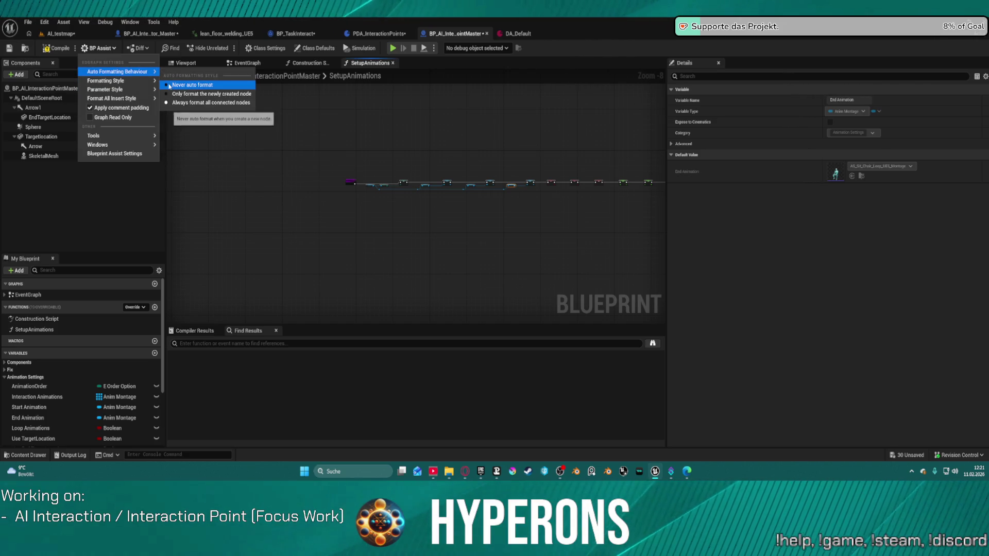
left_click(514, 134)
scroll(448, 144, "up", 5)
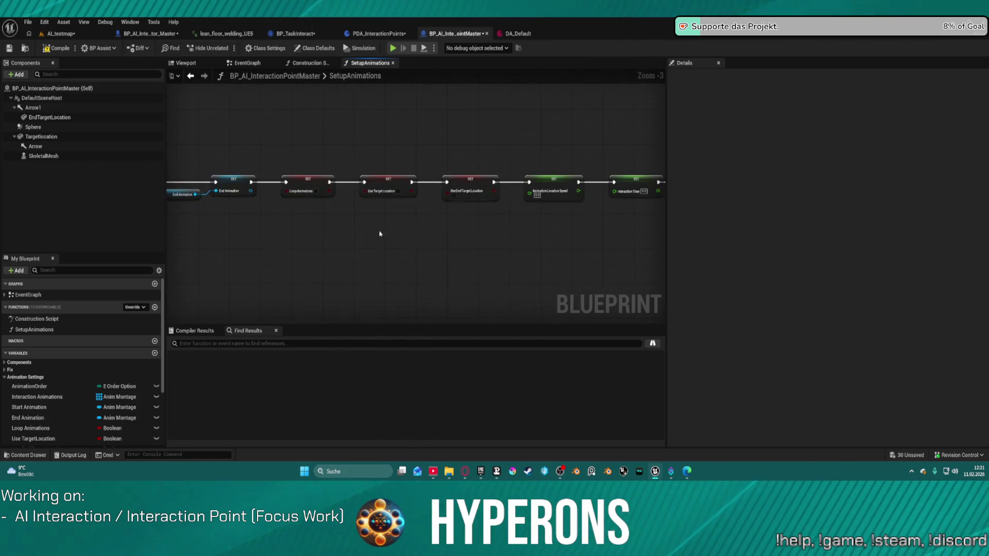
Step: Add Loop Animations and Use TargetLocation getters from the data asset
left_click_drag(379, 234, 372, 253)
left_click_drag(271, 246, 460, 258)
type("loop")
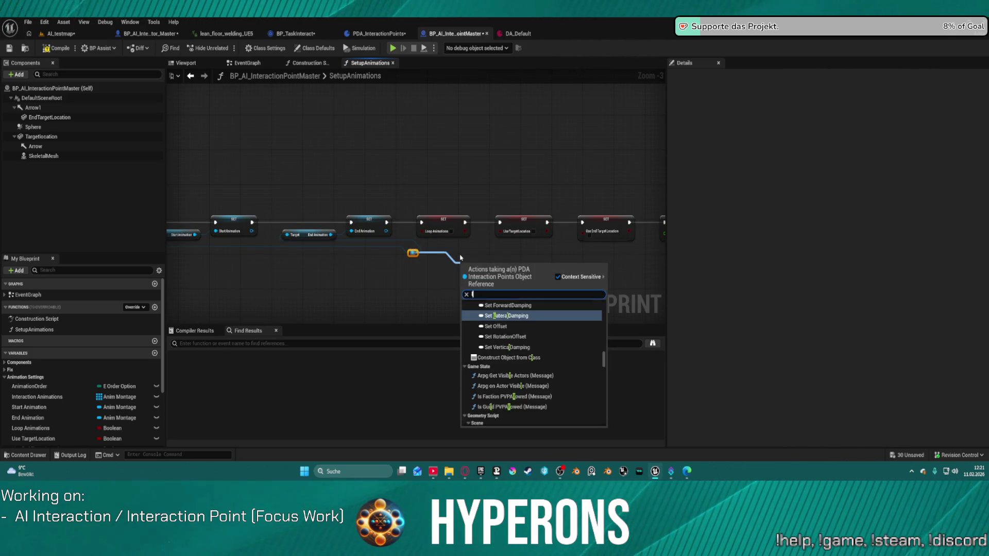
key("Return")
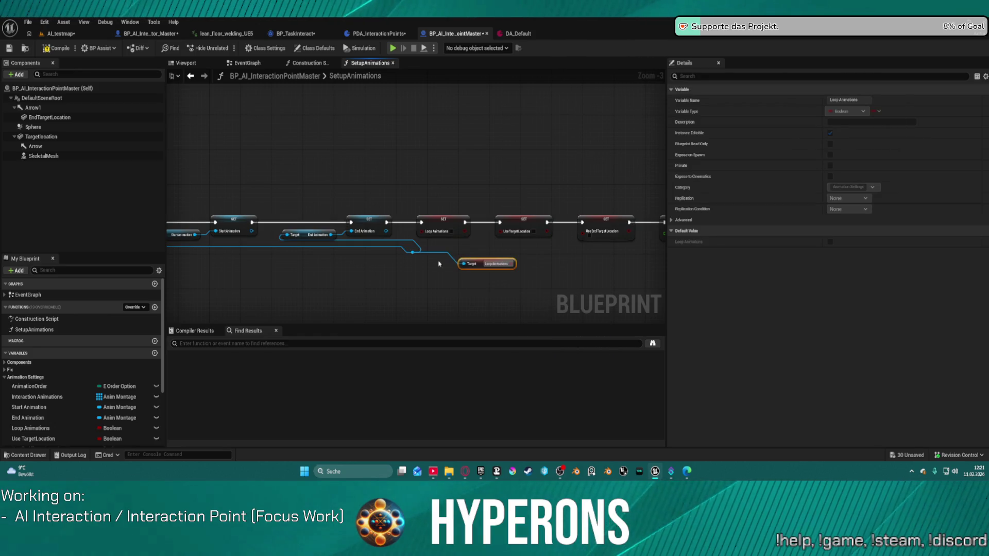
left_click_drag(413, 252, 485, 315)
type("u")
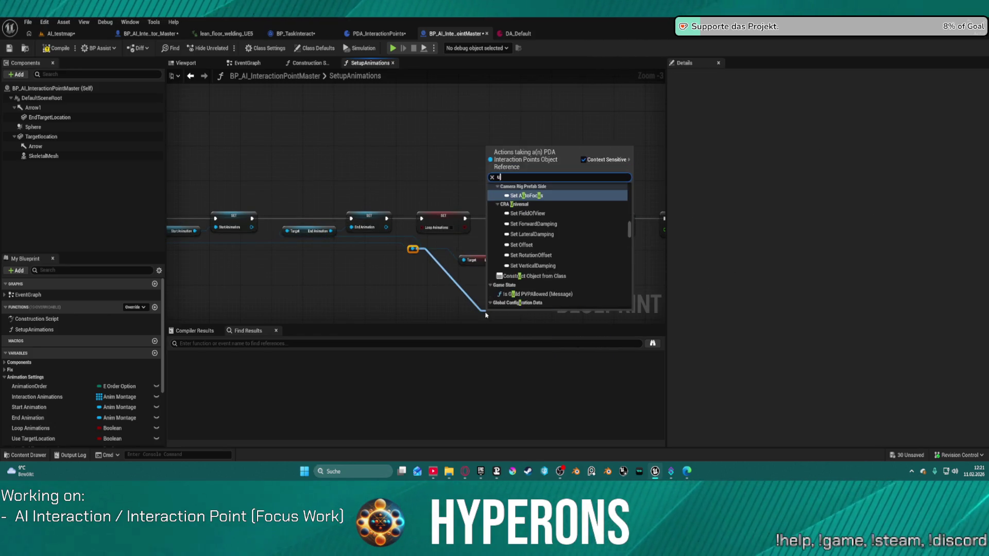
type("se ta")
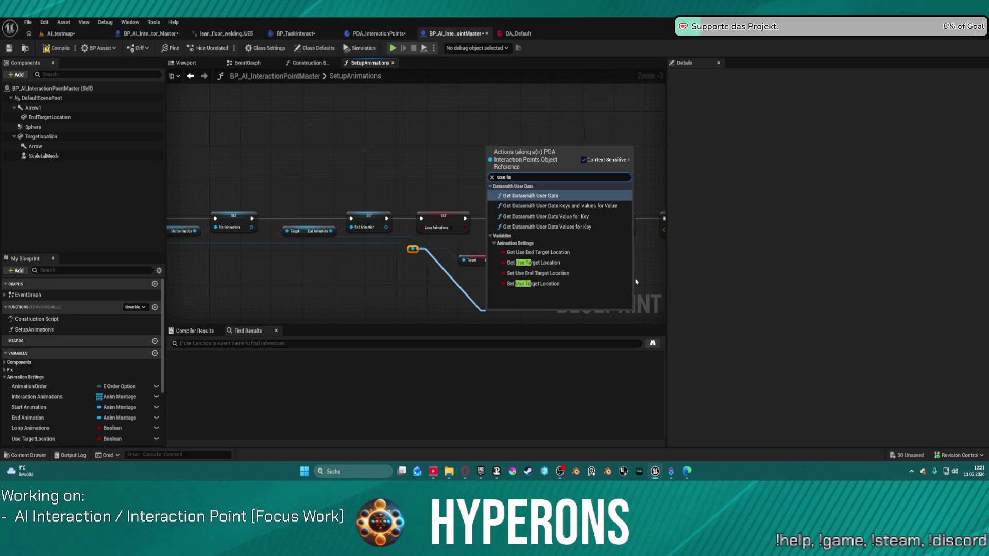
left_click(536, 263)
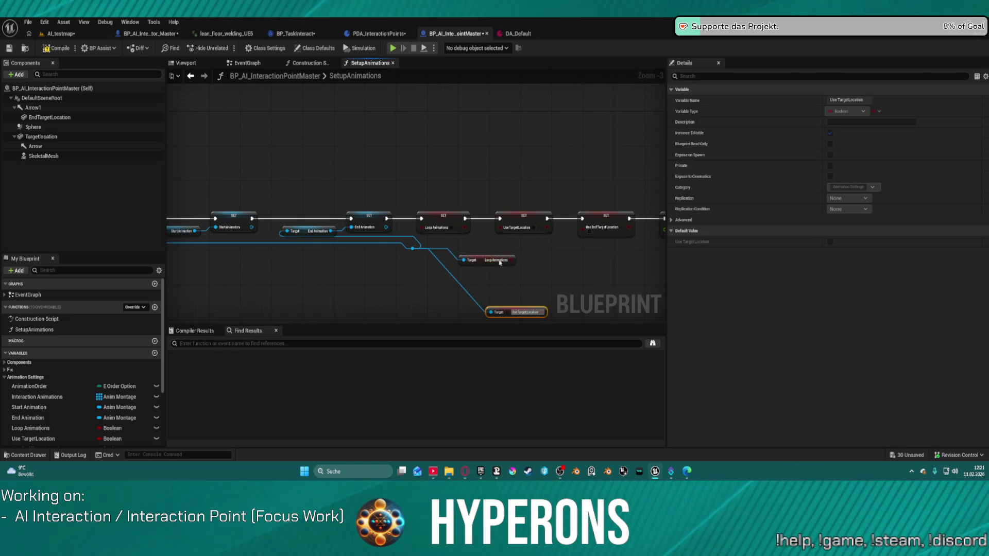
Step: Add a reroute point on the data asset wire and a Use End Target Location getter from it
double_click(413, 248)
left_click_drag(413, 249, 430, 309)
type("ust")
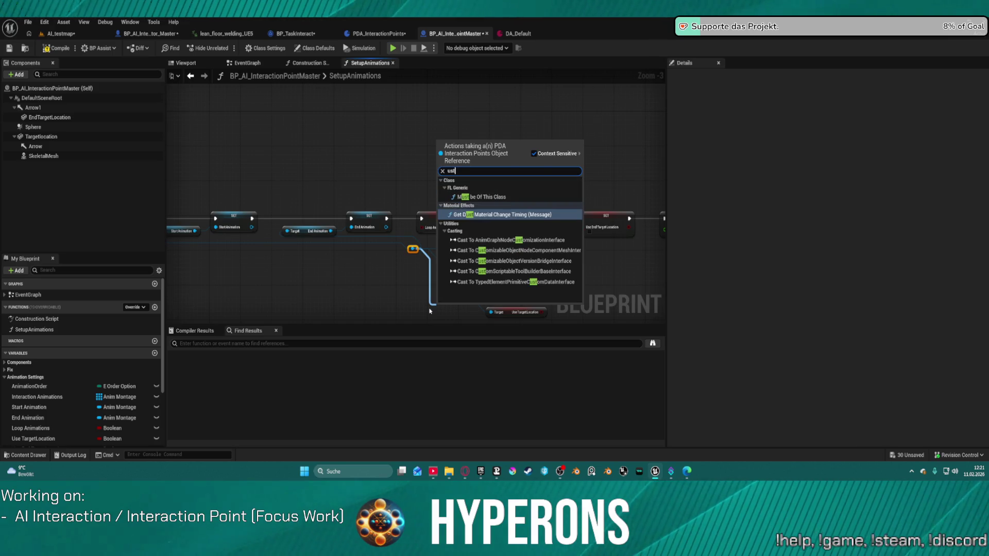
key("BackSpace")
type("e targe")
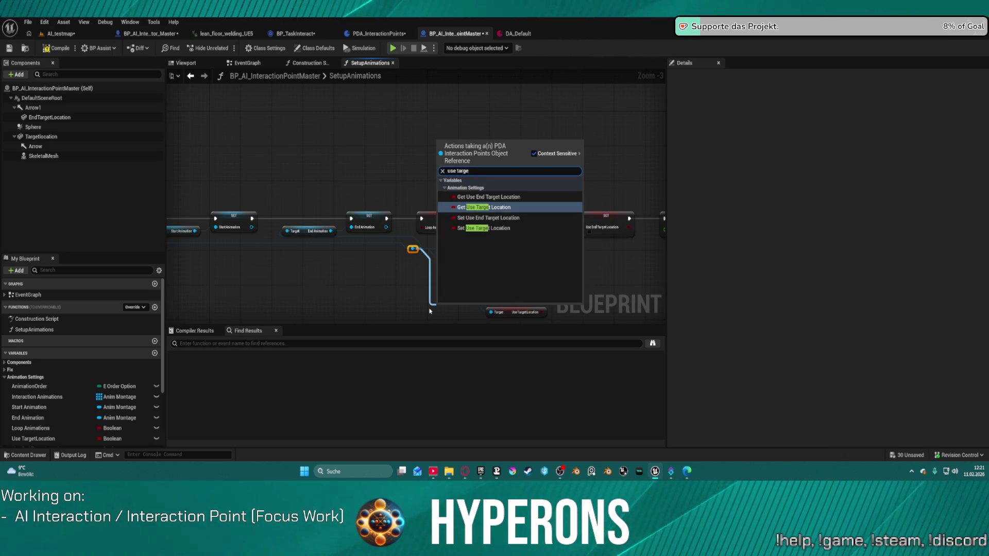
key("Up")
key("Return")
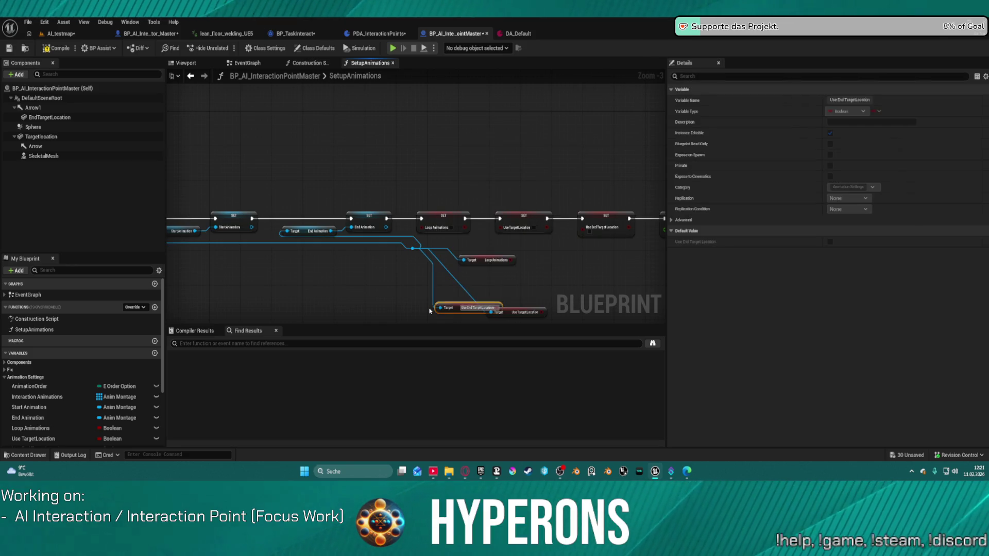
Step: Connect Loop Animations, Use Target Location and Use End Target Location getters to their SET nodes, then straighten
left_click_drag(513, 260, 421, 227)
left_click(470, 256)
left_click_drag(542, 312, 500, 227)
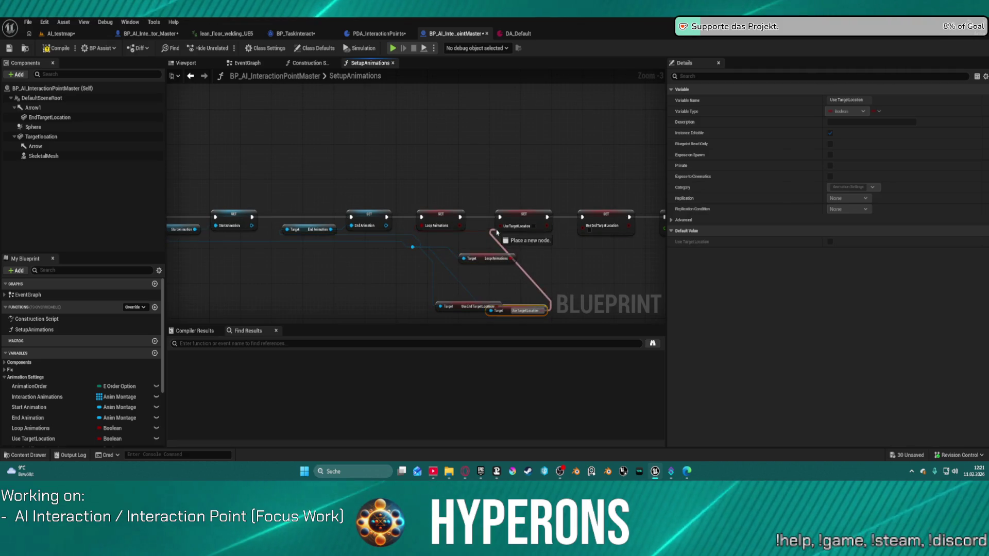
left_click(494, 310)
left_click_drag(457, 305, 589, 229)
left_click_drag(611, 273, 377, 257)
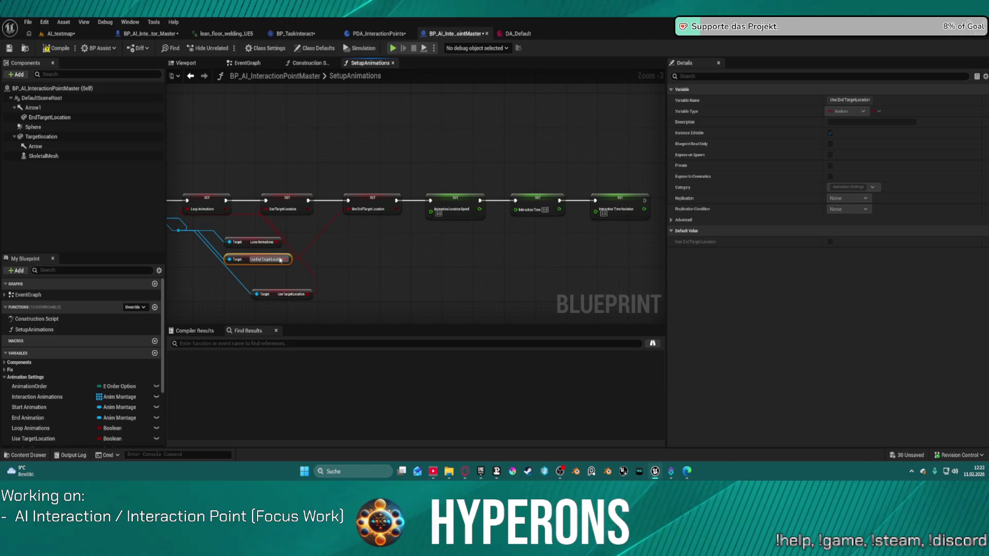
key("f")
Step: Search the action menu for location and time variables for the remaining SET nodes
mouse_move(515, 238)
left_mouse_down()
mouse_move(298, 221)
mouse_move(420, 247)
left_mouse_up()
type("ain")
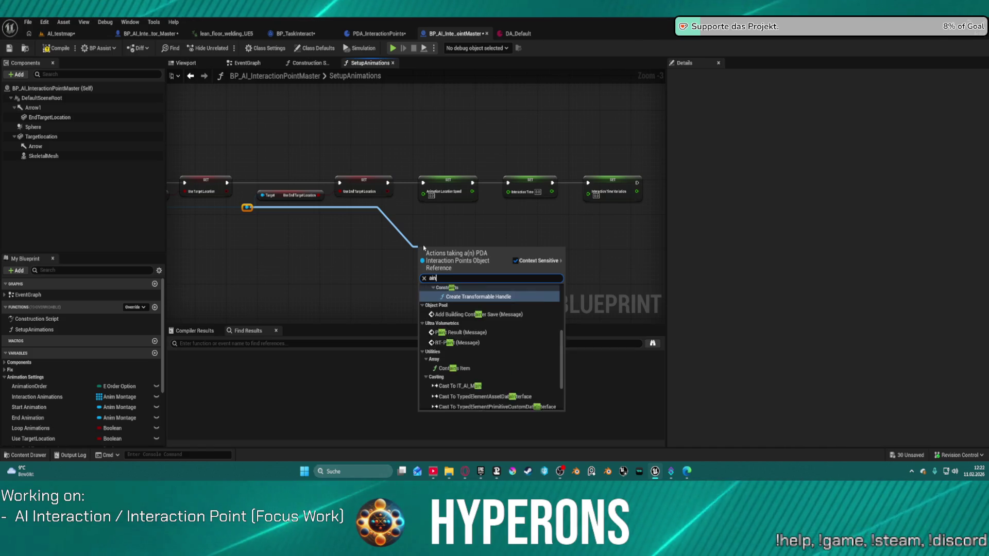
key("BackSpace")
key("BackSpace")
key("BackSpace")
type("locat")
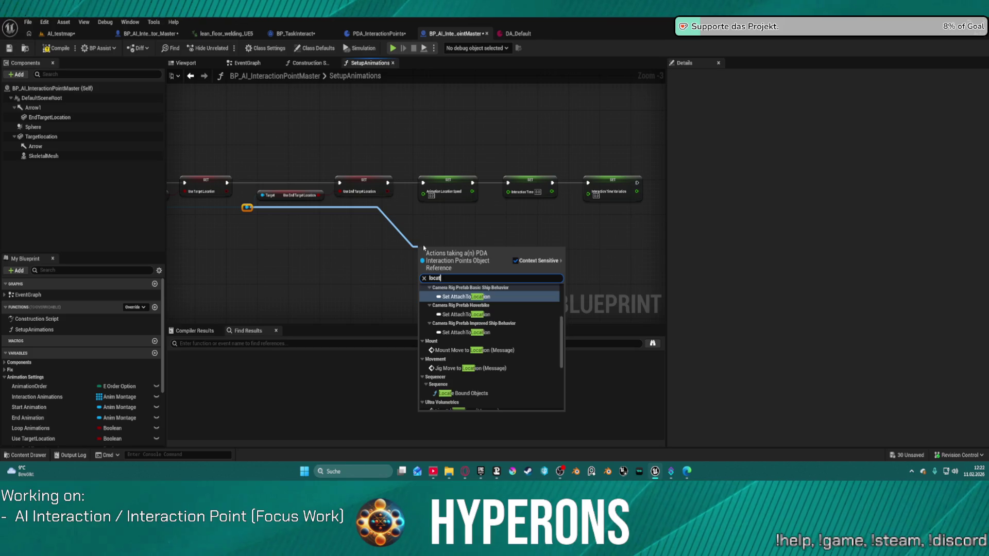
type("ion time")
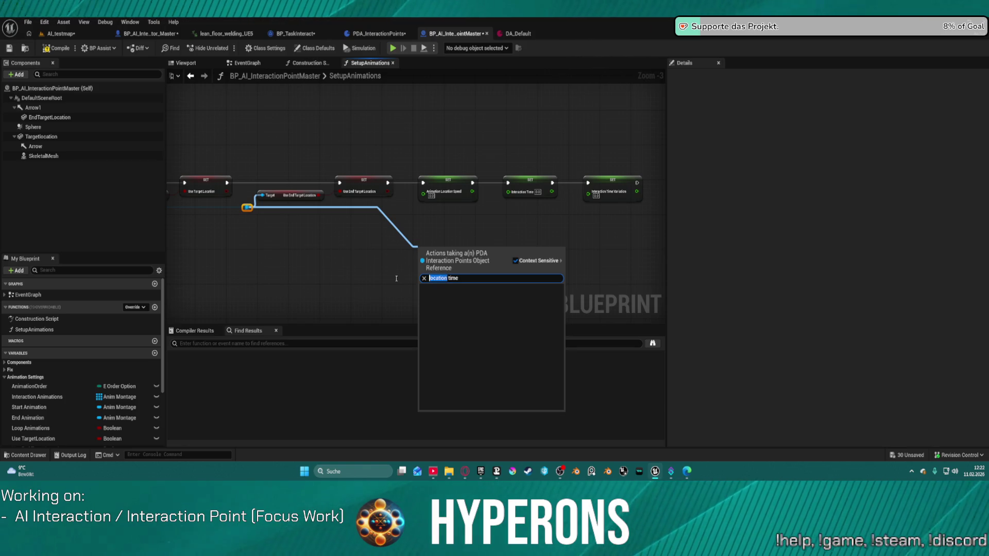
key("BackSpace")
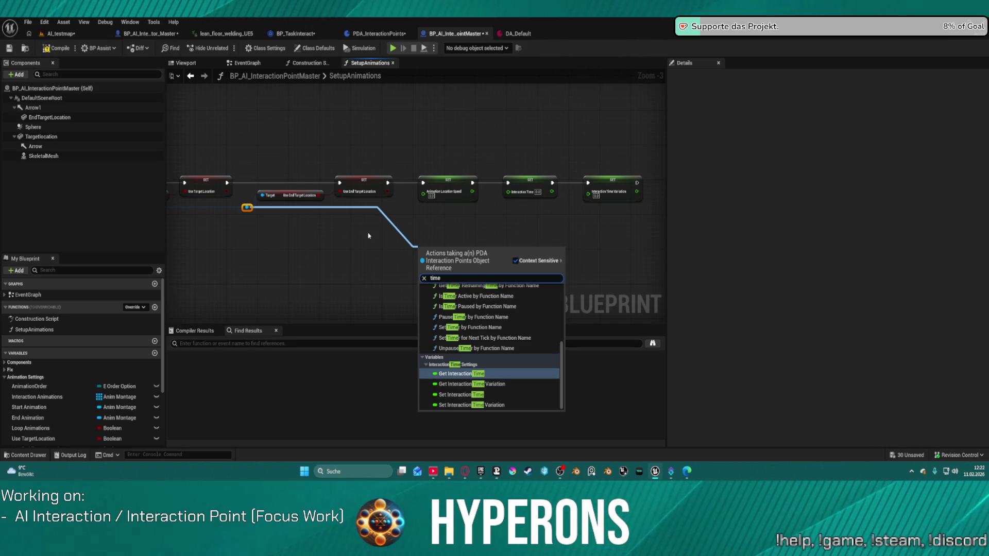
left_click(393, 35)
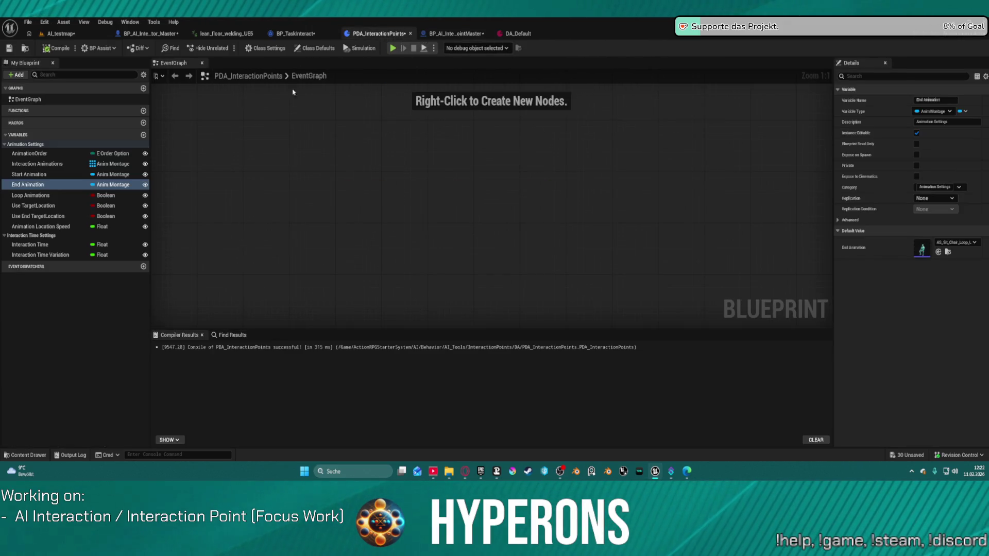
Step: Compile PDA_InteractionPoints, then return to BP_AI_InteractionPointMaster's SetupAnimations graph
left_click(36, 228)
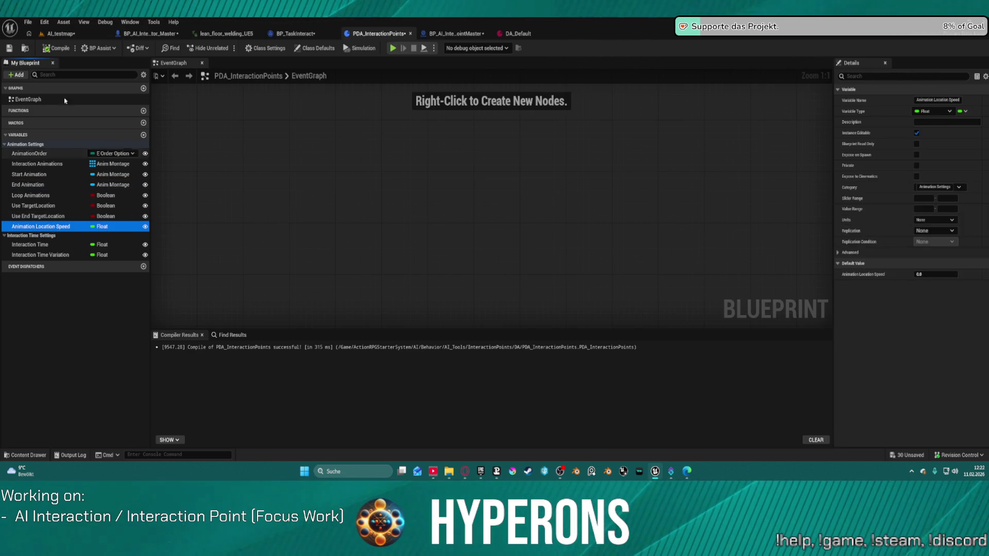
left_click(54, 49)
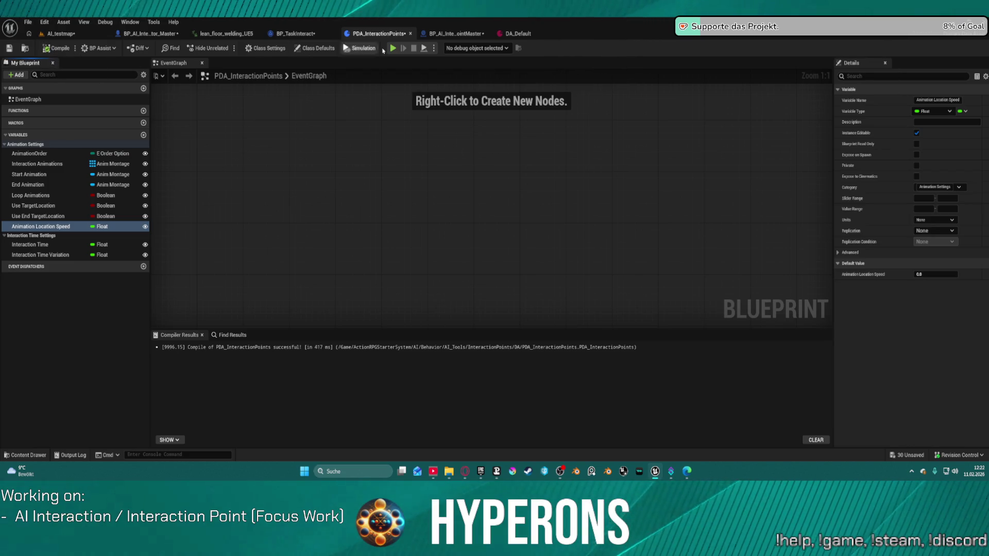
left_click(454, 33)
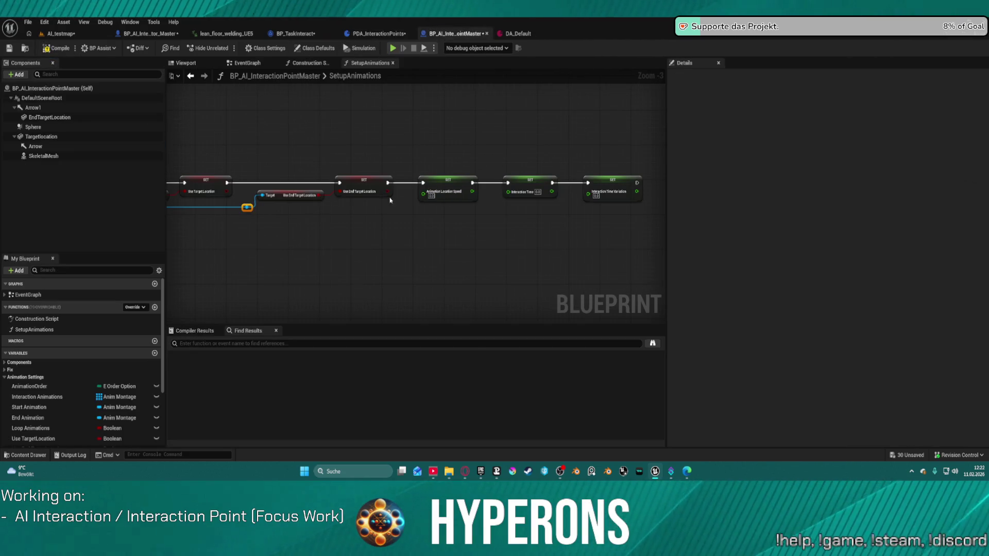
Step: Pull a Get Animation Location Speed getter from the data asset reference and wire it to its SET node
mouse_move(248, 207)
left_mouse_down()
mouse_move(360, 210)
mouse_move(425, 197)
left_mouse_up()
key("Escape")
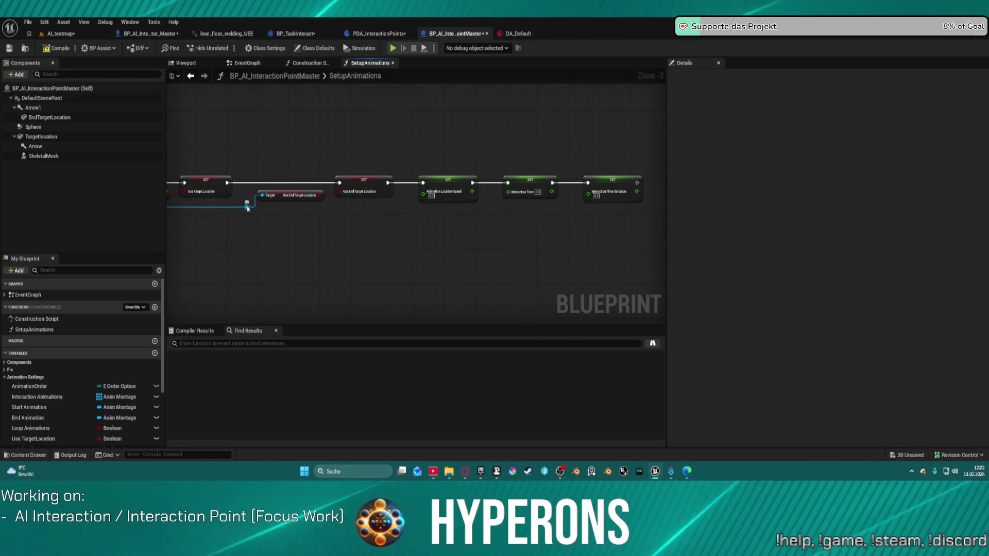
left_click_drag(247, 208, 362, 261)
type("anima")
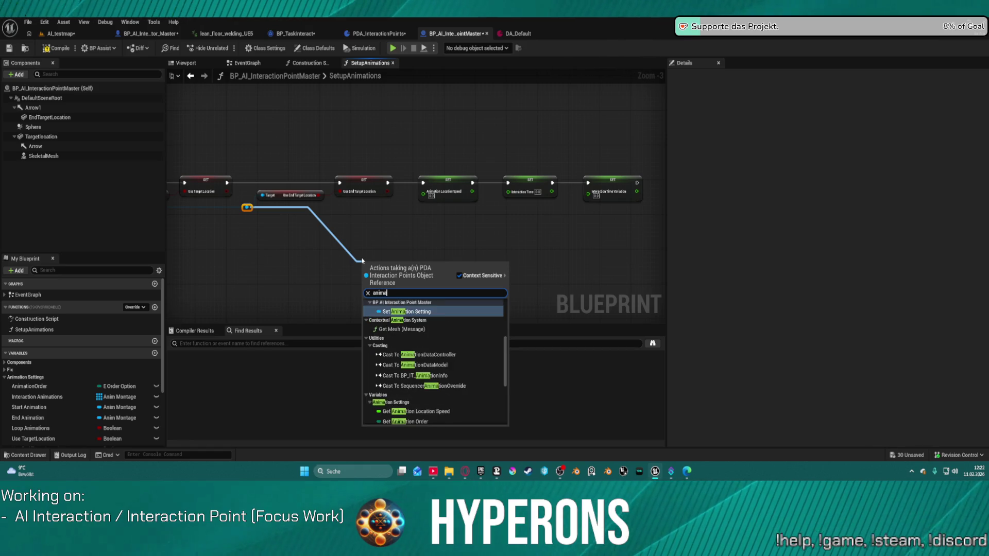
left_click(437, 412)
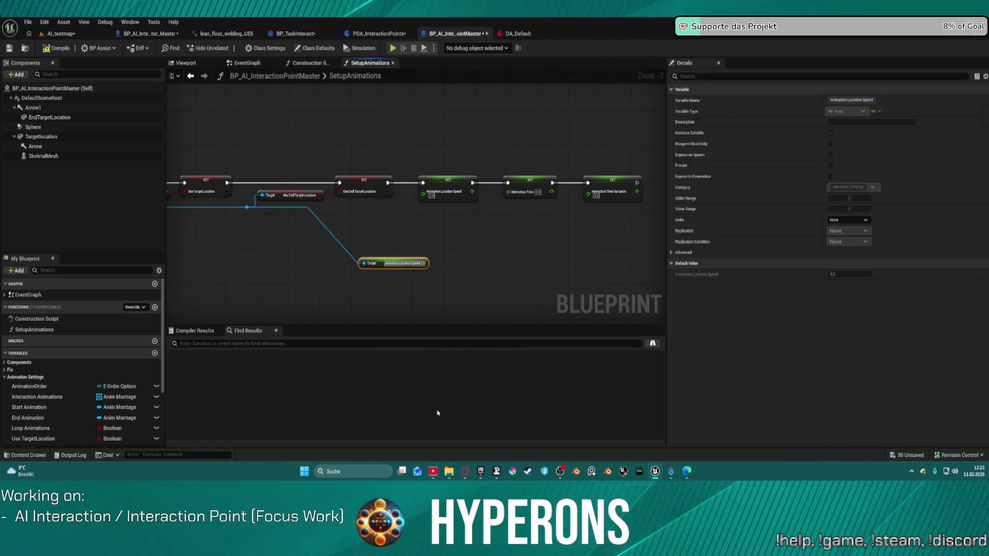
left_click_drag(420, 265, 434, 248)
left_click_drag(432, 209, 424, 192)
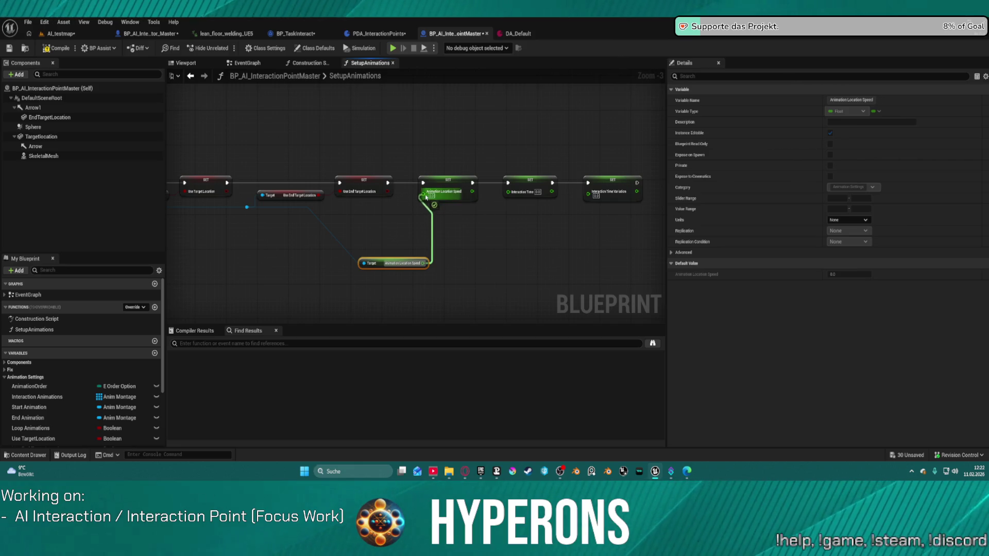
Step: Add a Get Interaction Time getter, feed it into SET Interaction Time, and shift it left
left_click_drag(247, 207, 493, 230)
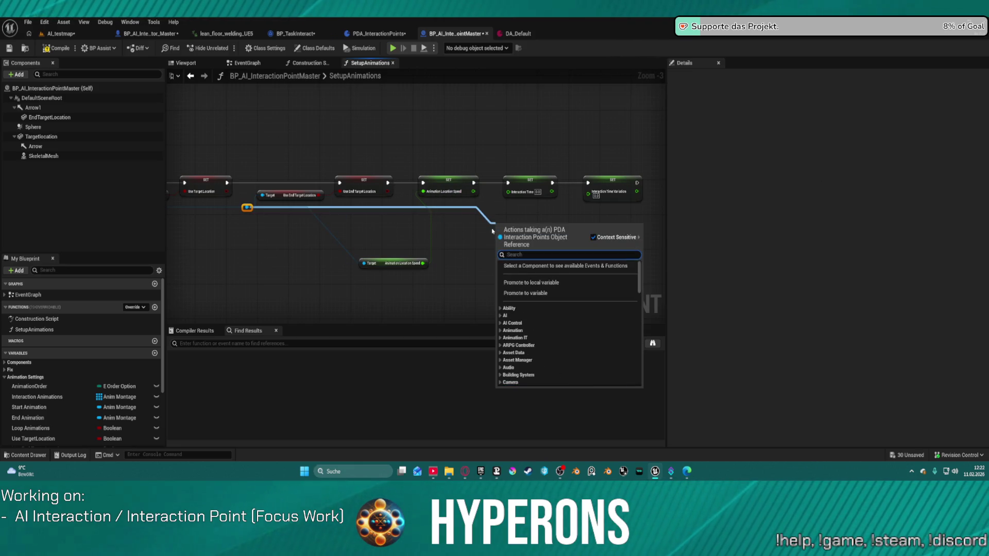
type("interant")
key("BackSpace")
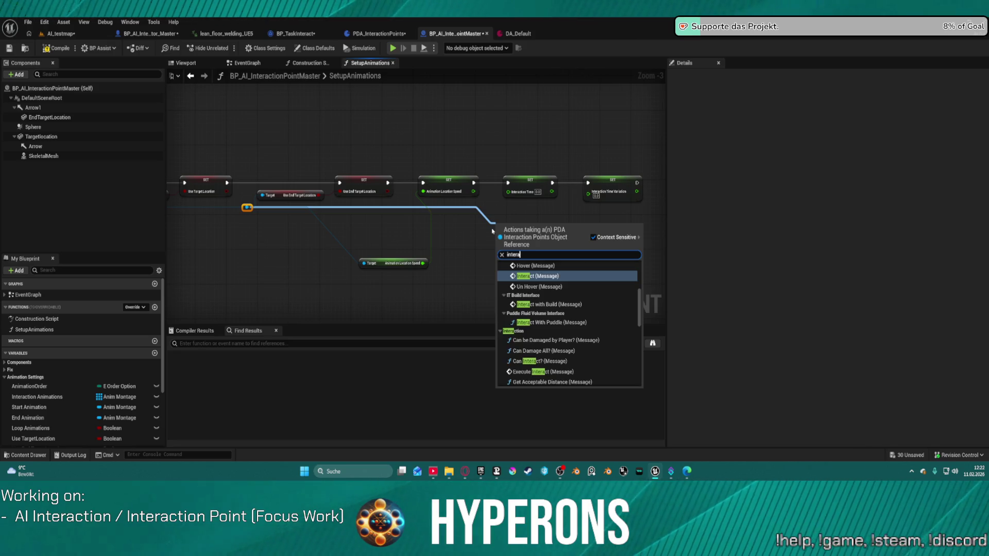
key("BackSpace")
type("ion")
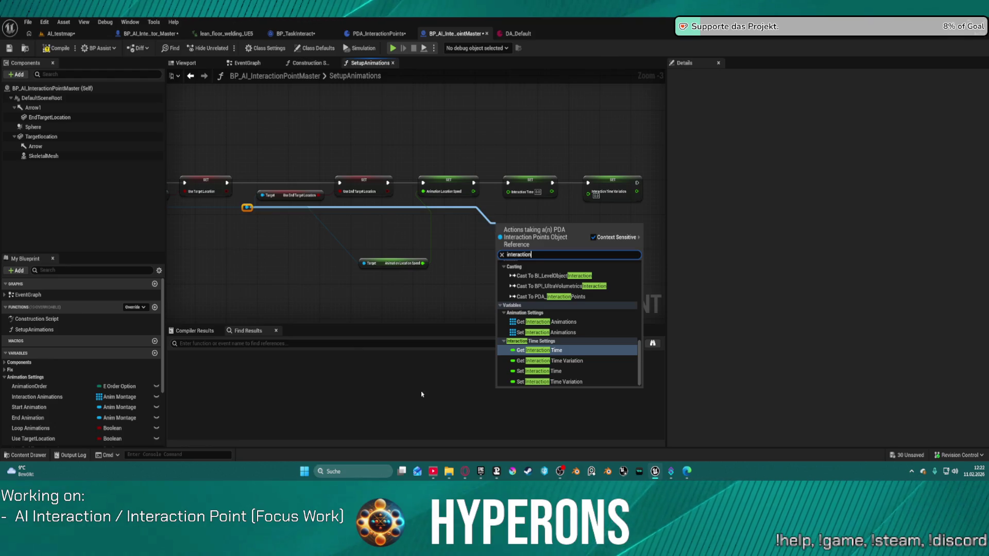
left_click(541, 351)
mouse_move(547, 224)
left_mouse_down()
mouse_move(522, 192)
mouse_move(508, 192)
left_mouse_up()
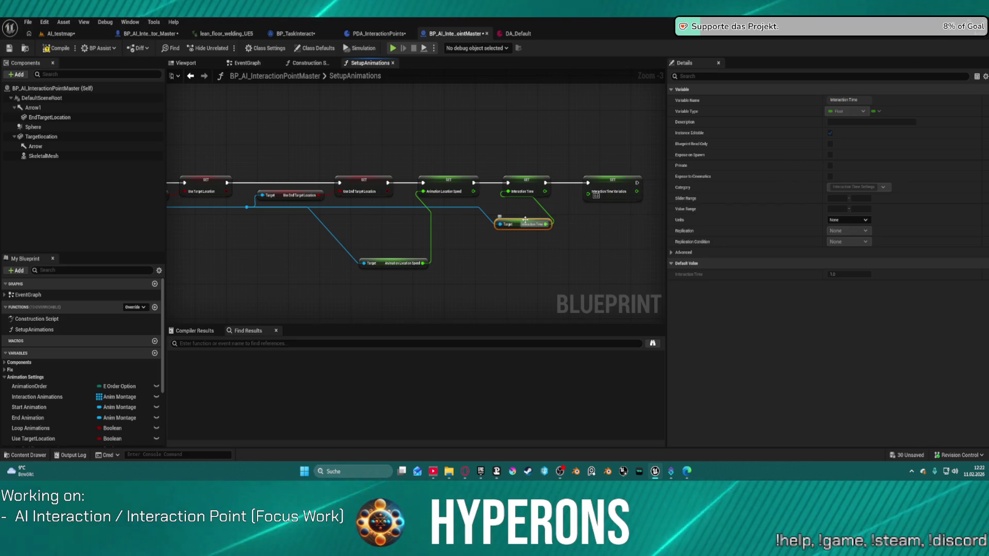
left_click_drag(524, 220, 369, 231)
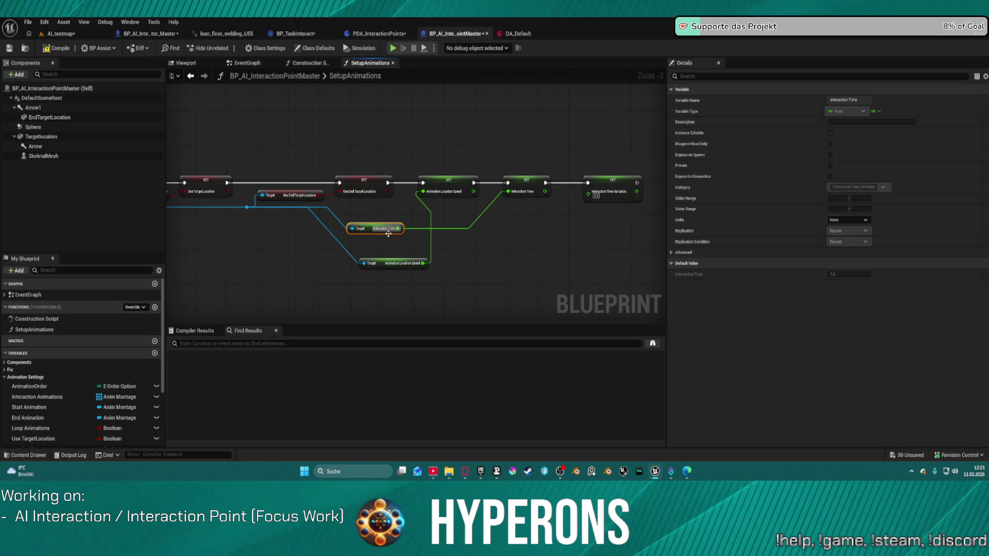
Step: Add a Get Interaction Time Variation getter and wire it into its SET node
left_click_drag(247, 206, 520, 239)
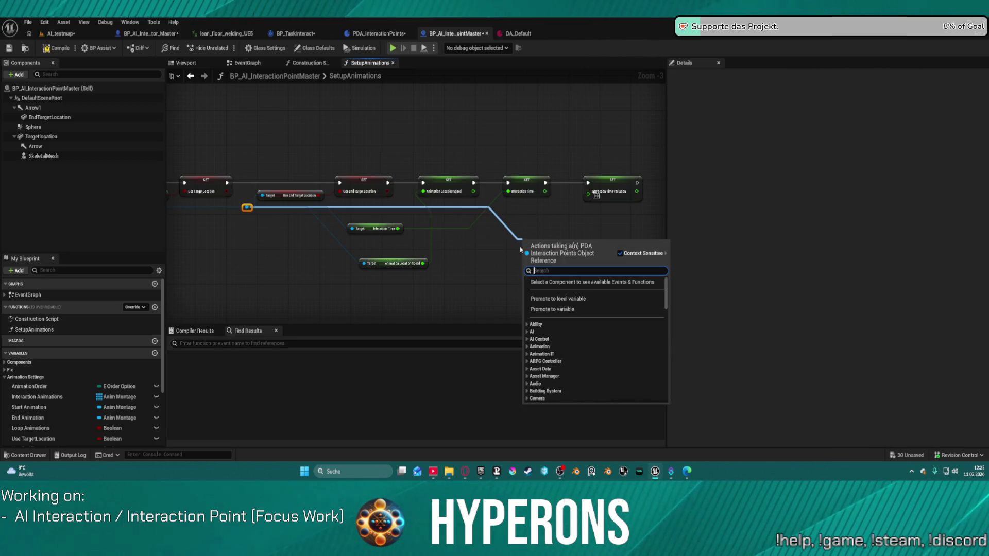
type("vali")
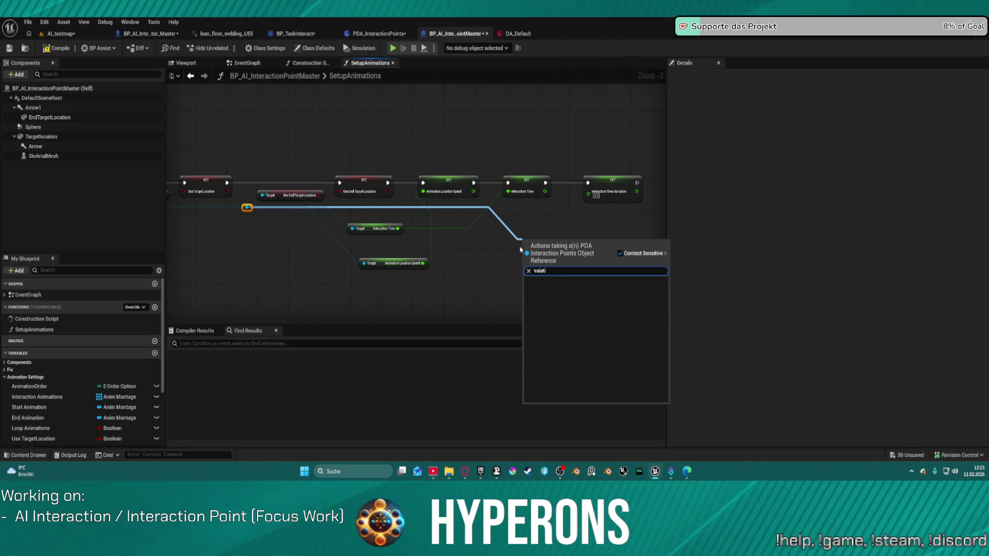
key("BackSpace")
key("BackSpace")
type("ri")
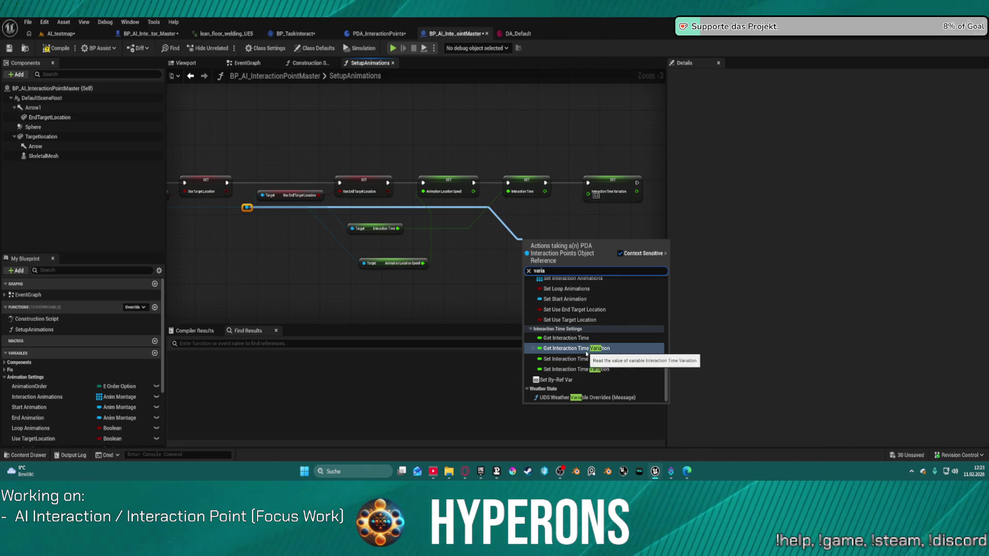
left_click(608, 348)
left_click_drag(583, 244, 587, 194)
scroll(530, 232, "down", 5)
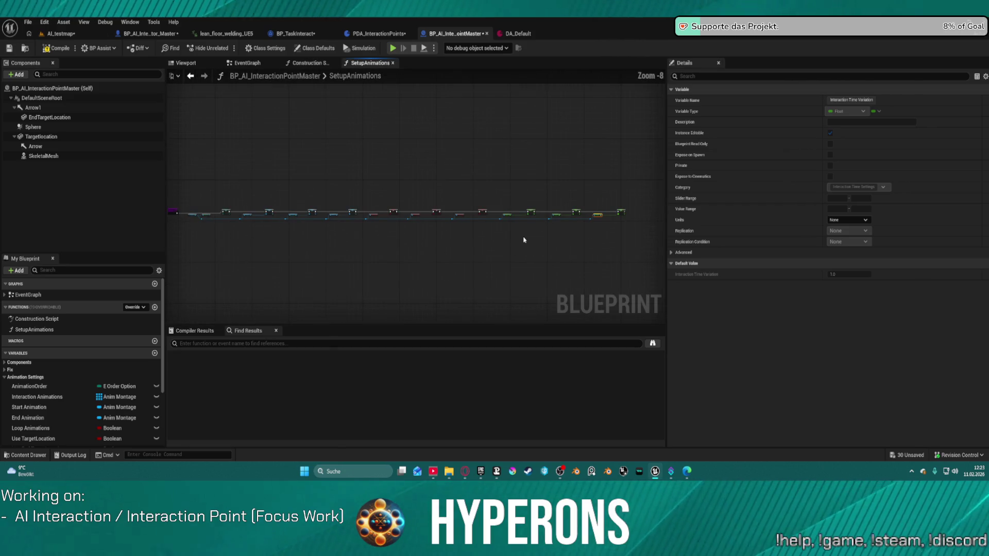
scroll(557, 206, "up", 7)
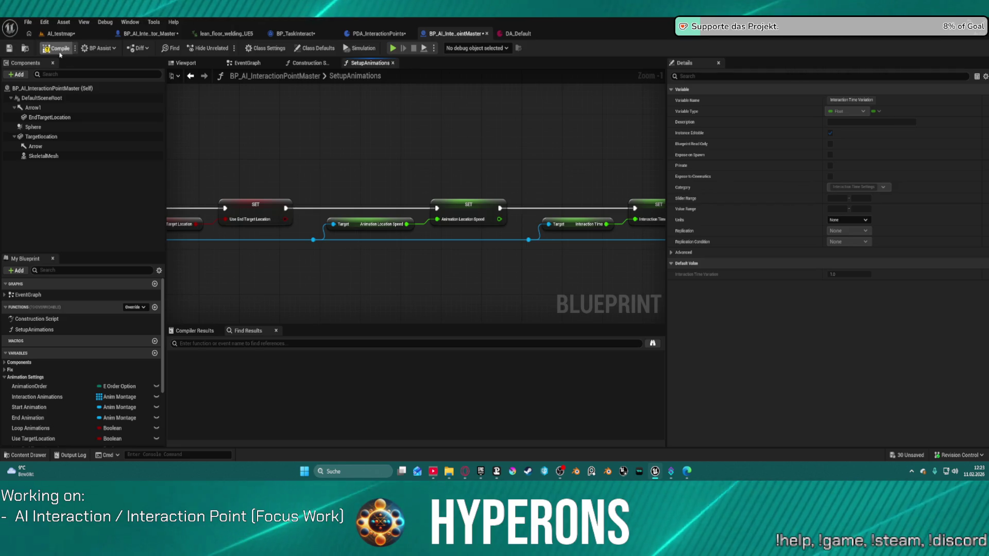
left_click_drag(522, 169, 234, 148)
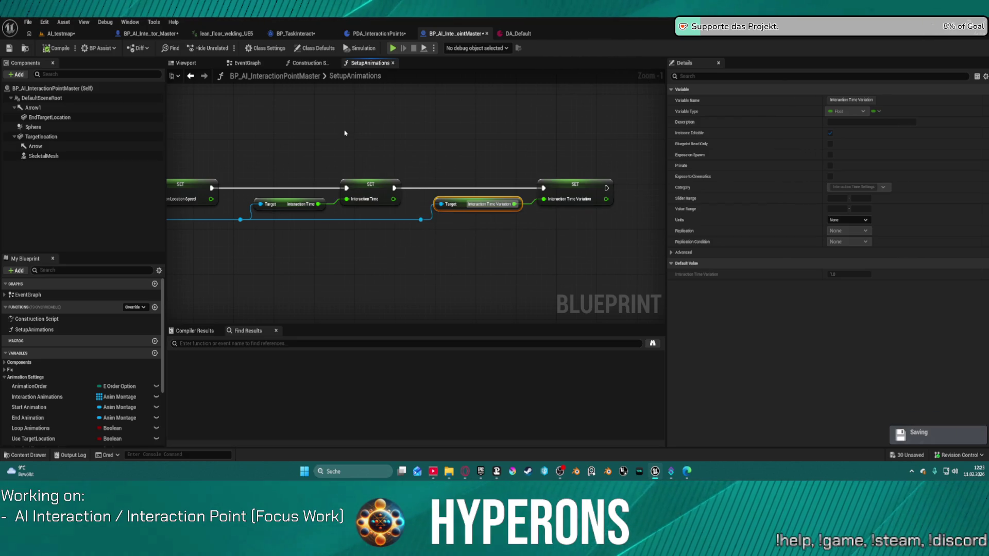
left_click(377, 33)
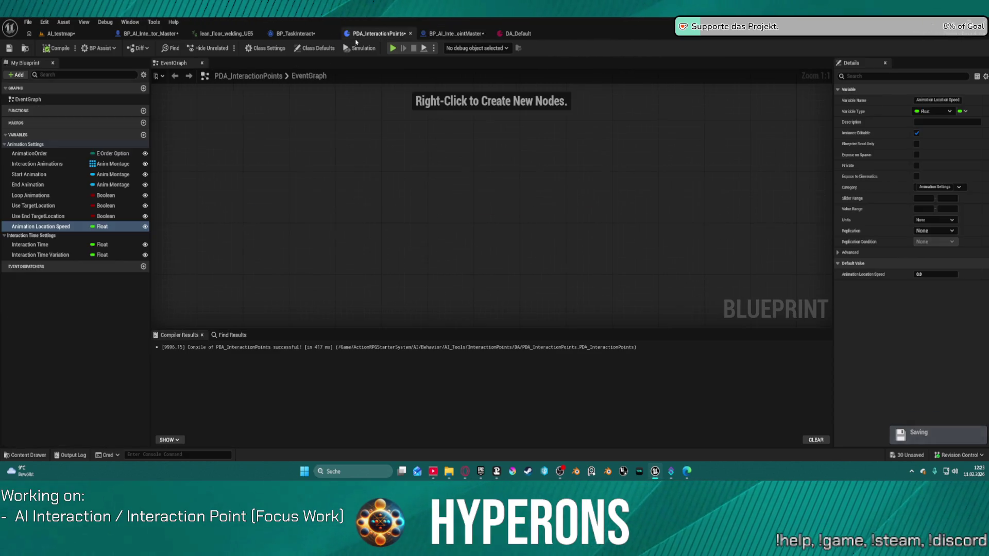
Step: Create Boolean 'Interaction Time Overwrite?' under Interaction Time Settings, then save all, checking out assets
left_click(53, 228)
left_click(45, 246)
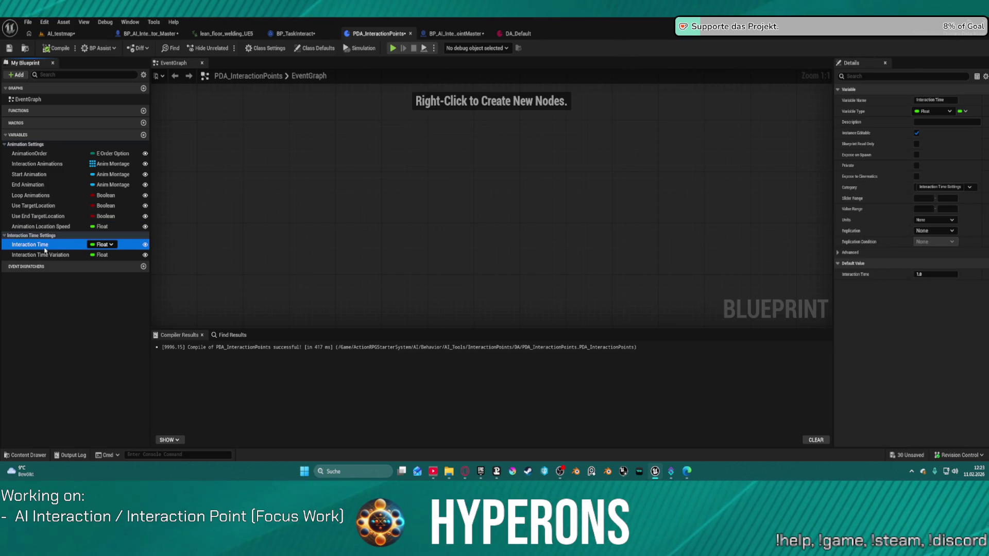
left_click(144, 135)
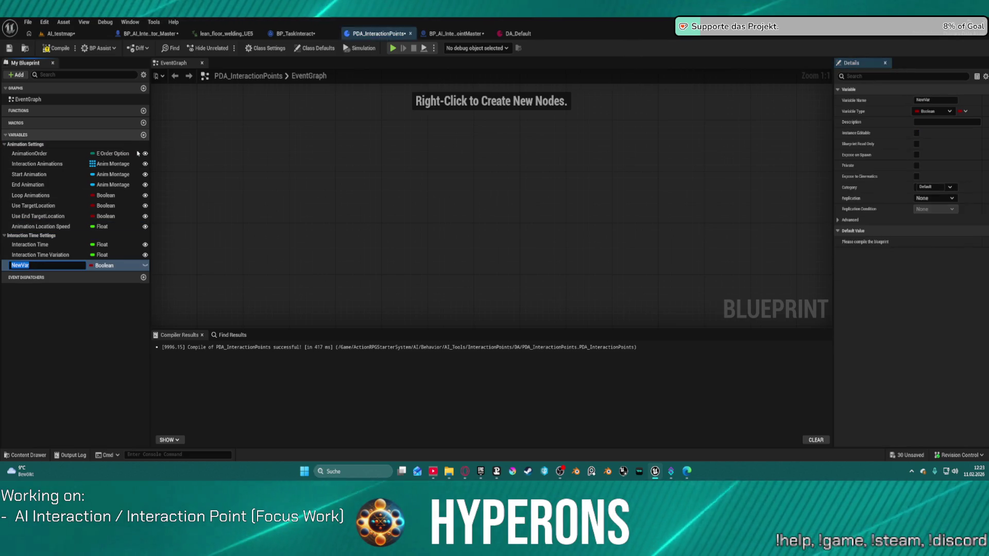
type("Us")
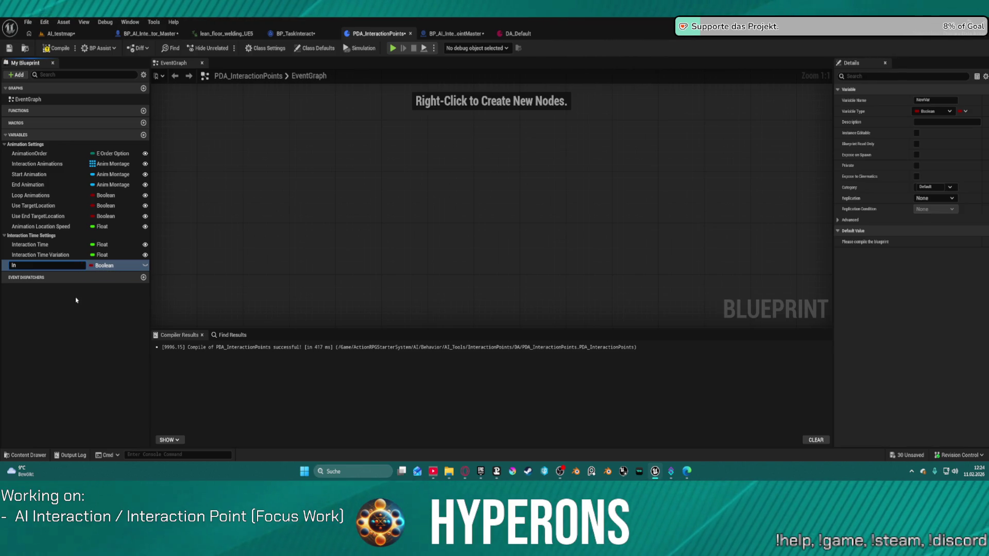
type("teracton Time O")
type("ver")
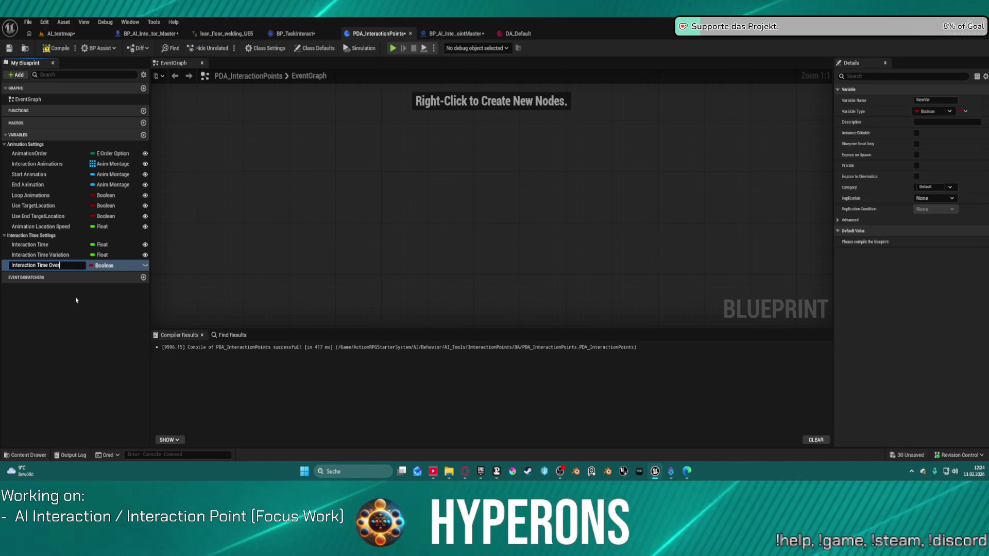
type("write?")
key("Return")
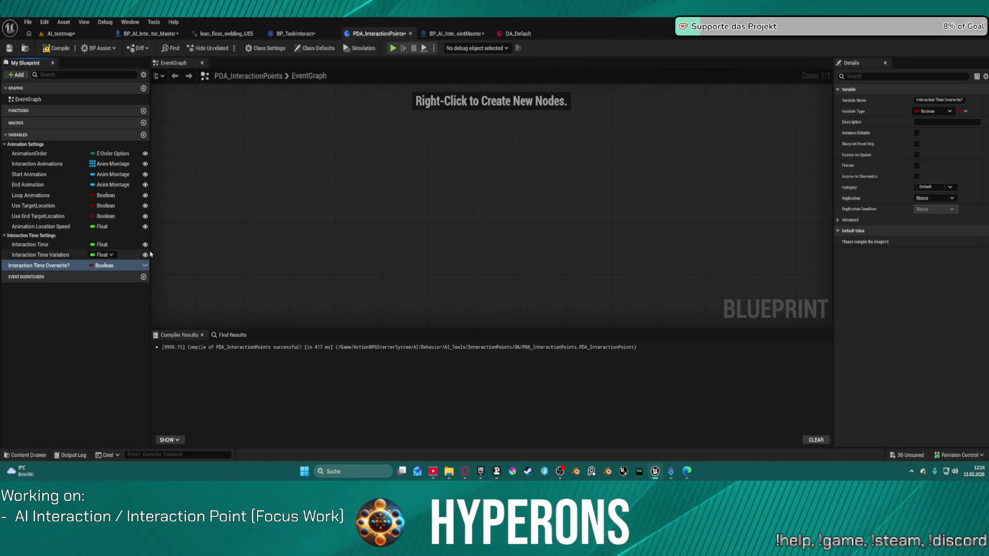
mouse_move(41, 268)
left_mouse_down()
mouse_move(44, 246)
mouse_move(31, 236)
left_mouse_up()
key("ctrl+s")
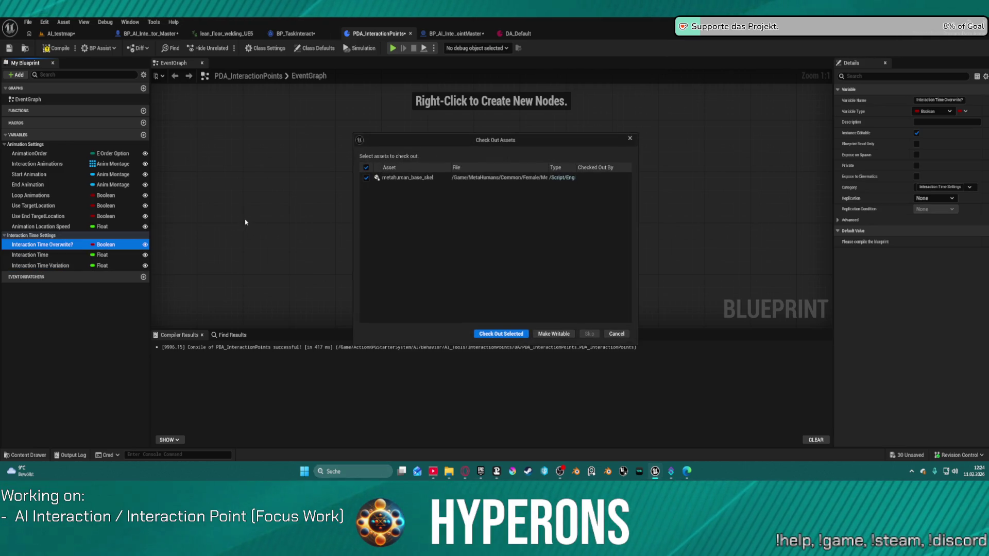
left_click(499, 334)
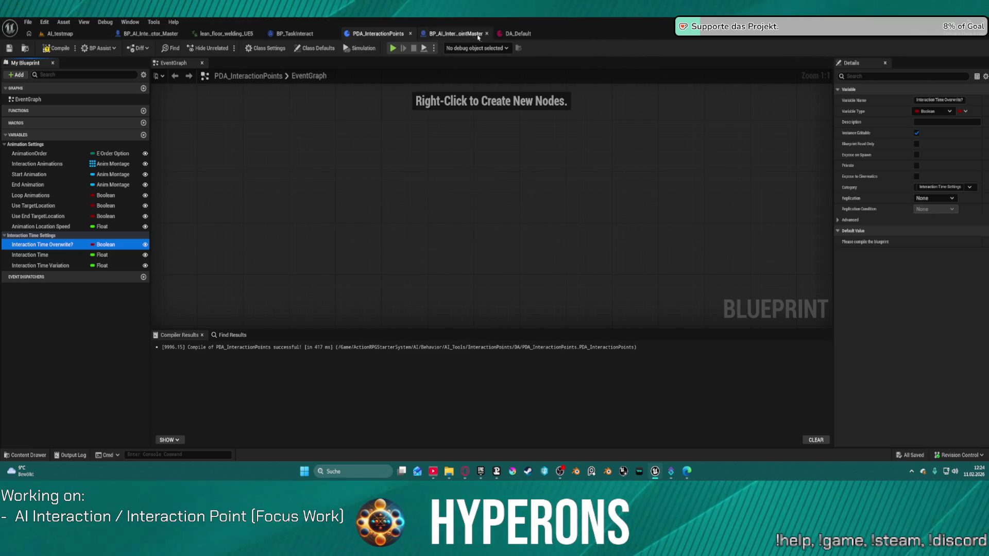
Step: Reopen the DA_Default data asset from the DA folder in the Content Drawer
left_click(518, 34)
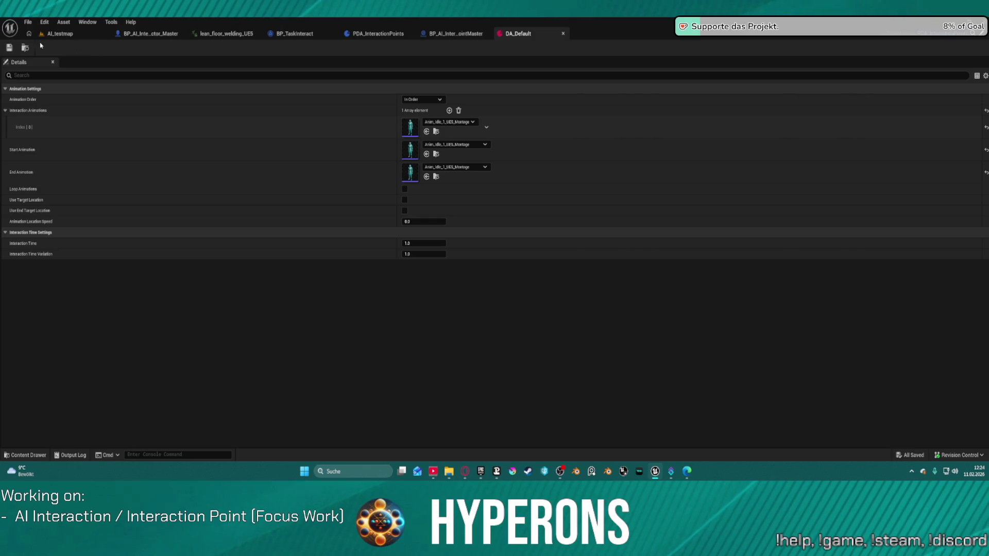
left_click(563, 34)
key("ctrl+space")
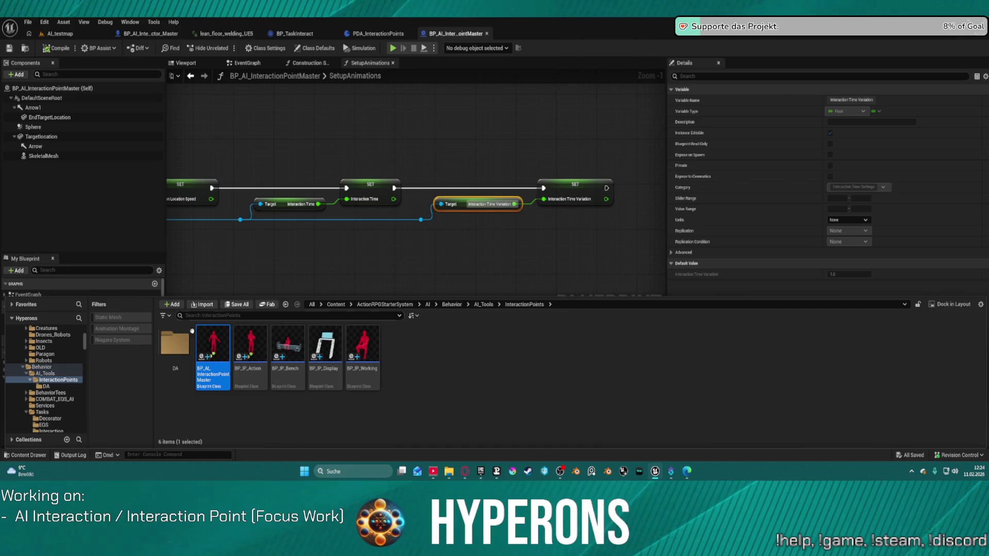
double_click(175, 344)
double_click(175, 352)
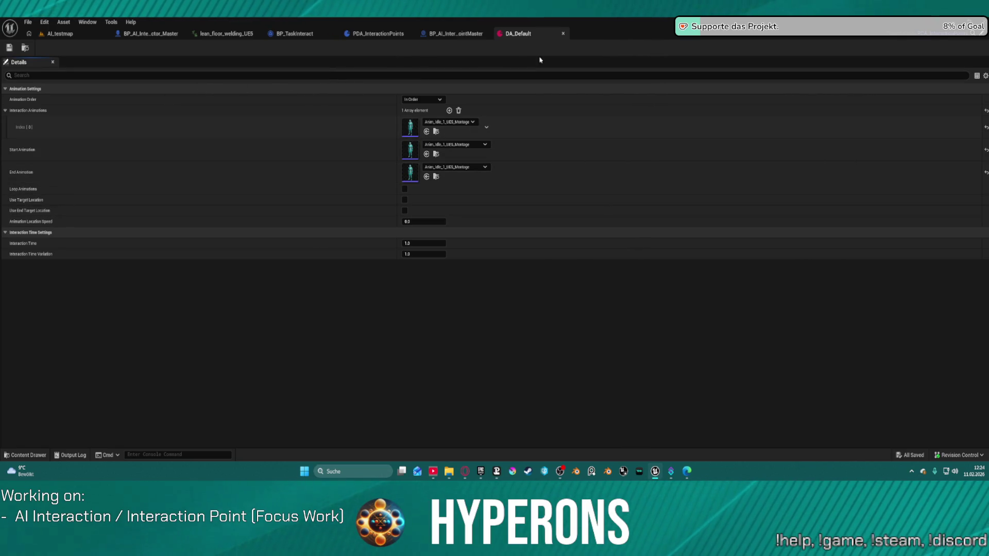
left_click(453, 33)
left_click(543, 39)
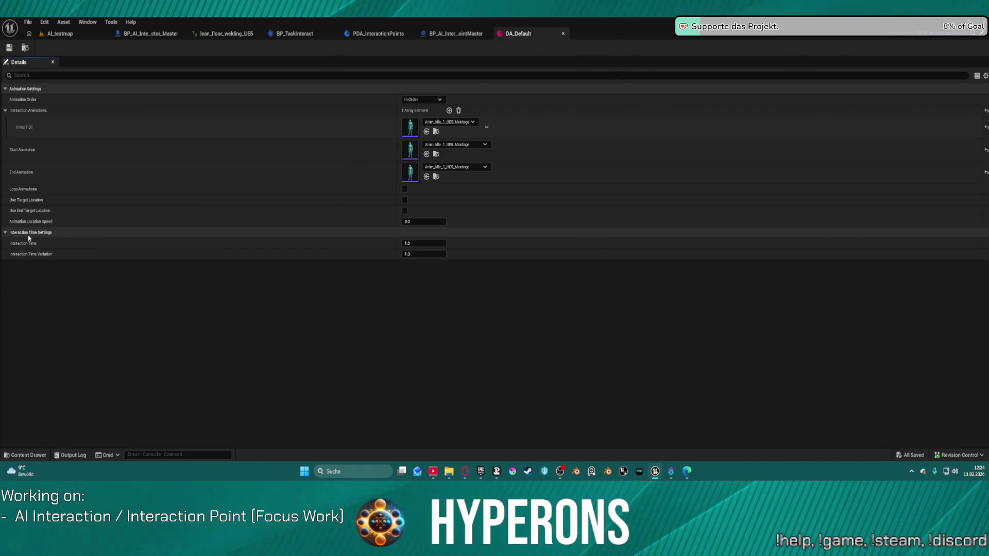
Step: Compile and save PDA_InteractionPoints, confirm DA_Default shows the overwrite field, return to the master blueprint
left_click(391, 33)
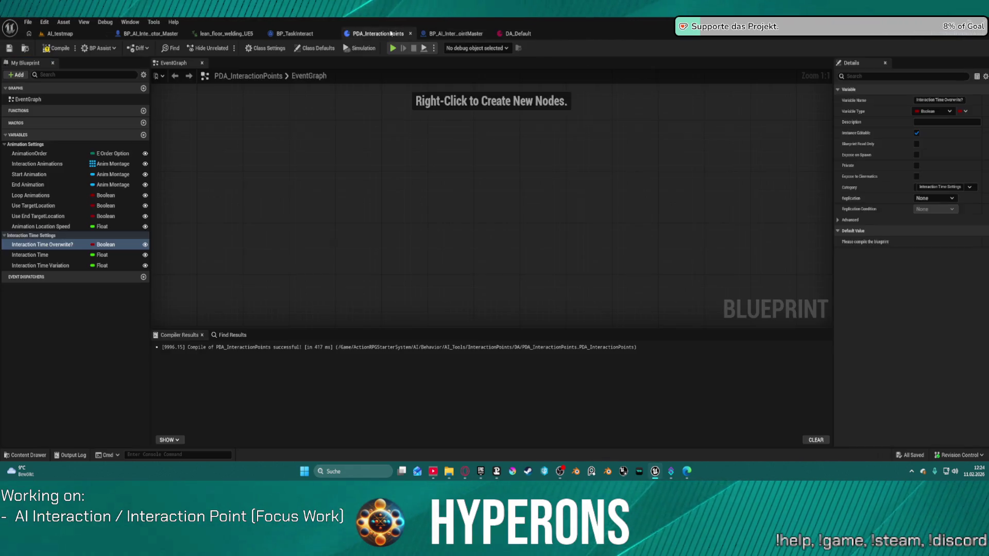
left_click(56, 48)
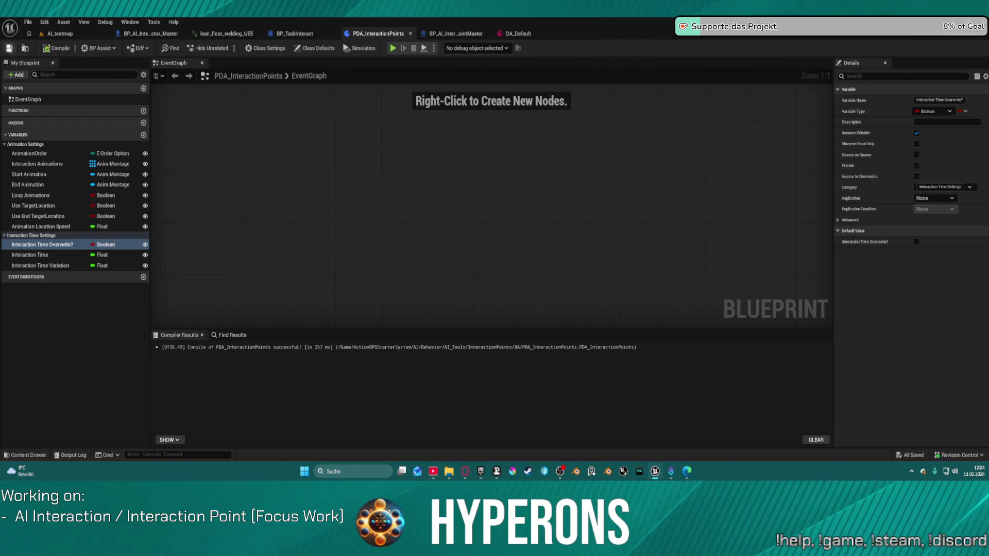
left_click(6, 48)
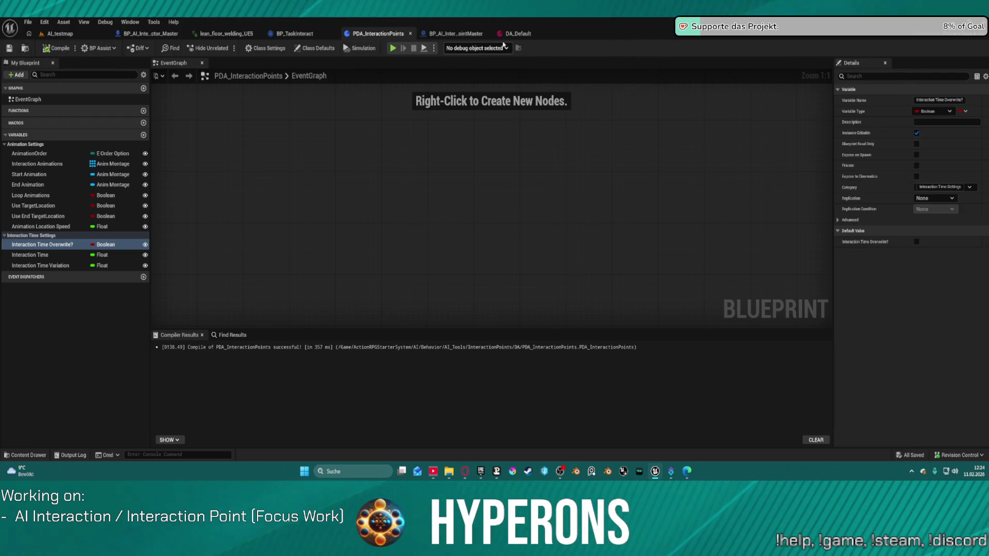
left_click(511, 37)
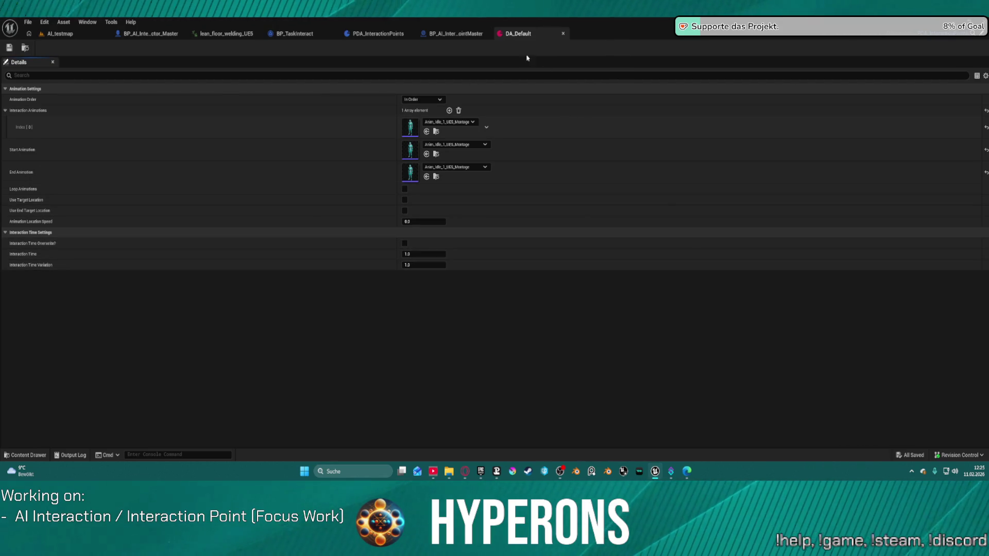
left_click(456, 34)
left_click_drag(289, 181, 413, 193)
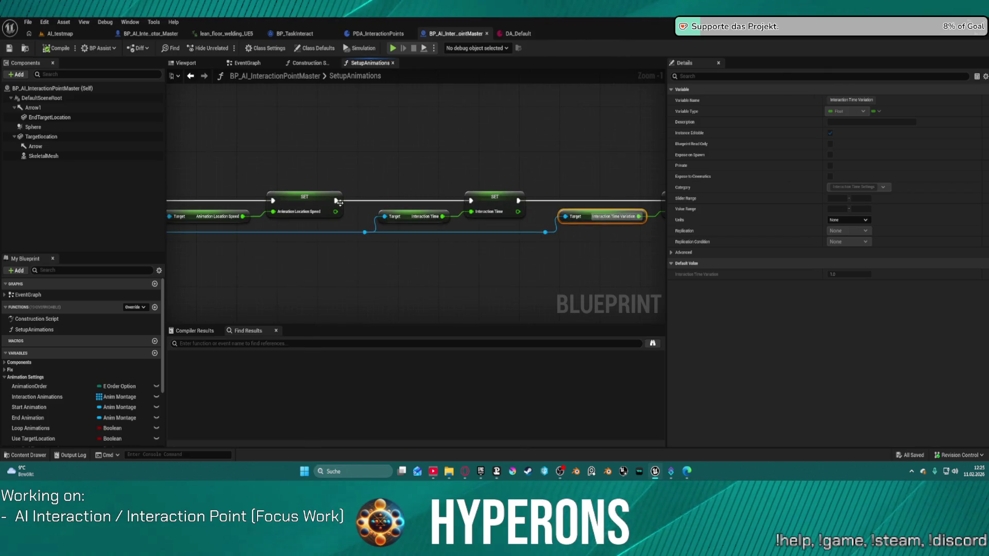
Step: Add a Get Interaction Time Overwrite? node converted to a branch, replacing the hand-placed Branch
left_click(406, 156)
mouse_move(411, 165)
left_mouse_down()
mouse_move(375, 178)
mouse_move(461, 246)
left_mouse_up()
left_click(338, 205)
mouse_move(644, 226)
left_mouse_down()
mouse_move(567, 206)
mouse_move(537, 186)
mouse_move(499, 201)
mouse_move(580, 174)
mouse_move(540, 203)
left_mouse_up()
scroll(581, 174, "up", 1)
type("overwrite")
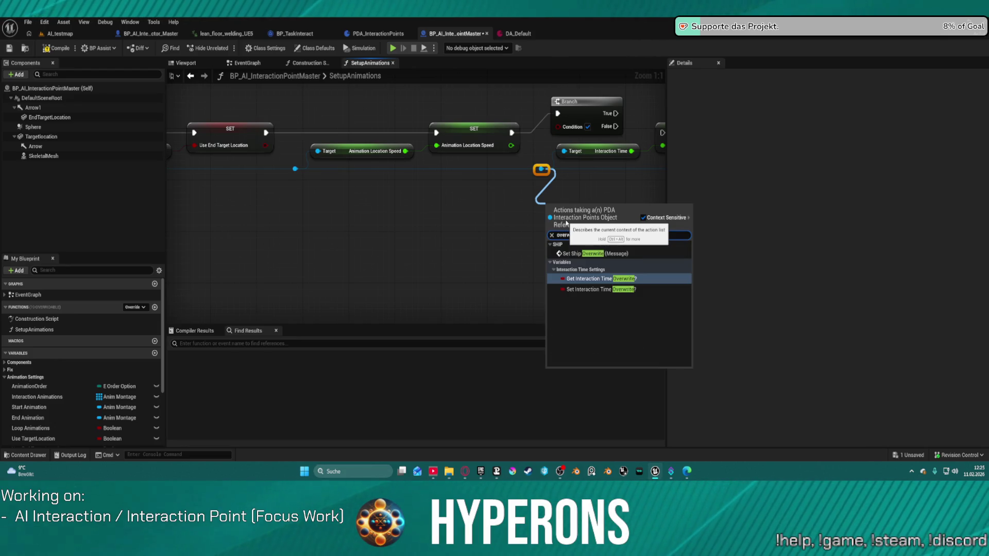
key("Return")
right_click(606, 211)
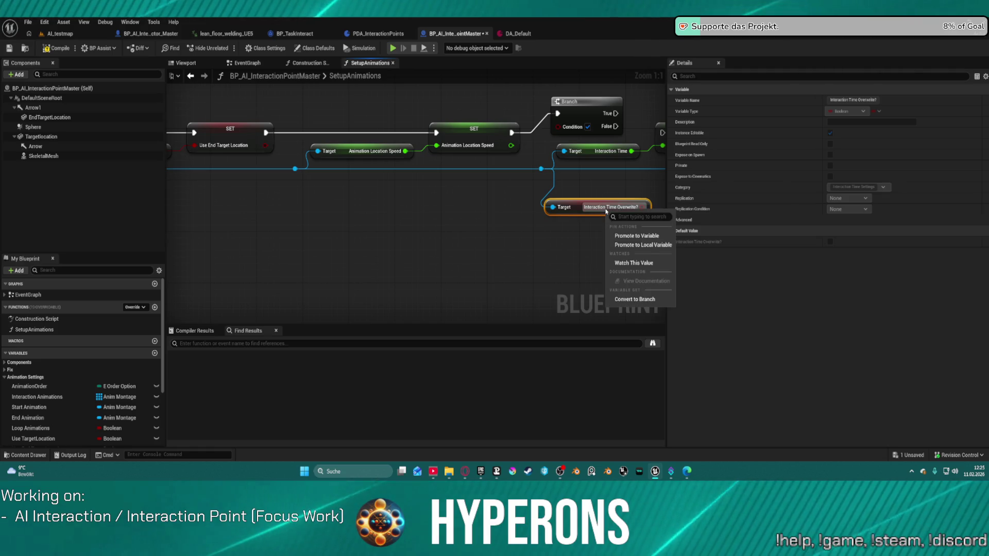
left_click(634, 299)
left_click(500, 117)
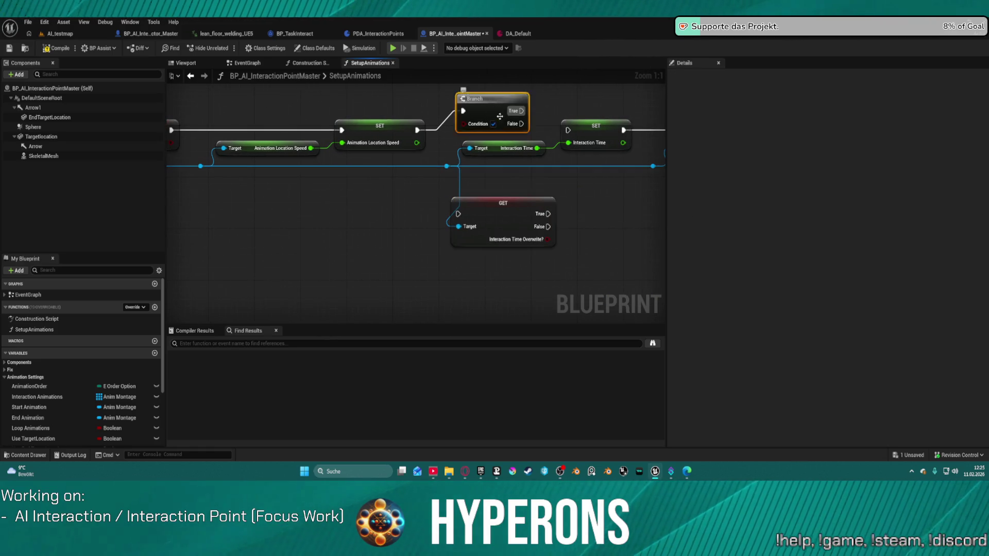
key("Delete")
Step: Wire the location speed SET into the overwrite branch and its False output to SET Interaction Time
left_click_drag(502, 205, 503, 108)
left_click_drag(417, 130, 457, 117)
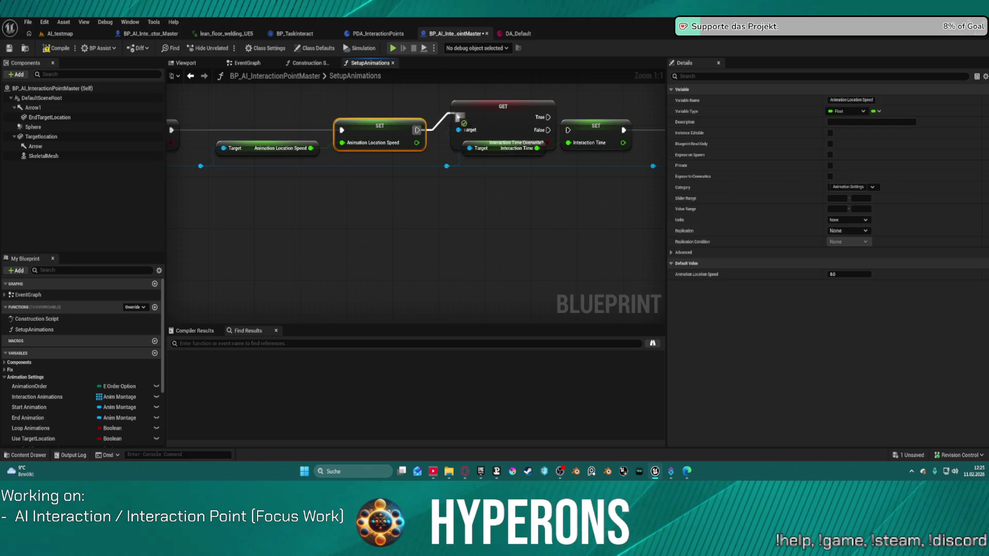
left_click(515, 131)
left_click_drag(547, 130, 568, 130)
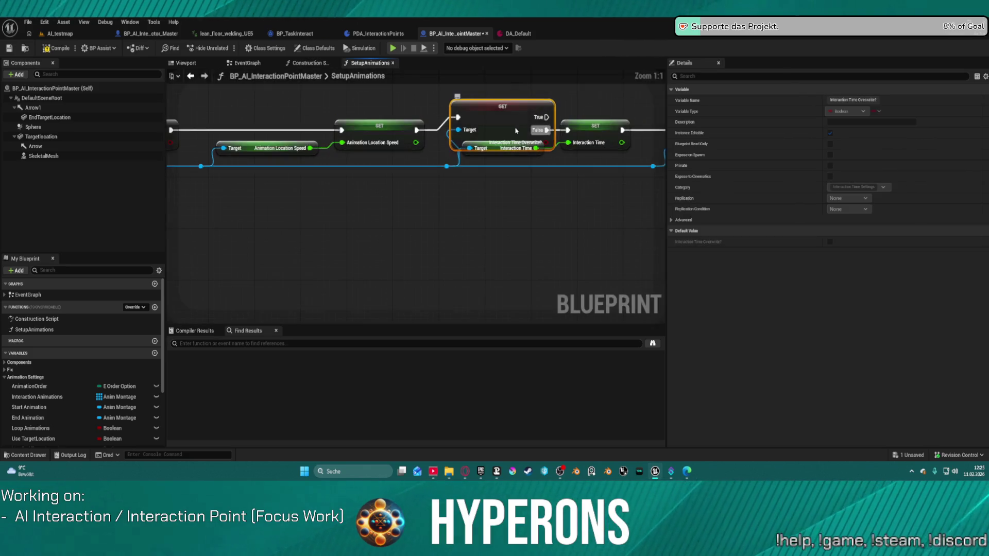
left_click_drag(548, 209, 308, 208)
Step: Review DA_Default, AI_testmap and PDA_InteractionPoints, then return to the master blueprint graph
left_click(510, 35)
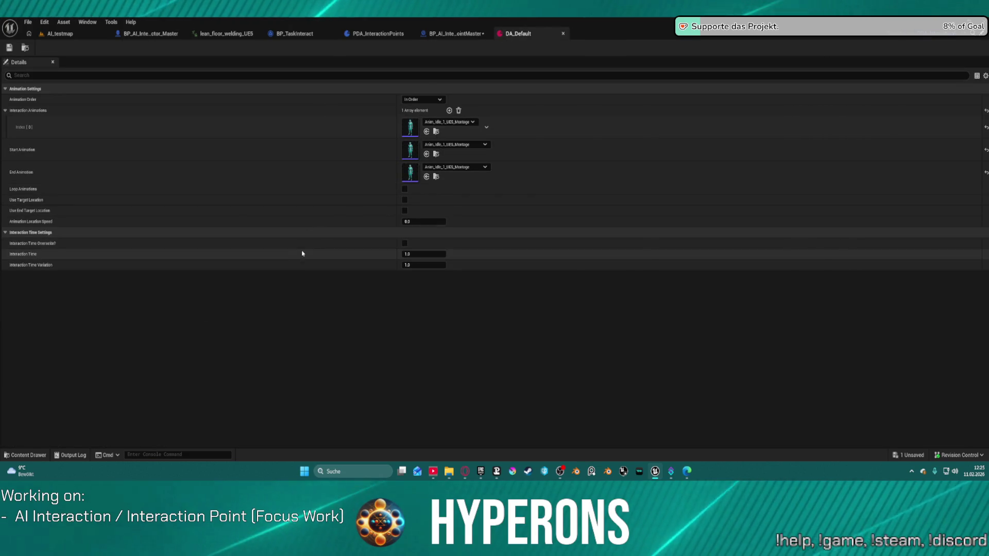
left_click(60, 34)
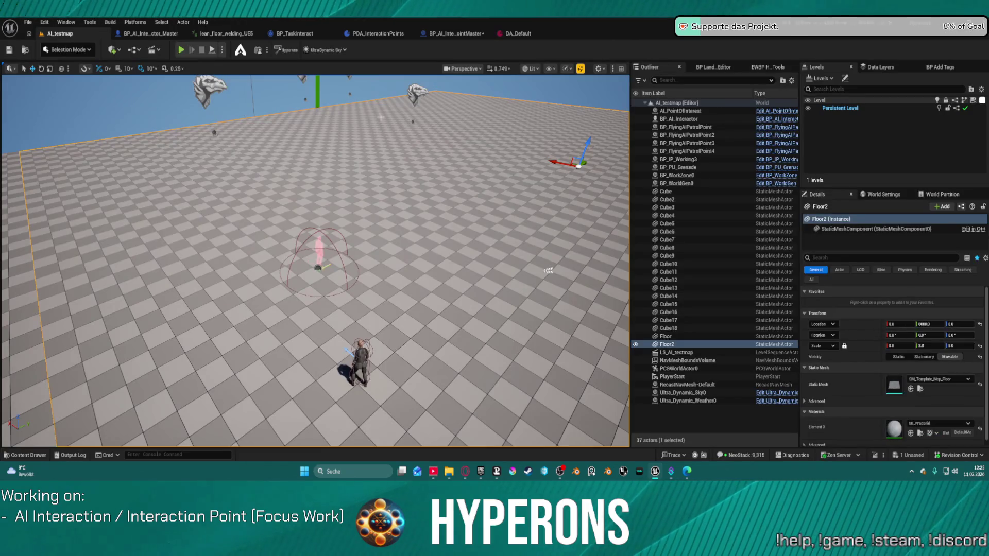
left_click(526, 34)
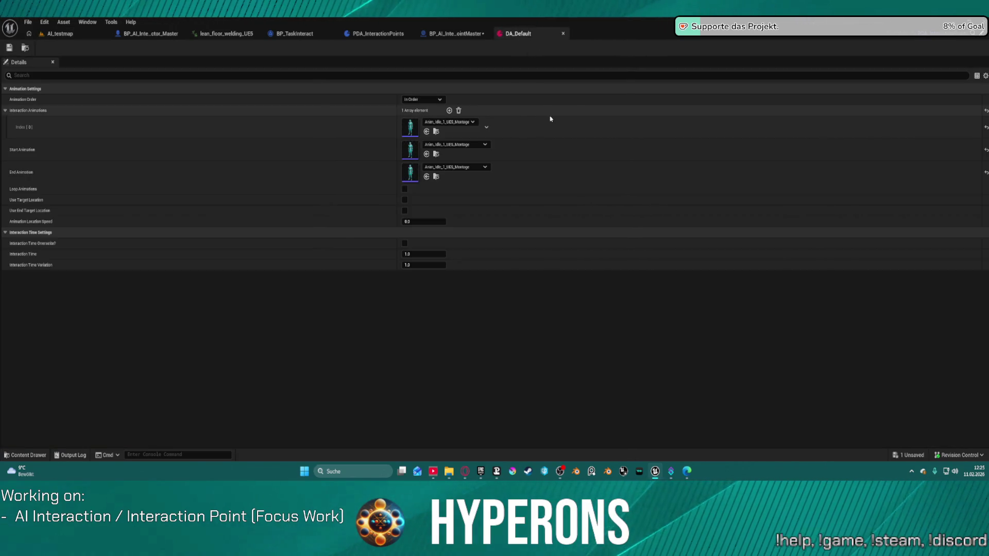
left_click(371, 34)
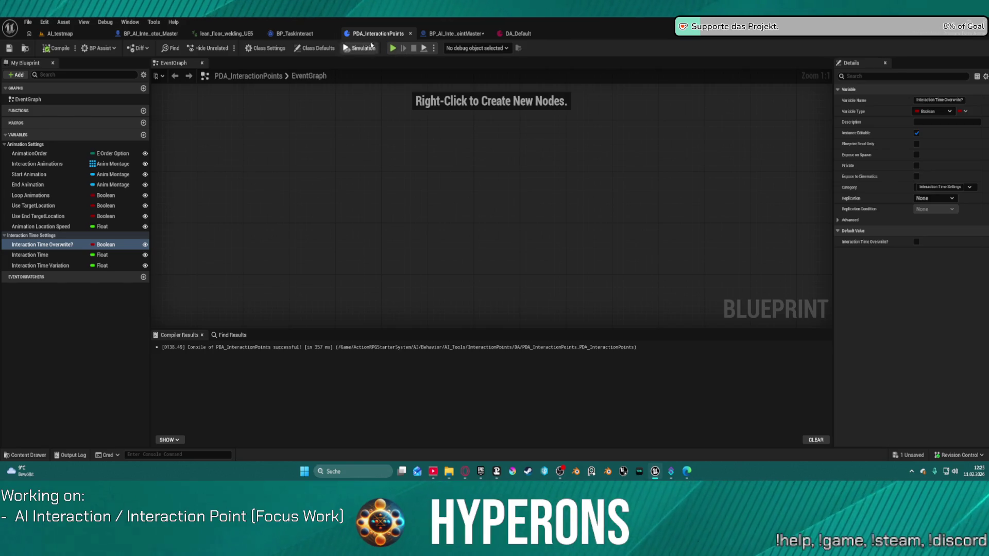
left_click(456, 34)
scroll(354, 164, "down", 3)
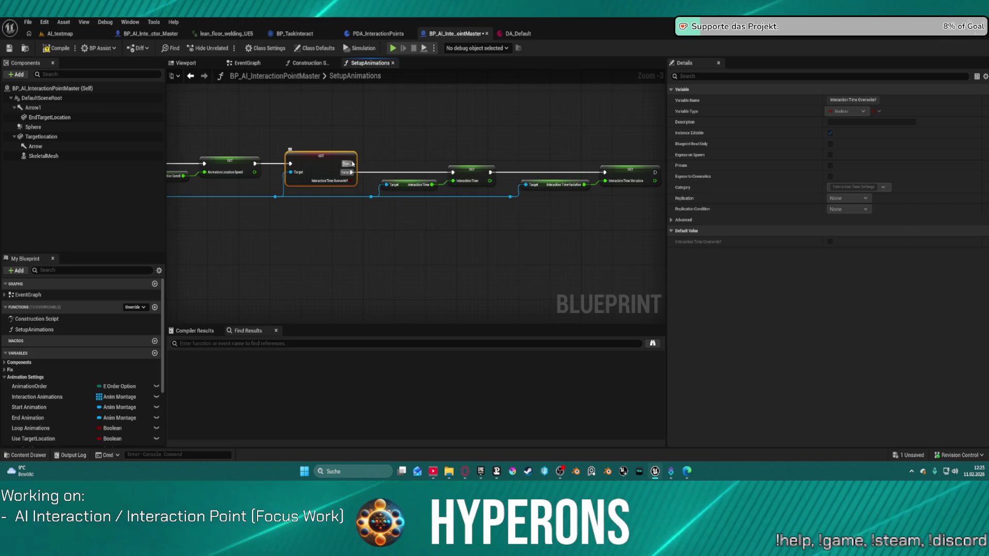
Step: Add a Return Node on the Interaction Time Overwrite? True output, then show the AI_testmap level
left_click_drag(354, 163, 413, 125)
type("rut")
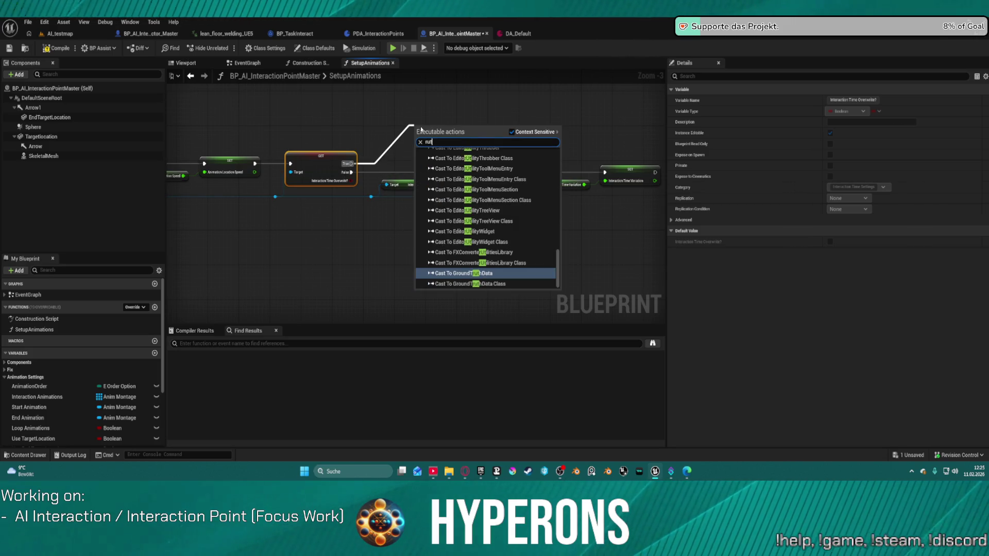
key("BackSpace")
key("BackSpace")
key("BackSpace")
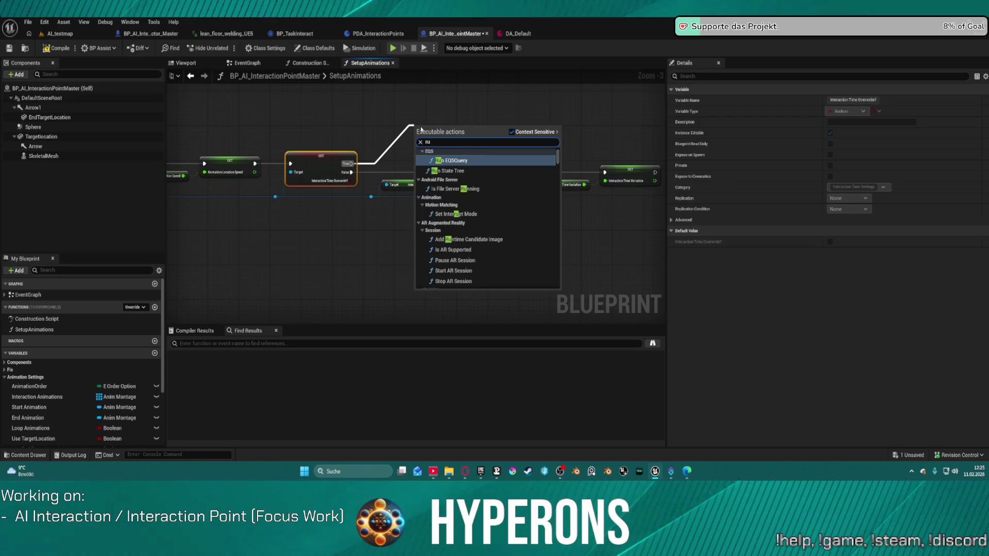
type("retur")
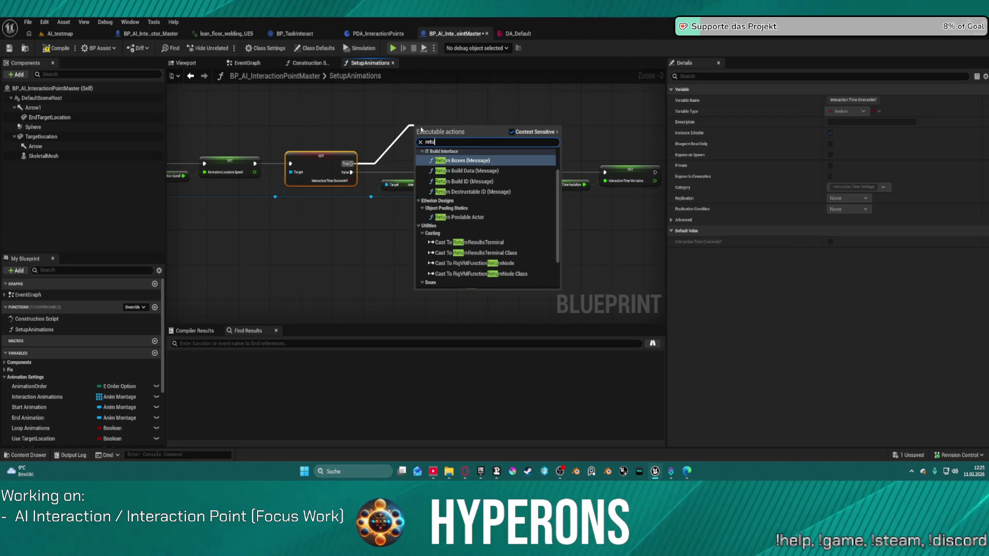
type("n node")
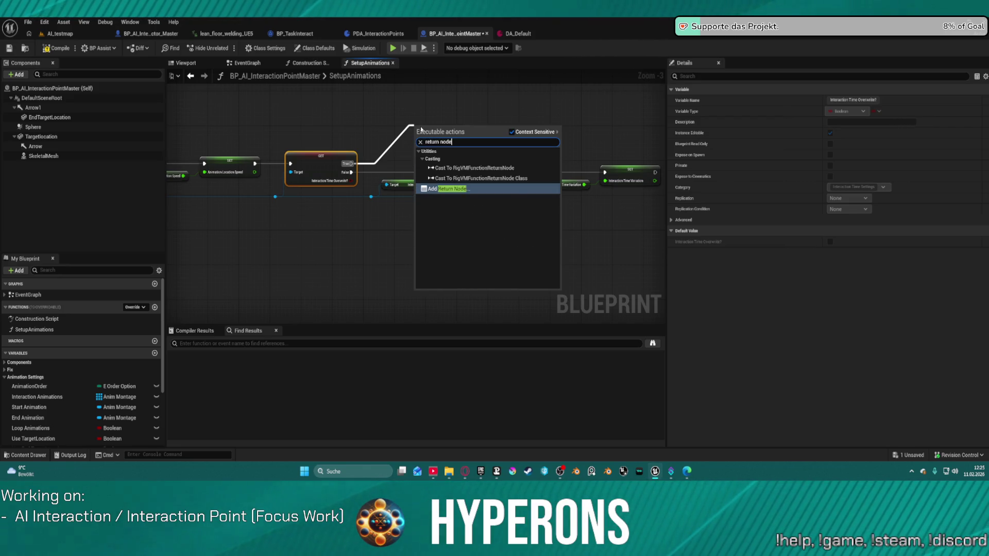
key("Return")
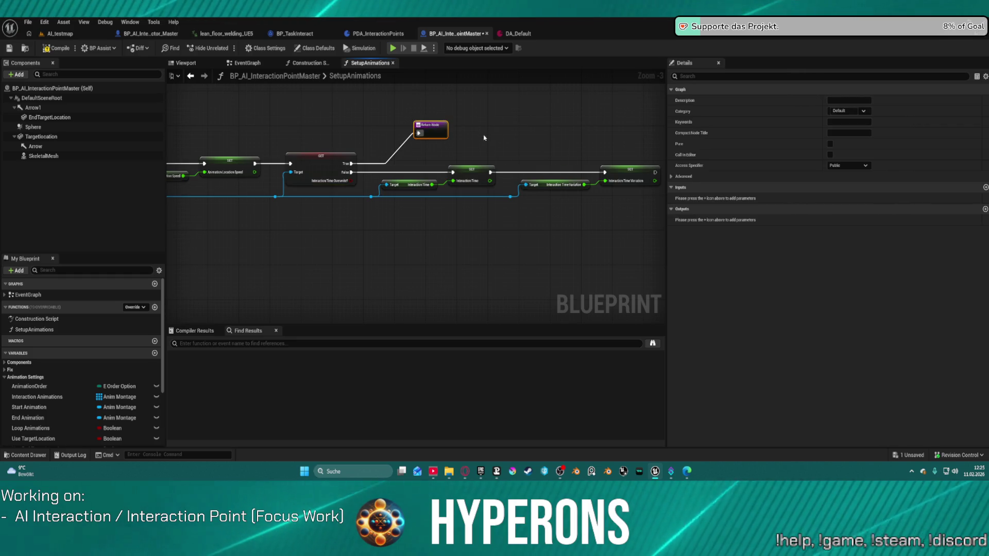
left_click_drag(431, 125, 289, 142)
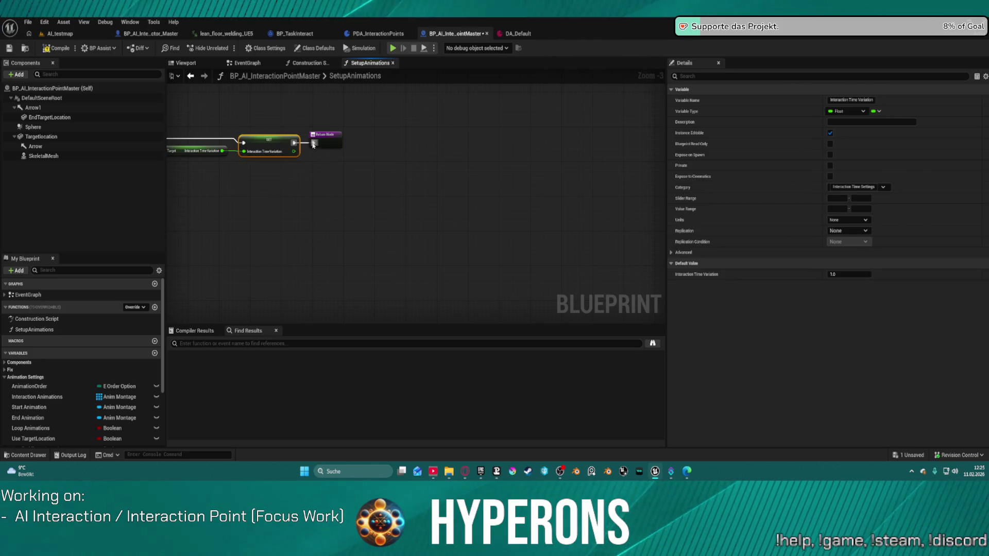
left_click(313, 142)
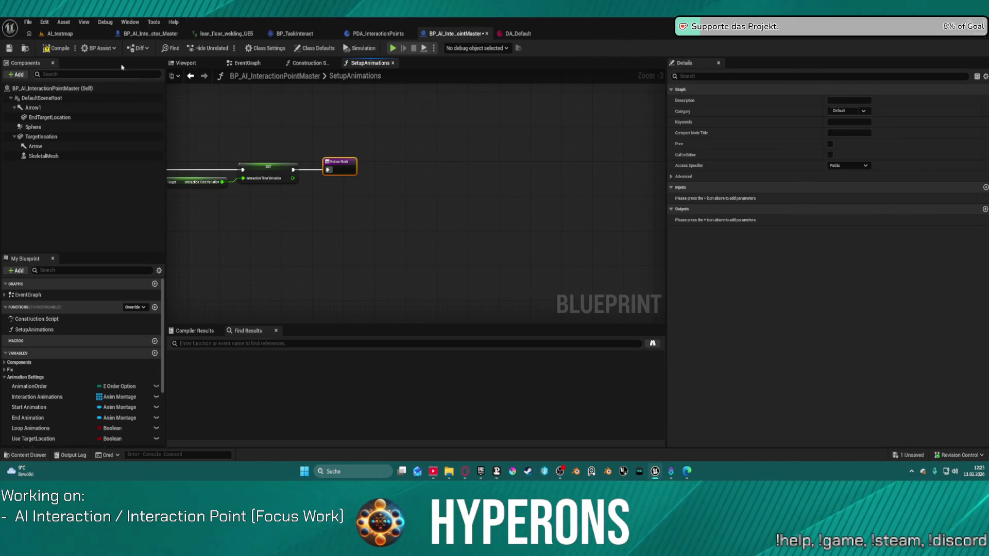
left_click(65, 34)
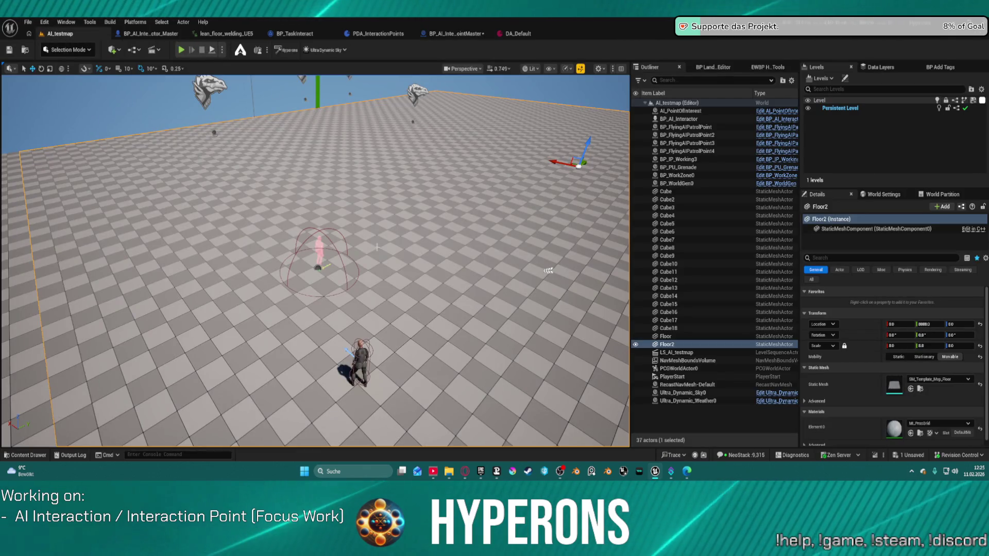
left_click(319, 249)
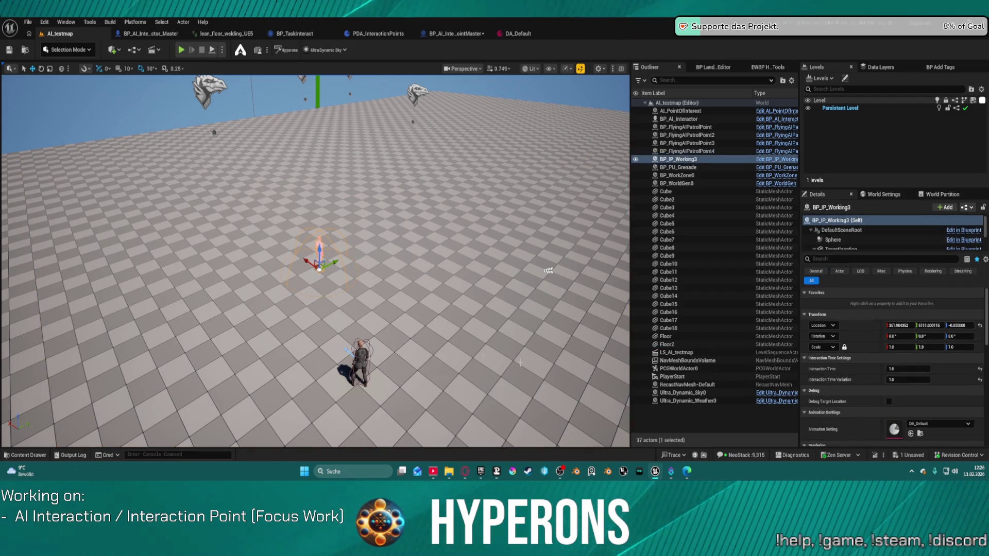
scroll(887, 407, "down", 3)
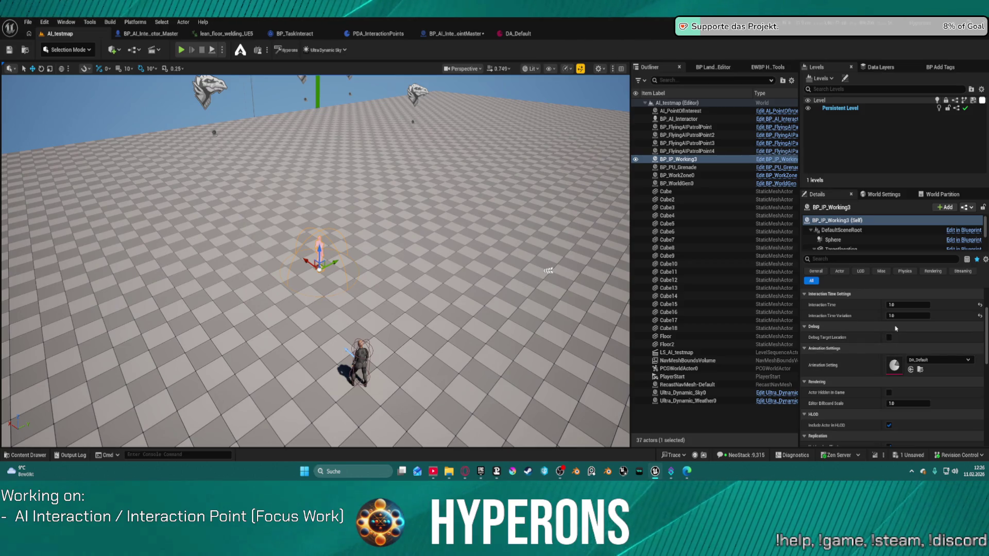
scroll(867, 337, "up", 3)
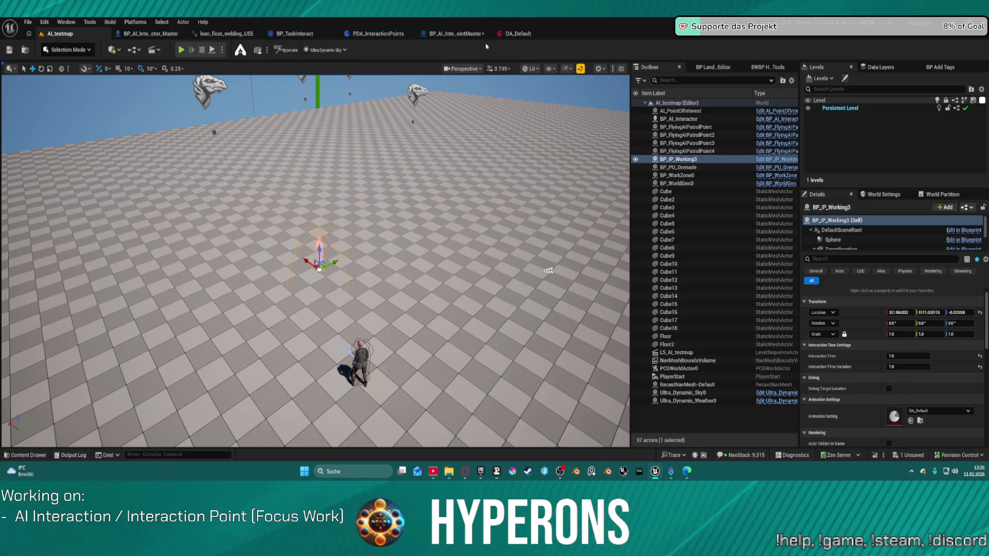
left_click(517, 34)
left_click(455, 34)
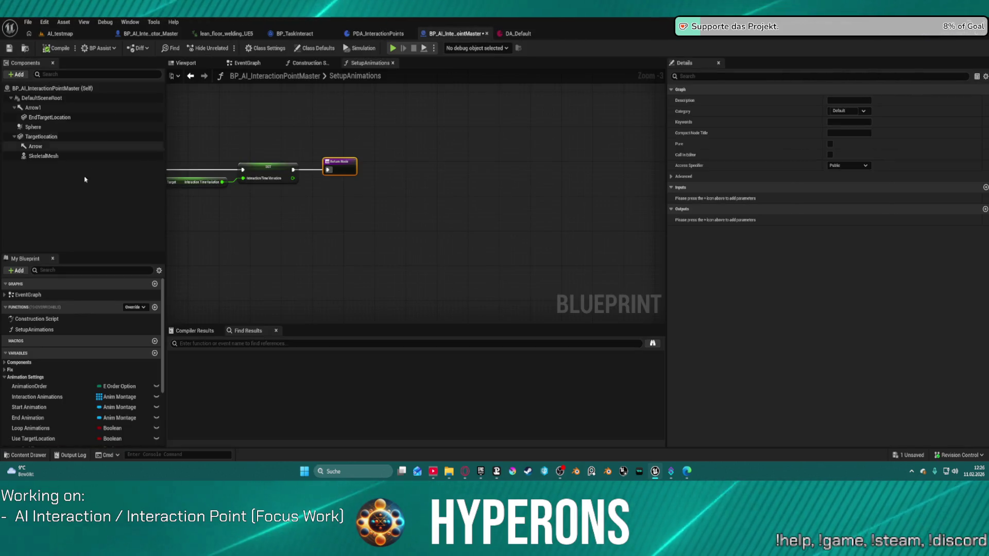
left_click(5, 377)
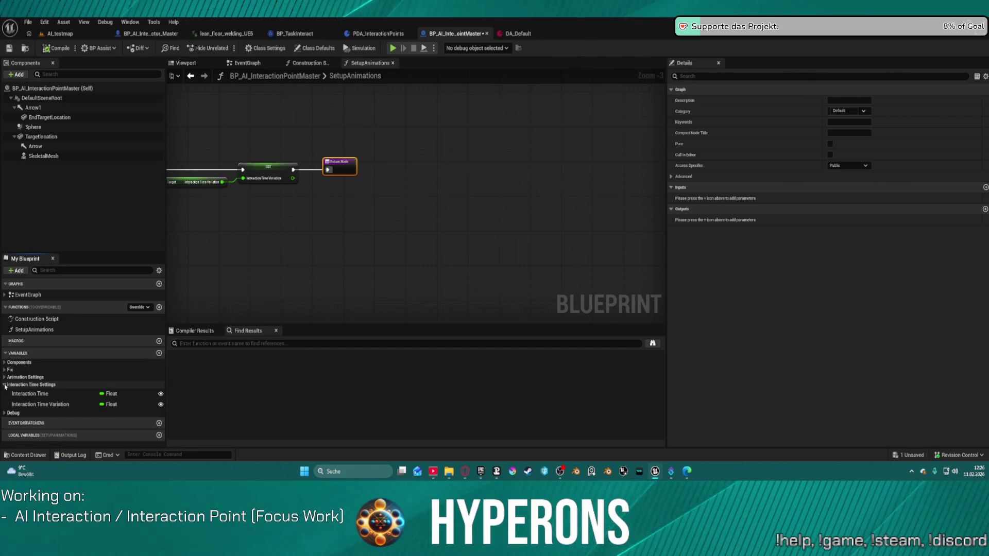
left_click(5, 385)
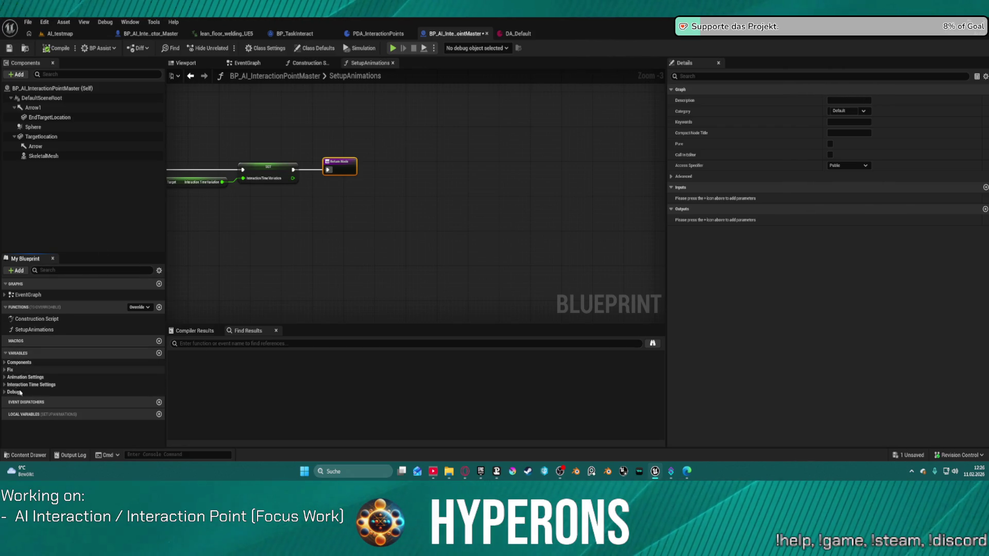
left_click(518, 34)
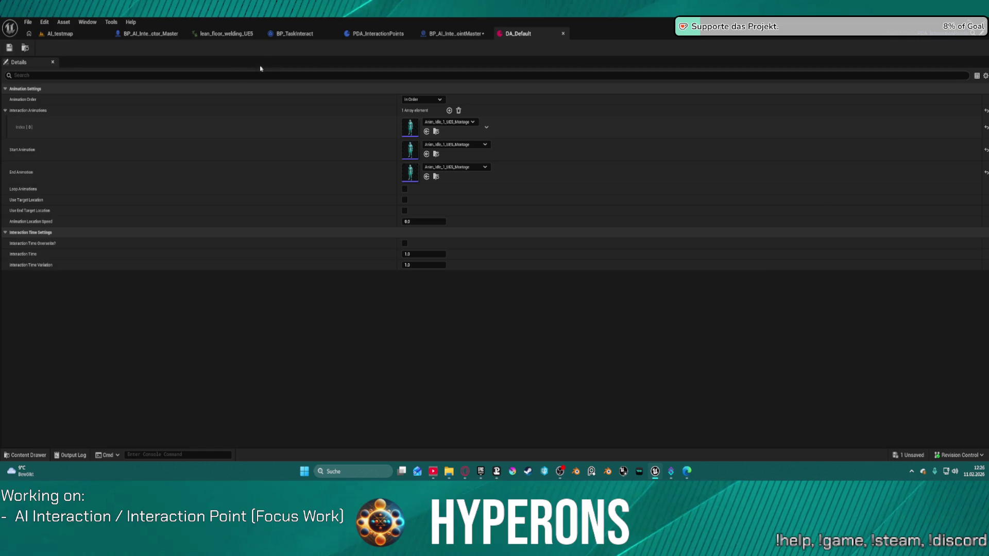
left_click(92, 34)
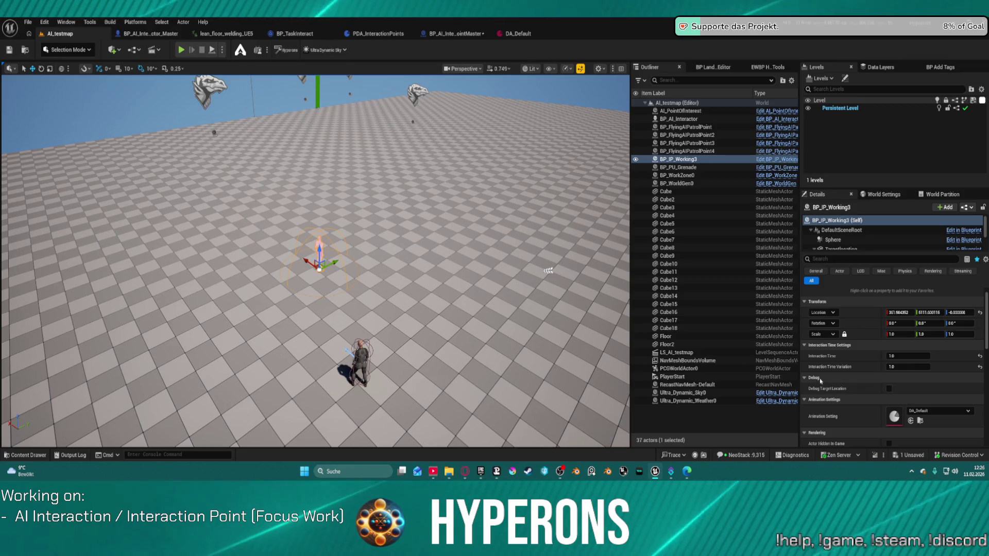
left_click(787, 376)
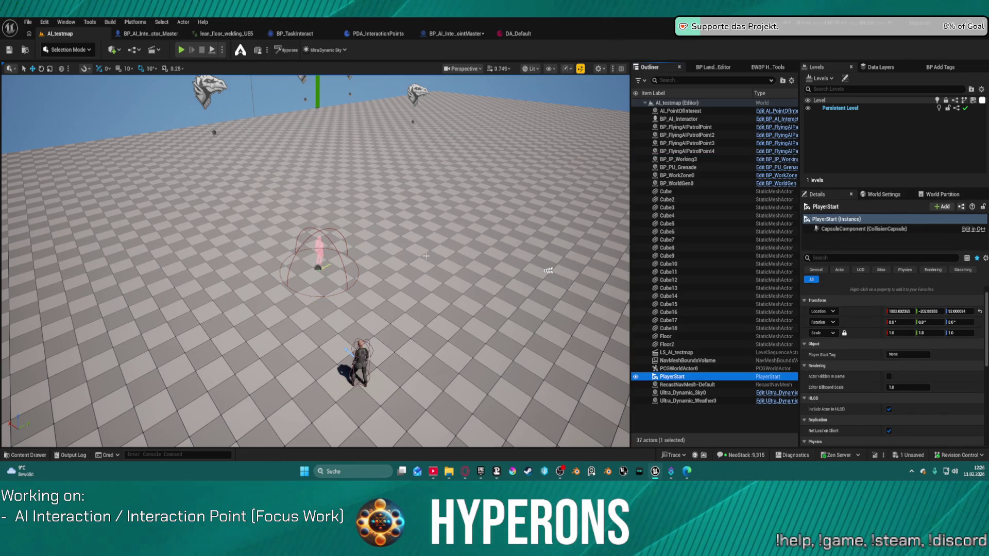
left_click(322, 243)
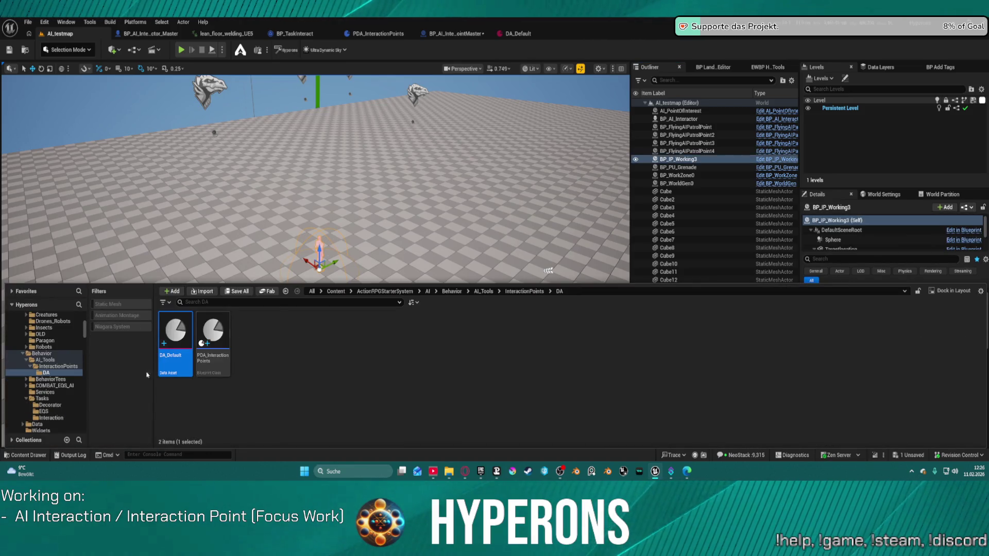
Step: Duplicate DA_Default with Ctrl+D, name the copy DA_Welding_Stand, and open it
key("ctrl+d")
type("DA_Gre")
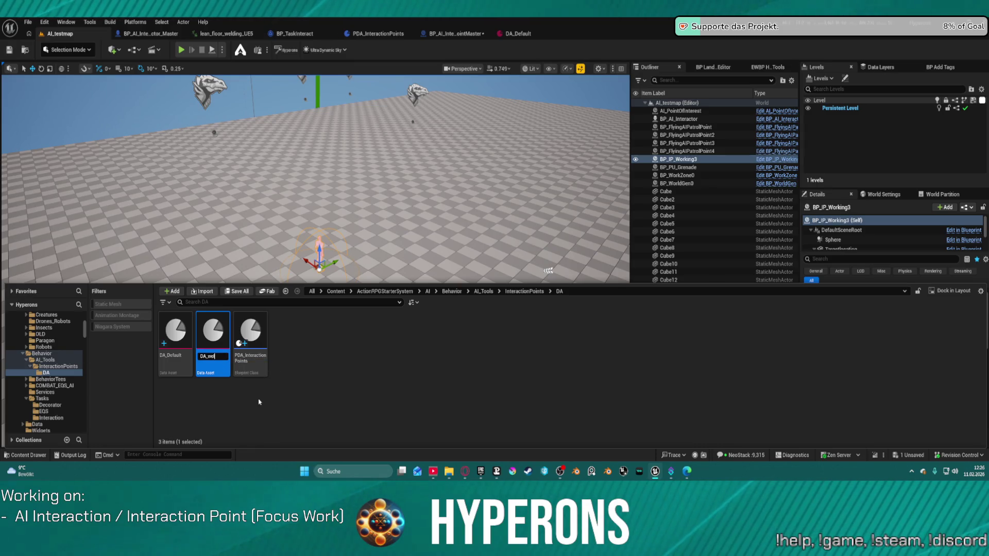
type("cdi")
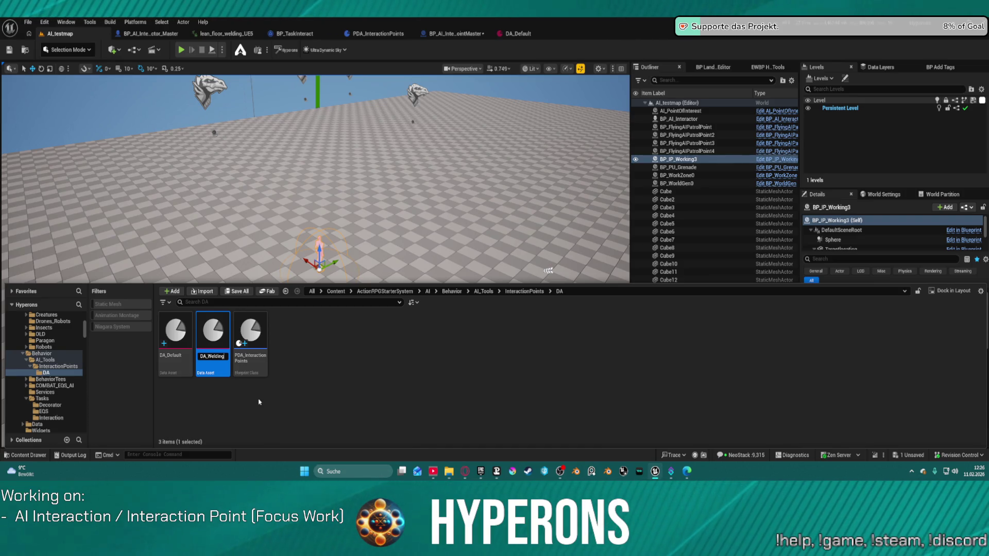
type("_Stand")
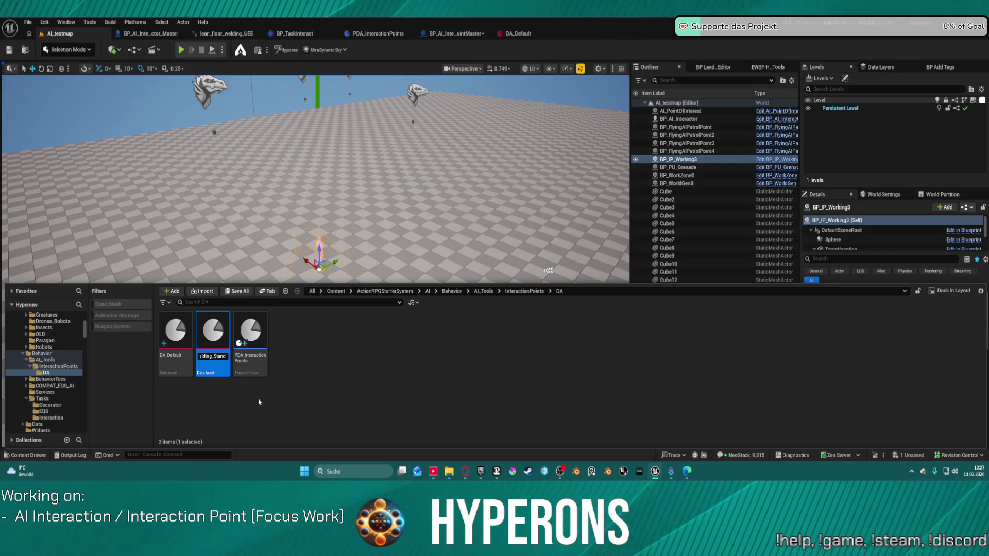
key("Return")
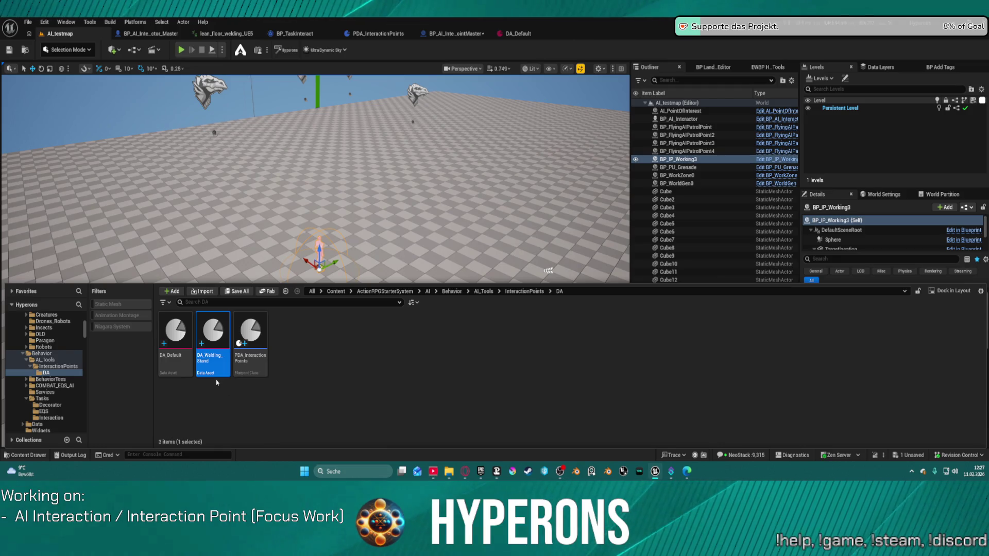
double_click(222, 339)
left_click(472, 124)
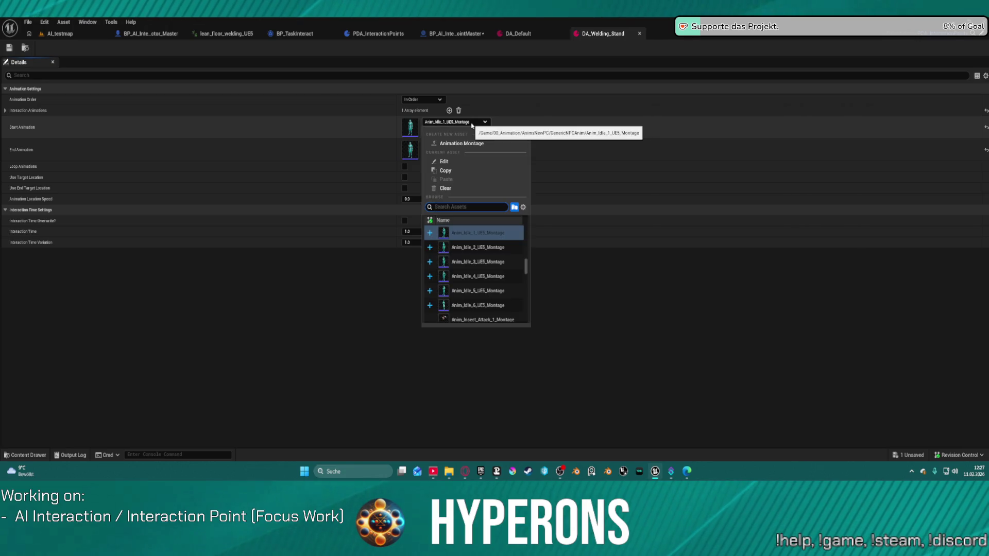
Step: Assign Stand_Welding_UE5_Montage to the Start, End and first interaction animations
left_click(409, 128)
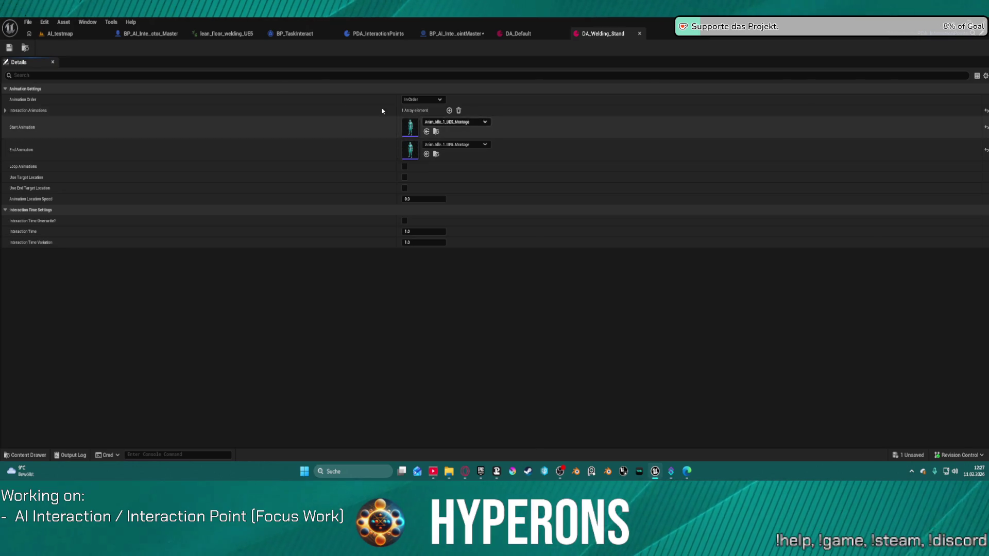
left_click(227, 33)
key("ctrl+space")
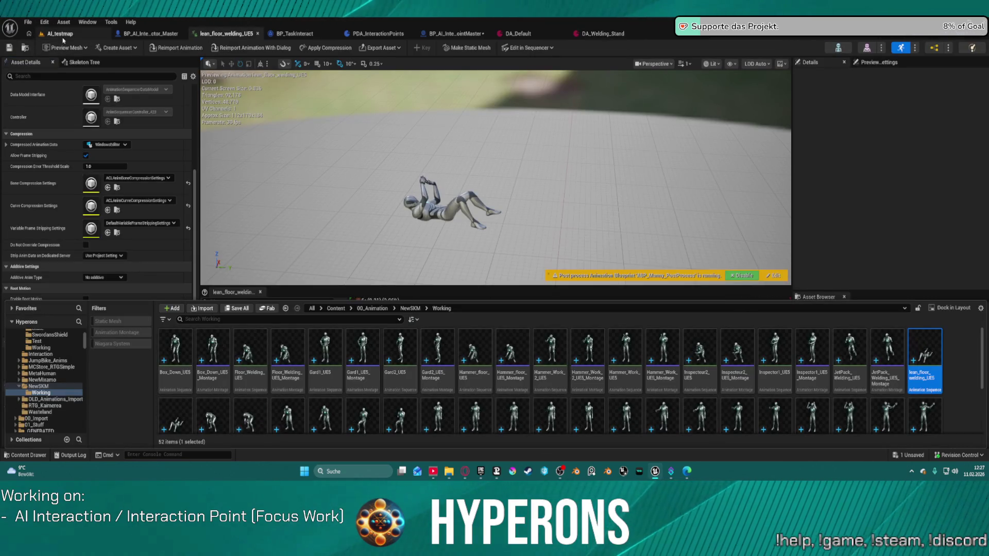
scroll(458, 350, "down", 2)
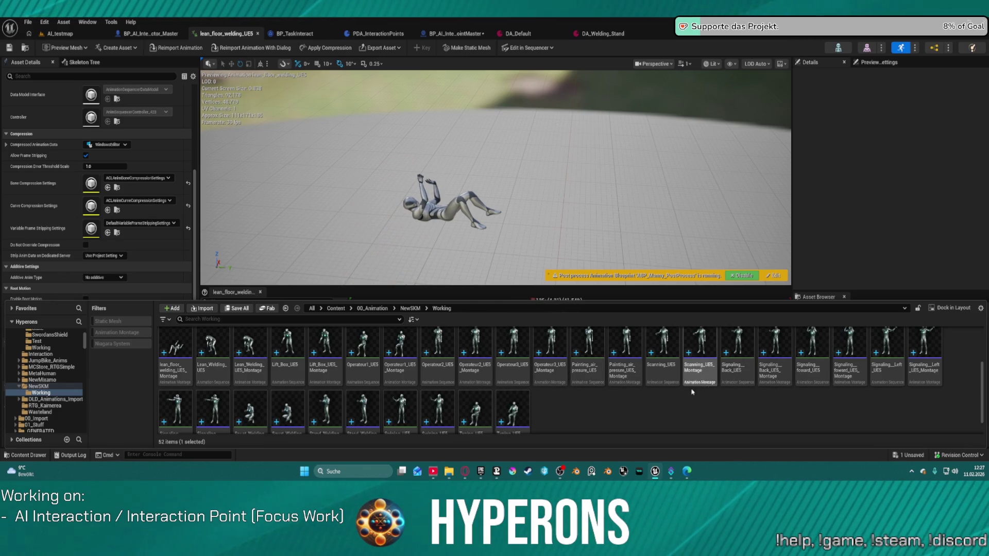
scroll(454, 397, "down", 1)
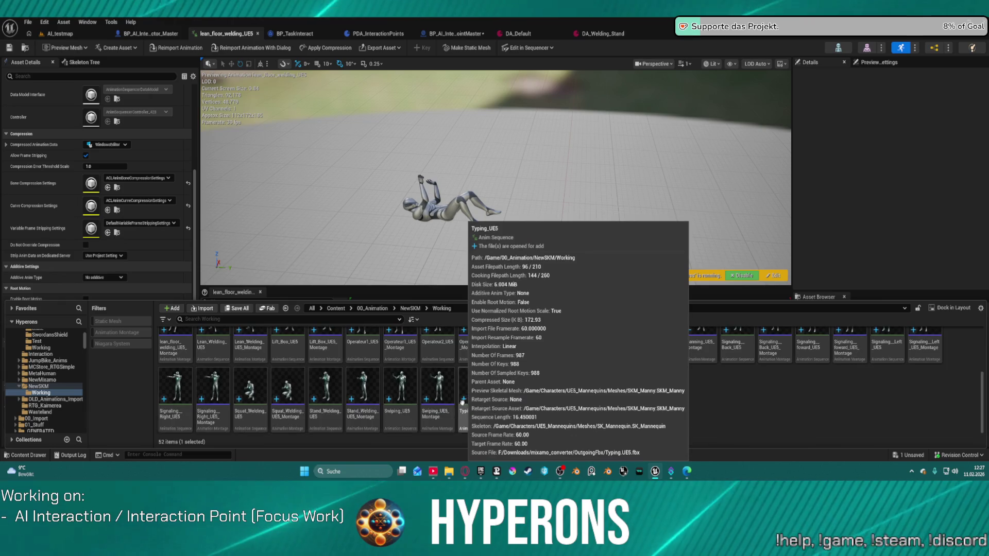
left_click(363, 414)
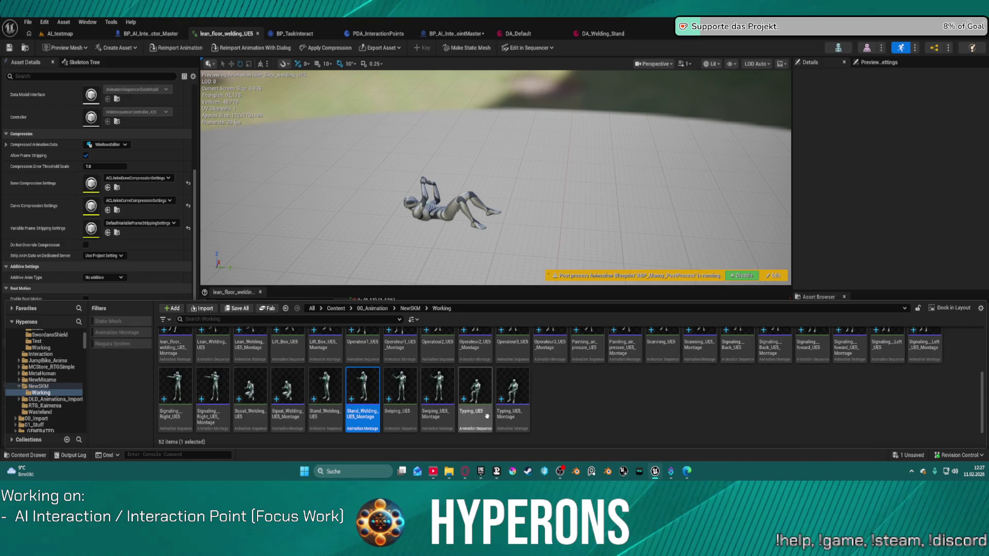
left_click(603, 34)
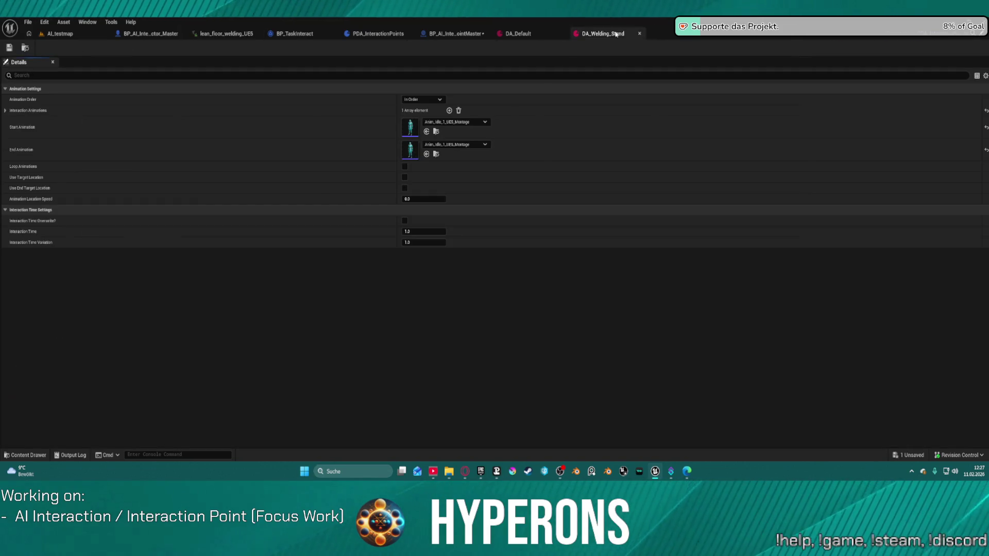
left_click(427, 132)
left_click(426, 154)
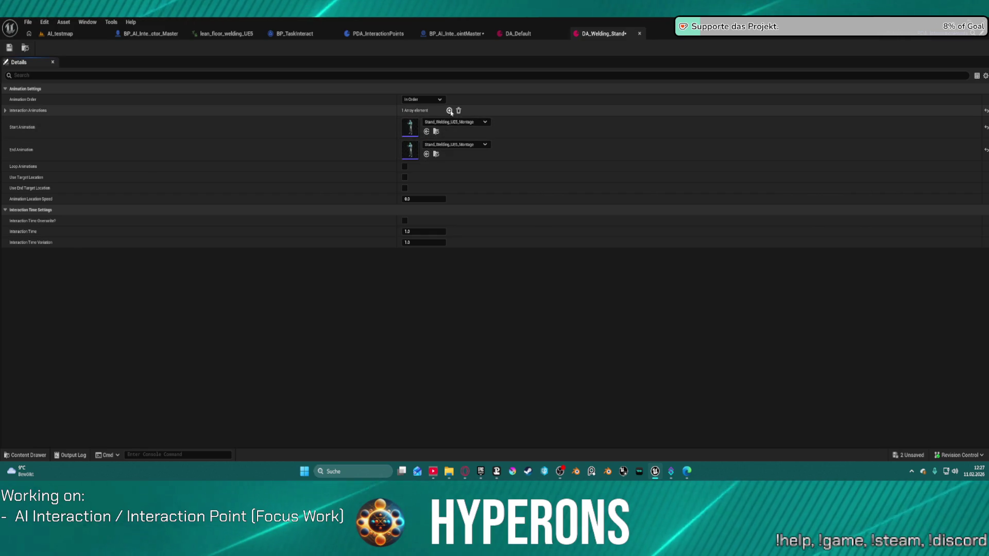
left_click(28, 111)
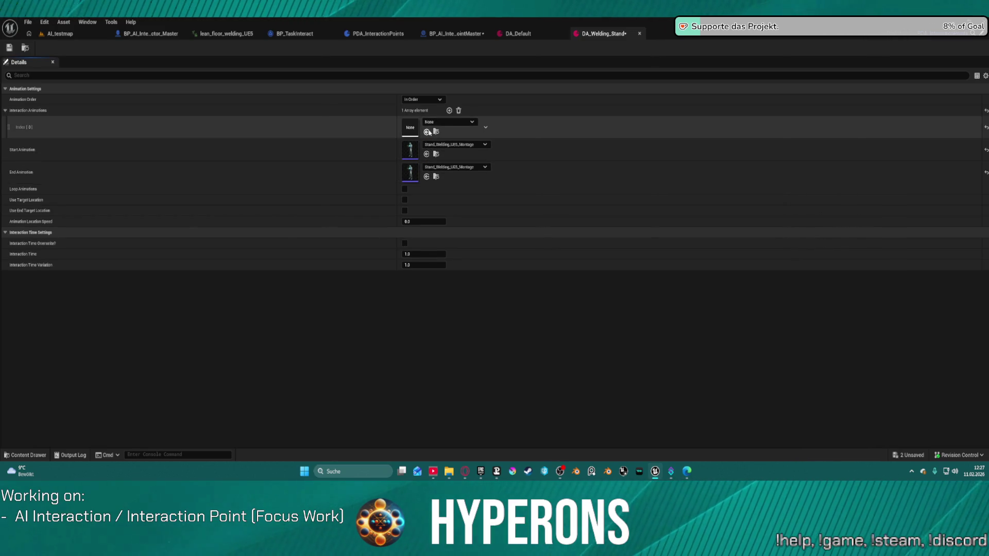
Step: Enable Use Target Location, set Animation Location Speed to 0.2, and save DA_Welding_Stand
left_click(405, 199)
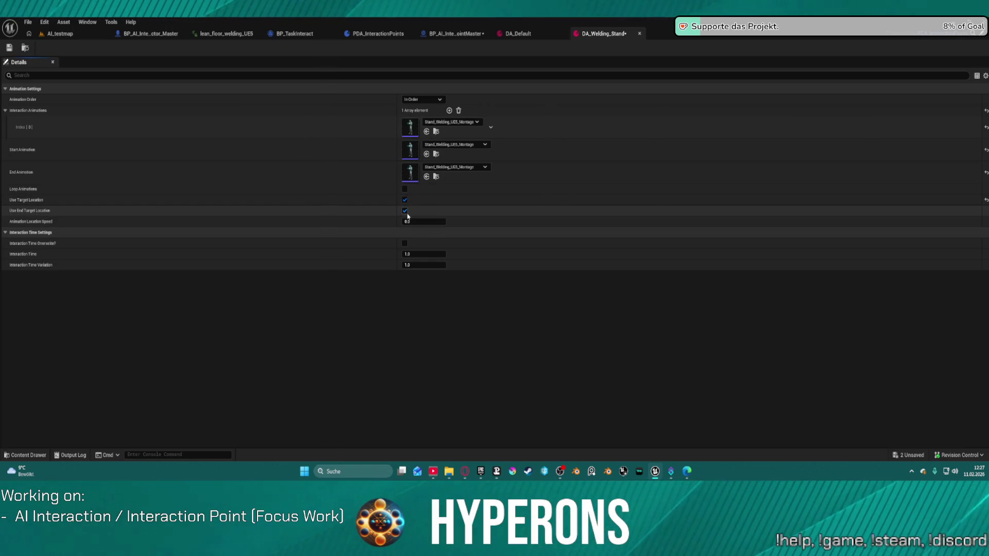
left_click(408, 221)
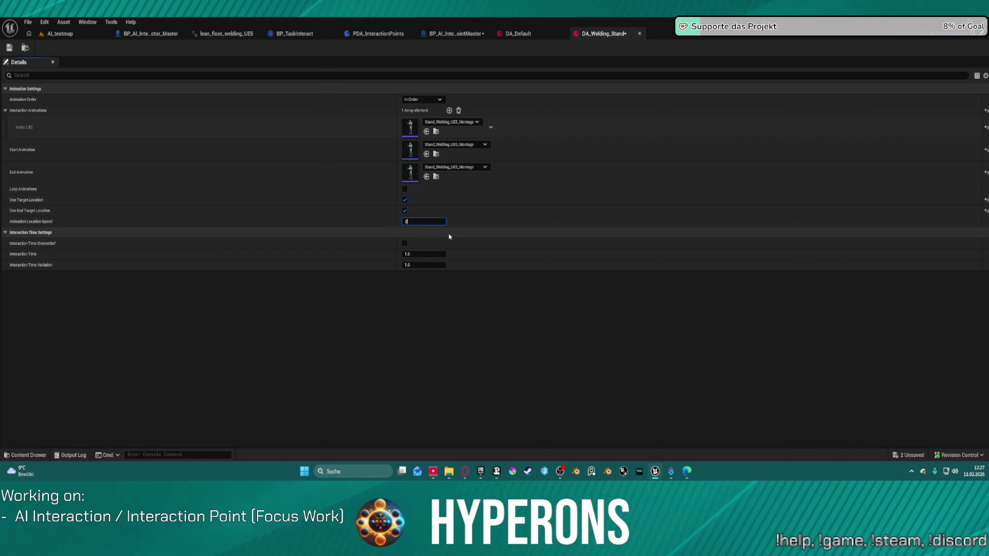
key("BackSpace")
type(".")
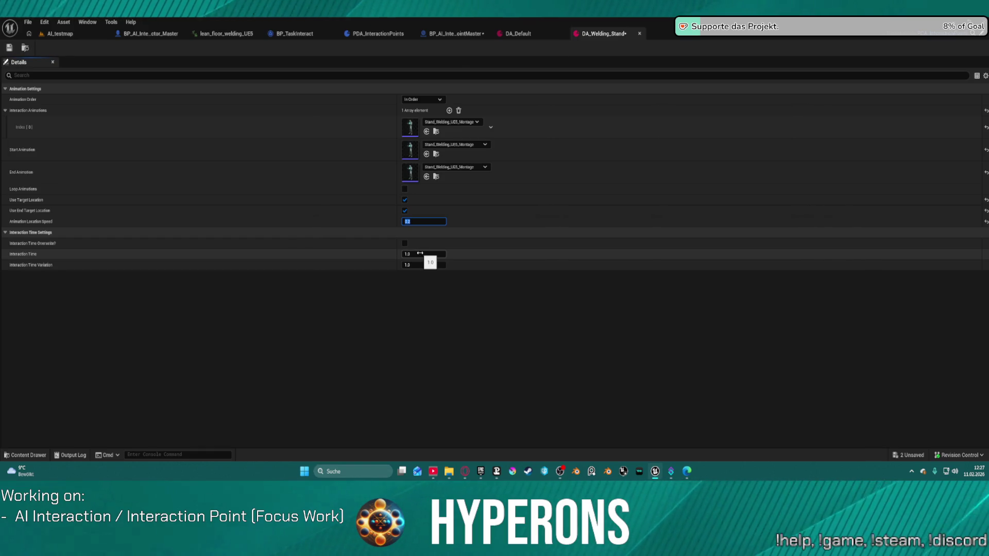
left_click(9, 49)
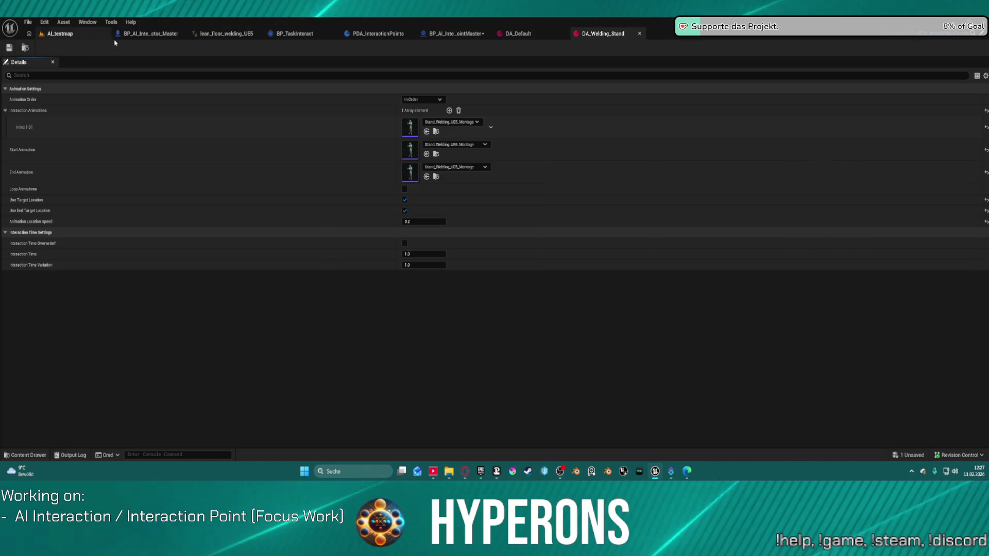
left_click(149, 34)
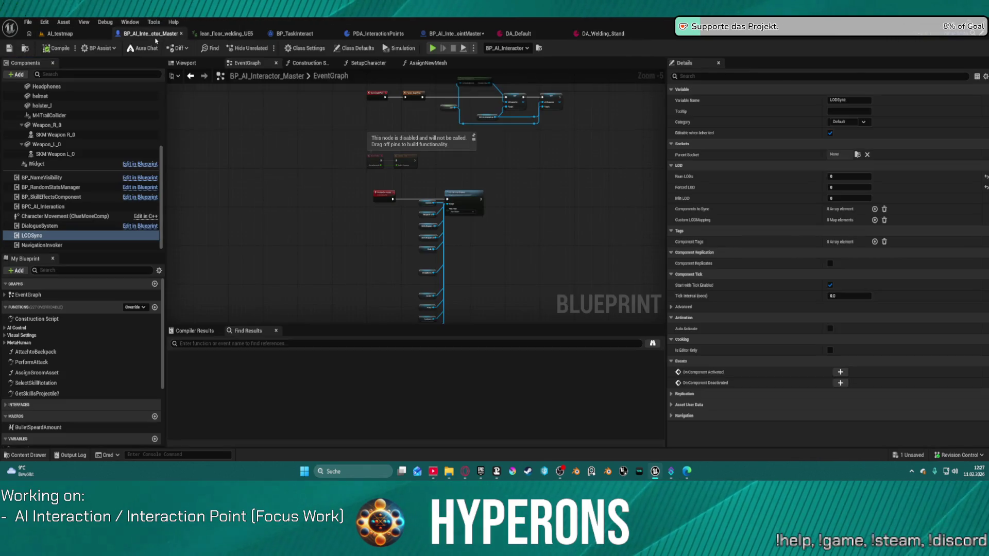
Step: Set BP_IP_Working3's Animation Setting to DA_Welding_Stand and run a play test with Alt+P
left_click(60, 33)
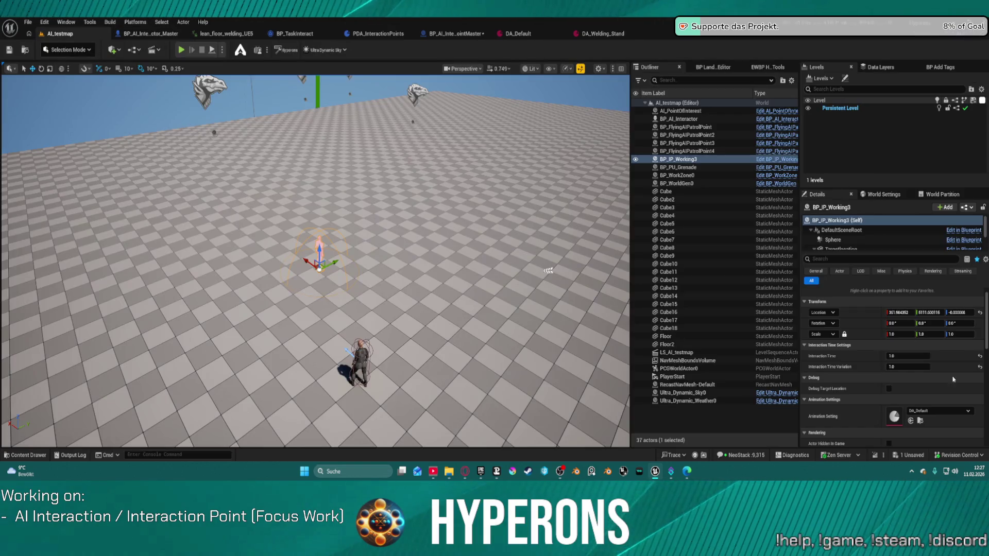
left_click(926, 412)
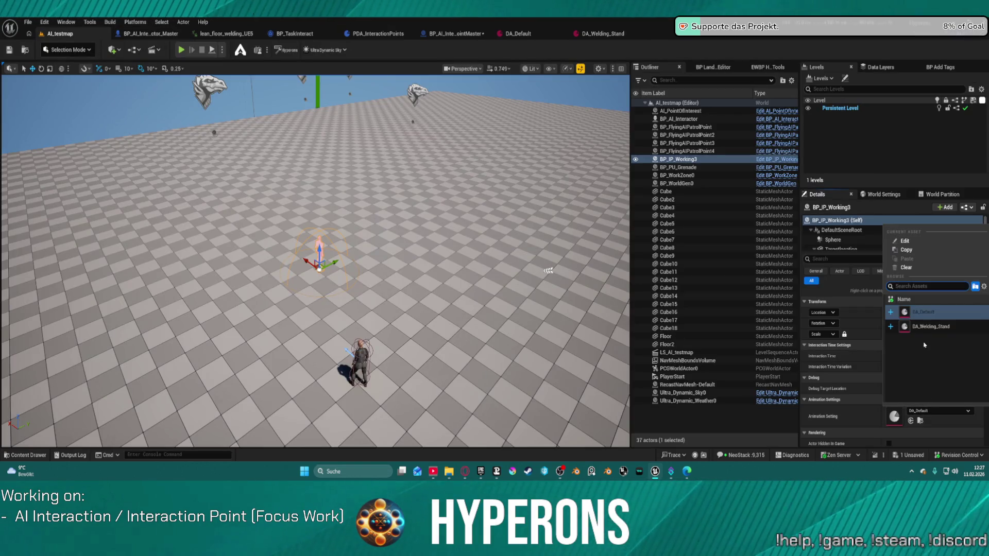
left_click(917, 327)
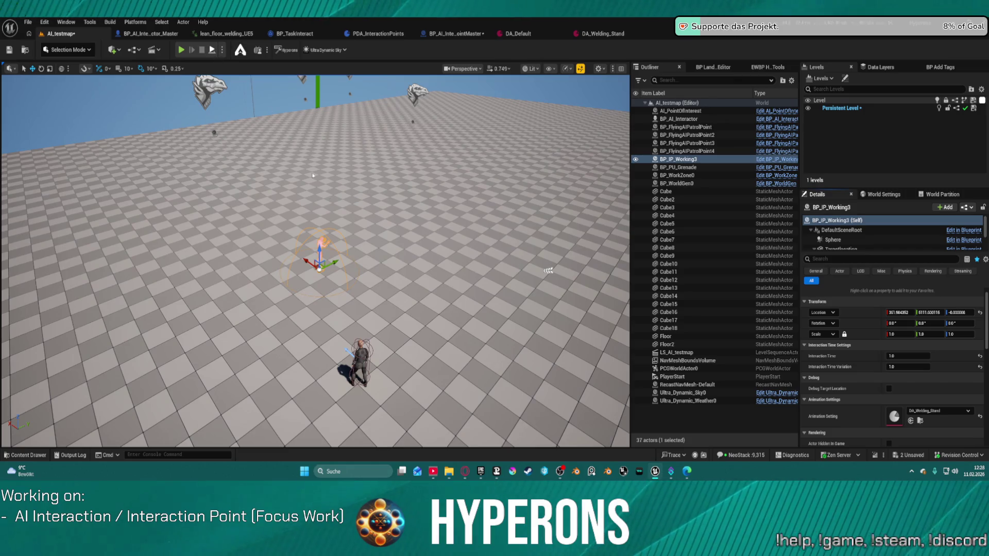
key("alt+p")
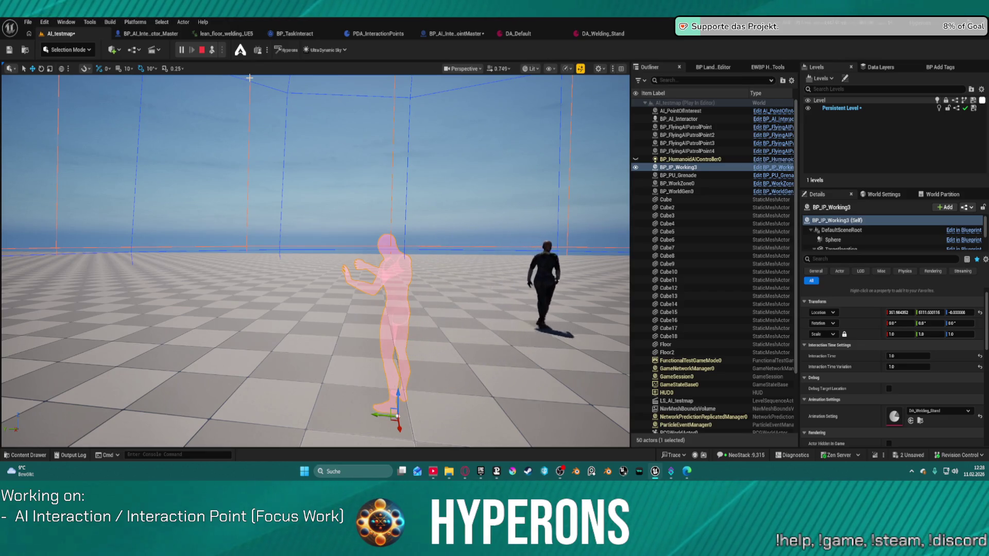
left_click(201, 50)
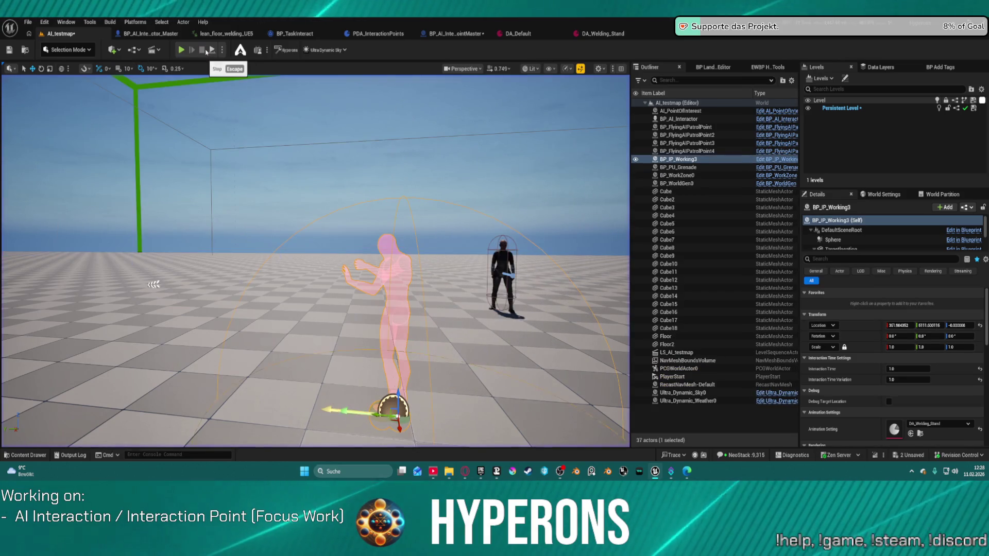
Step: Select the interaction point's Interaction Time field, then go to the master blueprint's SetupAnimations graph
left_click(899, 370)
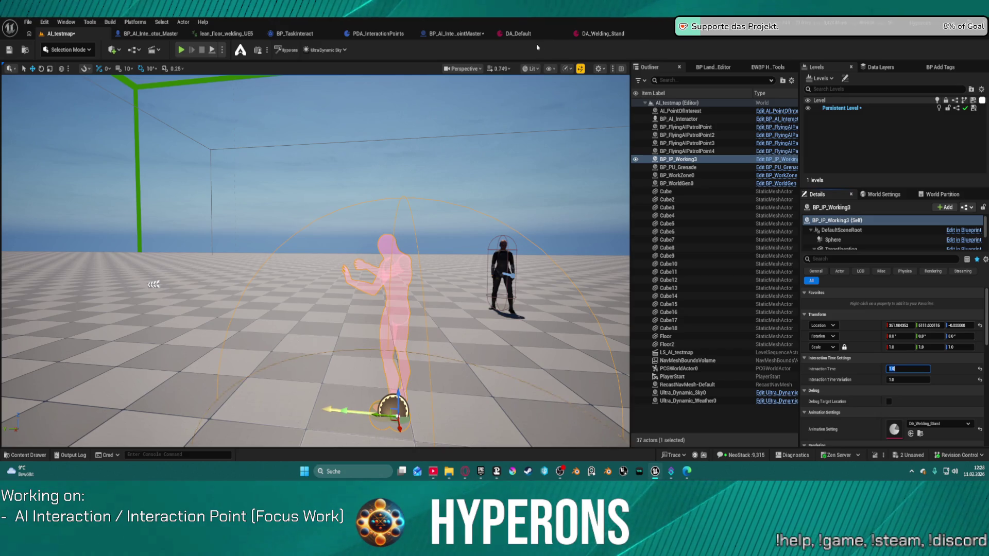
left_click(453, 34)
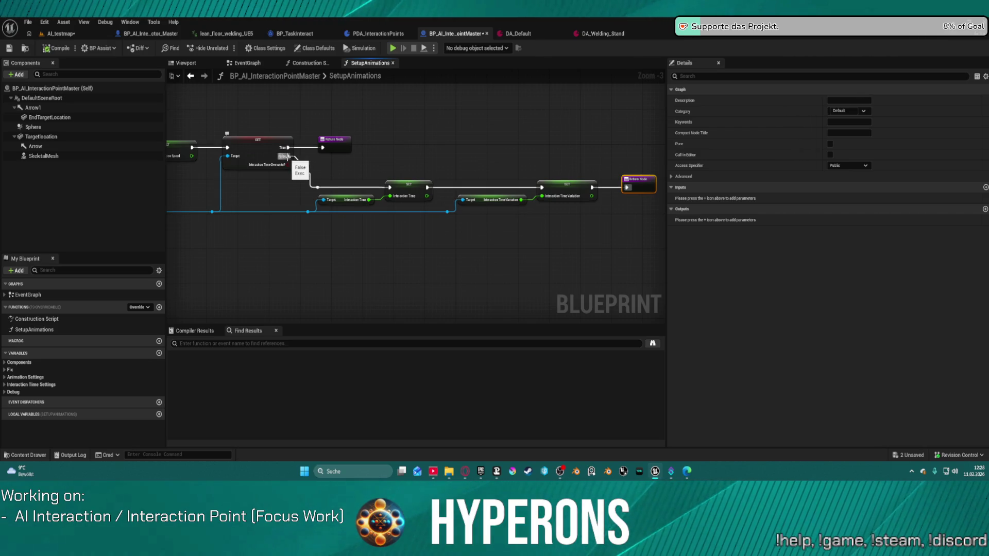
Step: Route the overwrite branch's True output to the Return Node, undoing the stray connection and time edit
left_click(287, 156)
left_click_drag(287, 157, 322, 148)
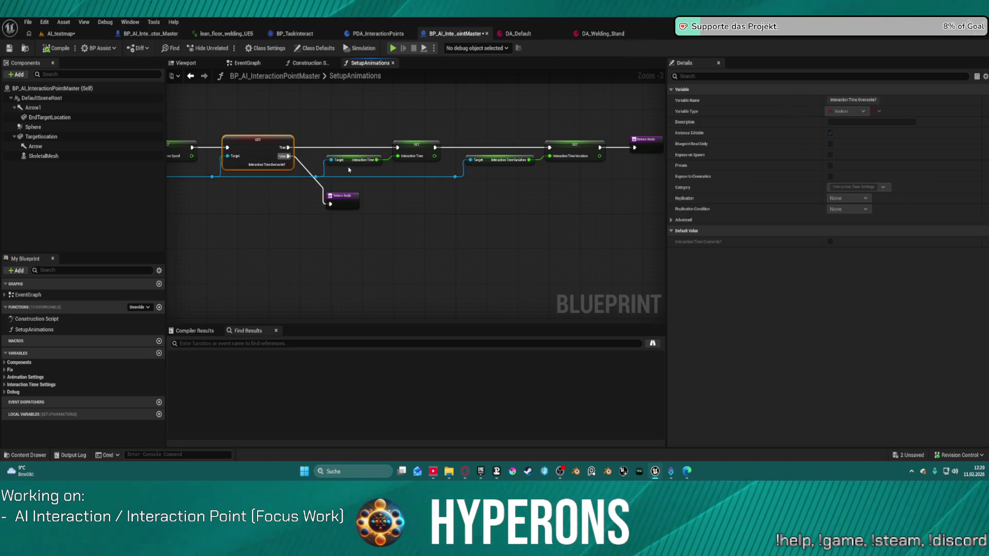
key("ctrl+z")
left_click_drag(287, 147, 322, 148)
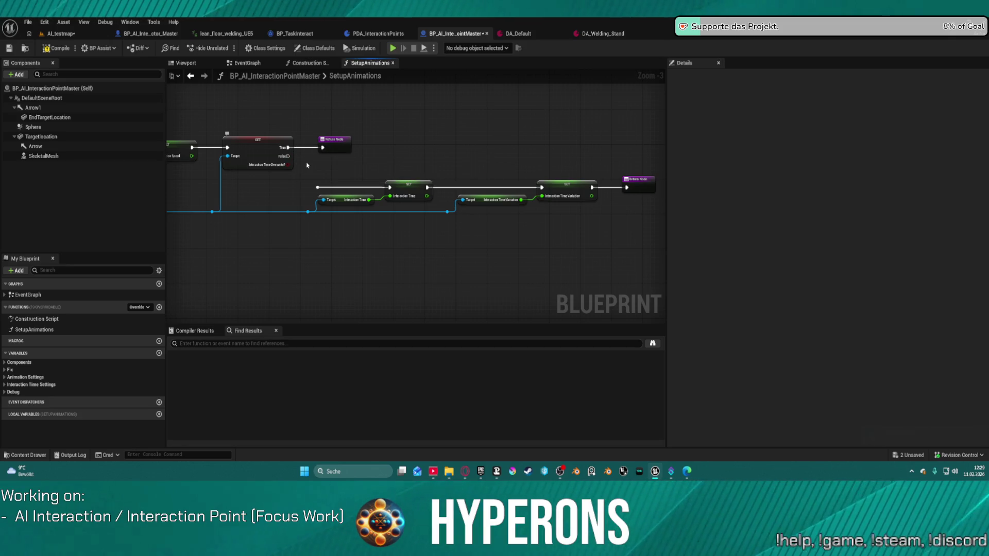
key("ctrl+z")
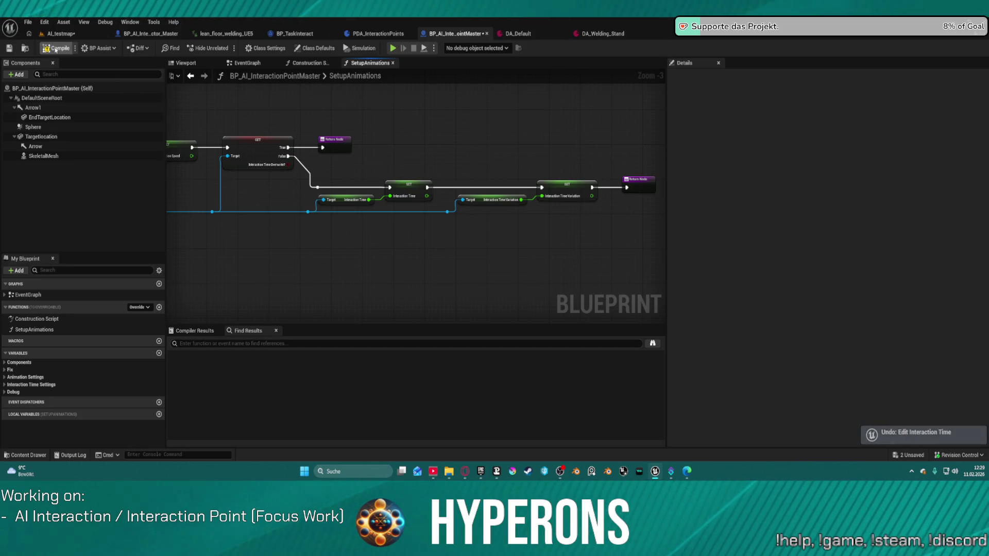
left_click(59, 34)
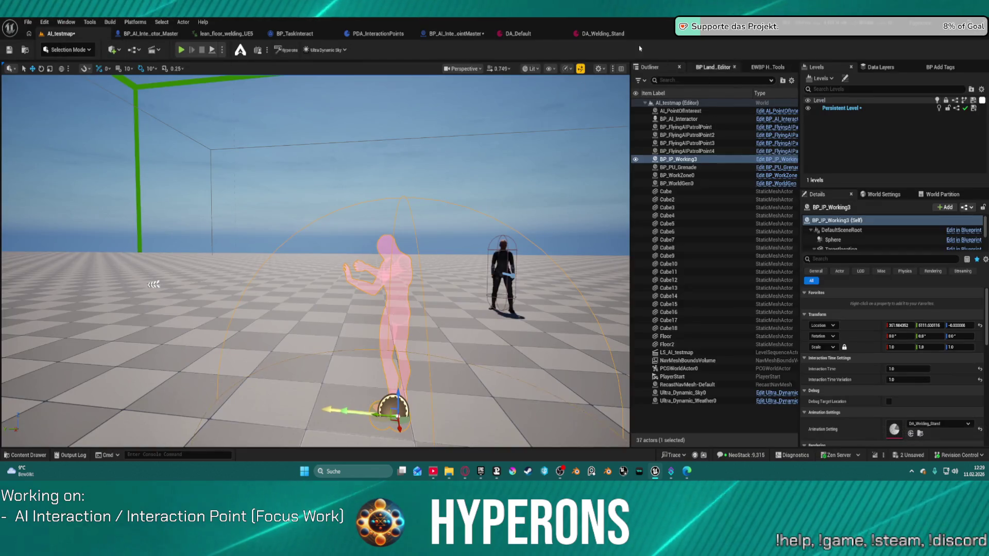
Step: Delete the Interaction Time Overwrite? variable from PDA_InteractionPoints
left_click(602, 33)
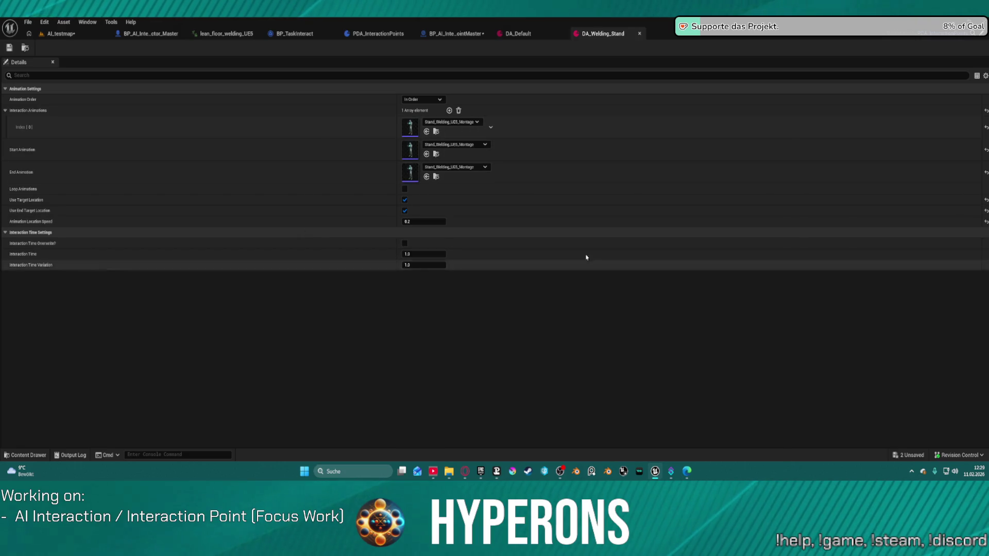
left_click(365, 37)
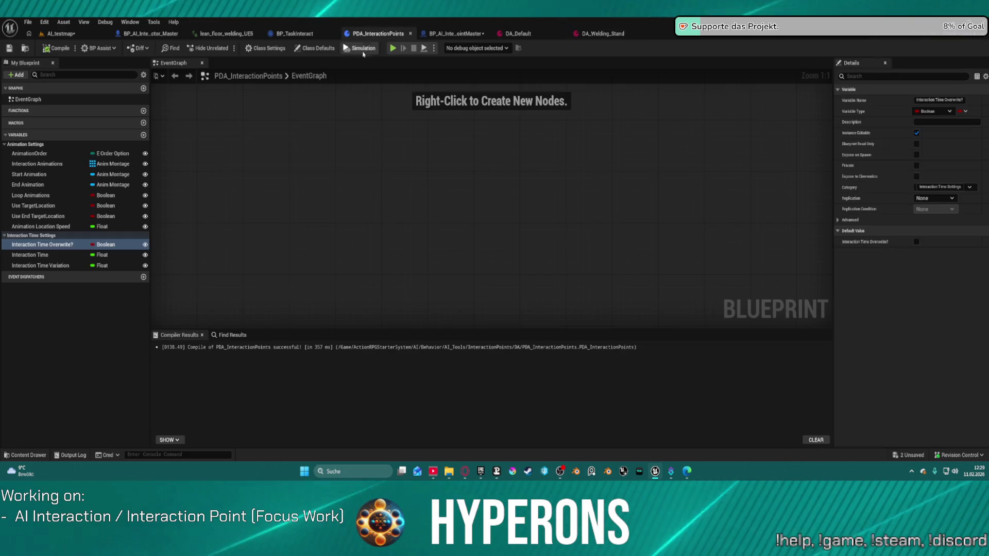
left_click(49, 245)
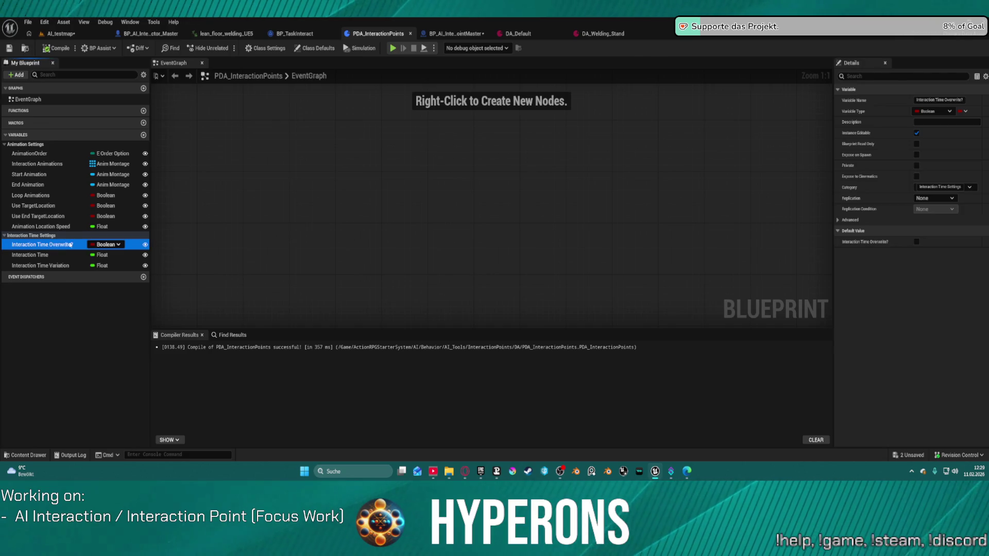
key("Delete")
left_click(565, 259)
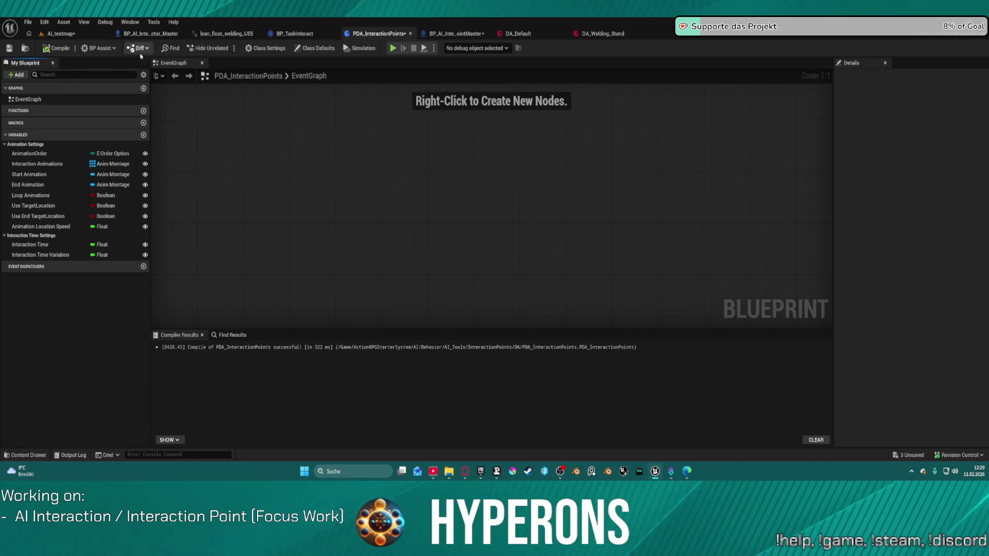
Step: Back in BP_AI_InteractionPointMaster, expand the Animation Settings variable group
left_click(445, 37)
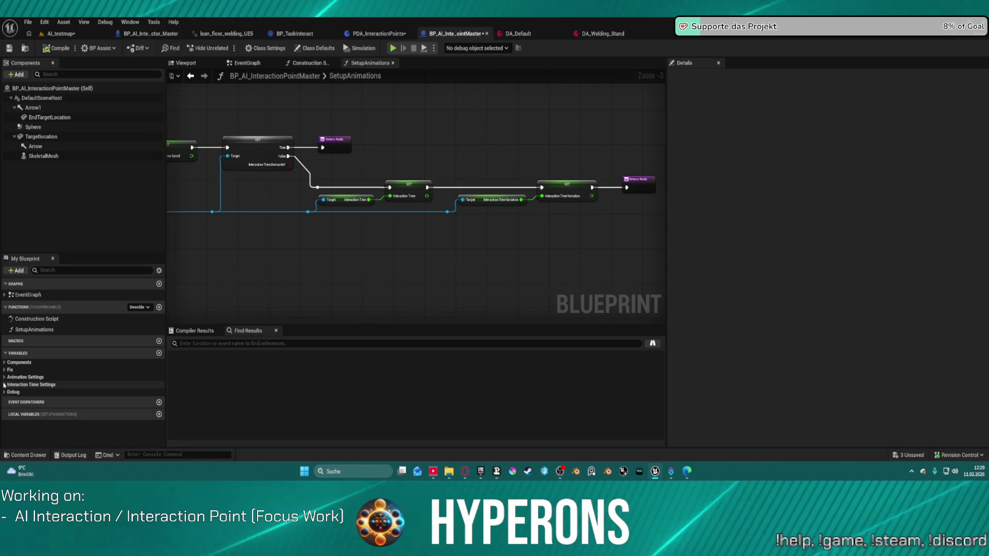
left_click(25, 377)
scroll(51, 412, "down", 2)
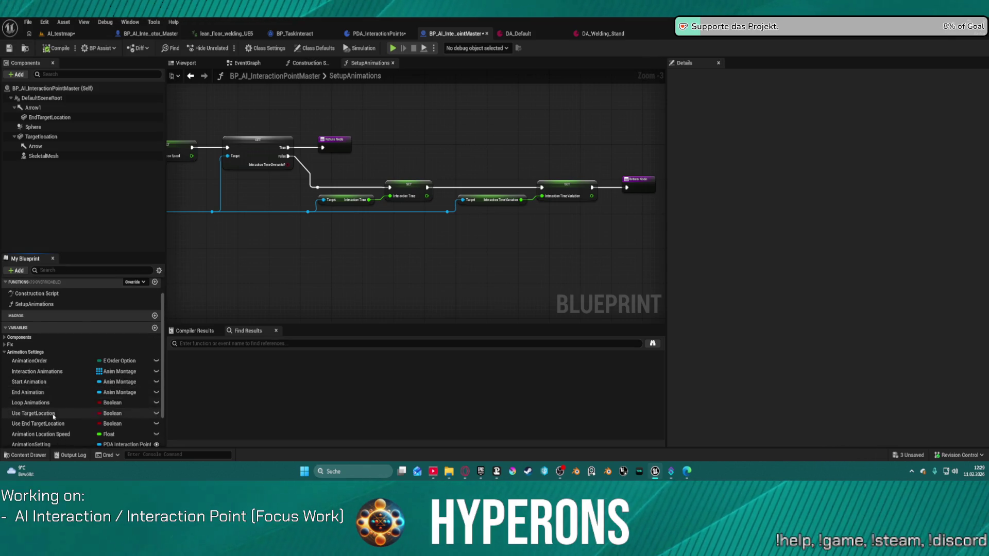
Step: Add a new Boolean variable and place it in Interaction Time Settings above Interaction Time
left_click(155, 328)
left_click(125, 418)
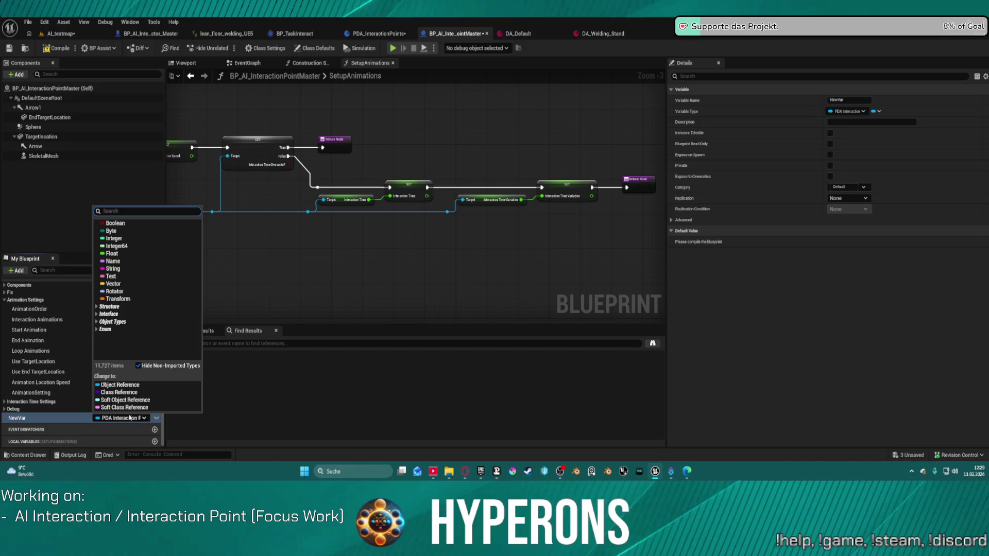
left_click(119, 224)
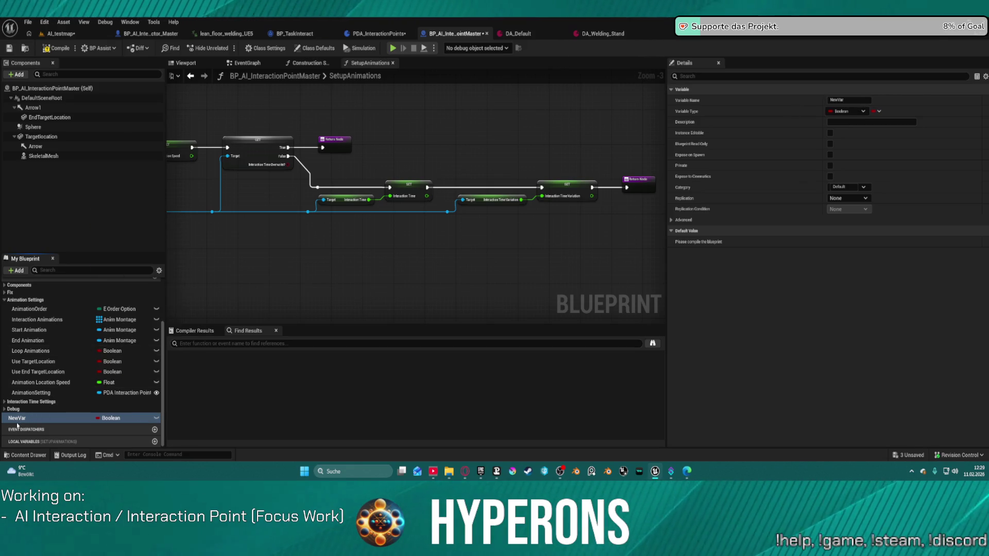
left_click(31, 402)
left_click(15, 439)
left_click_drag(16, 440, 31, 402)
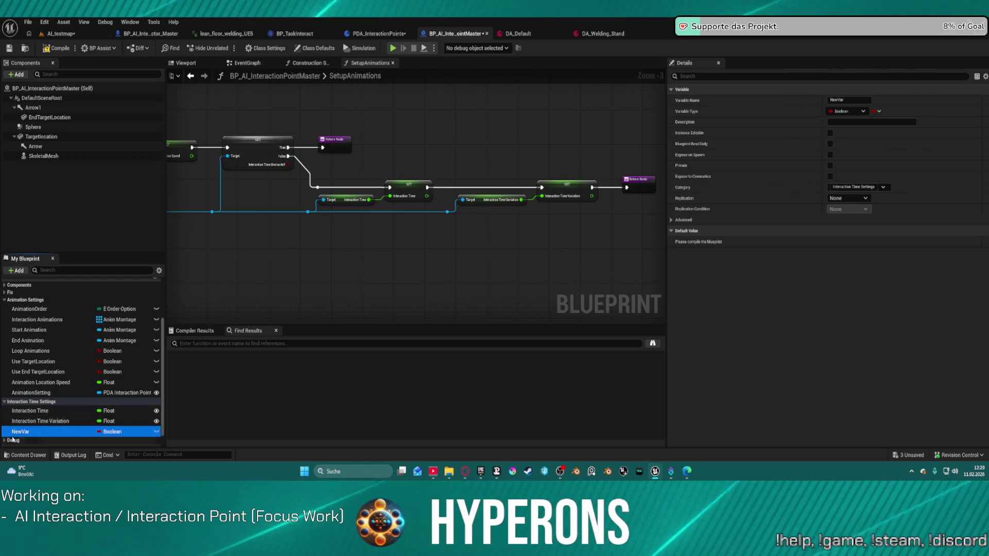
left_click_drag(32, 412, 24, 413)
left_click_drag(38, 417, 36, 413)
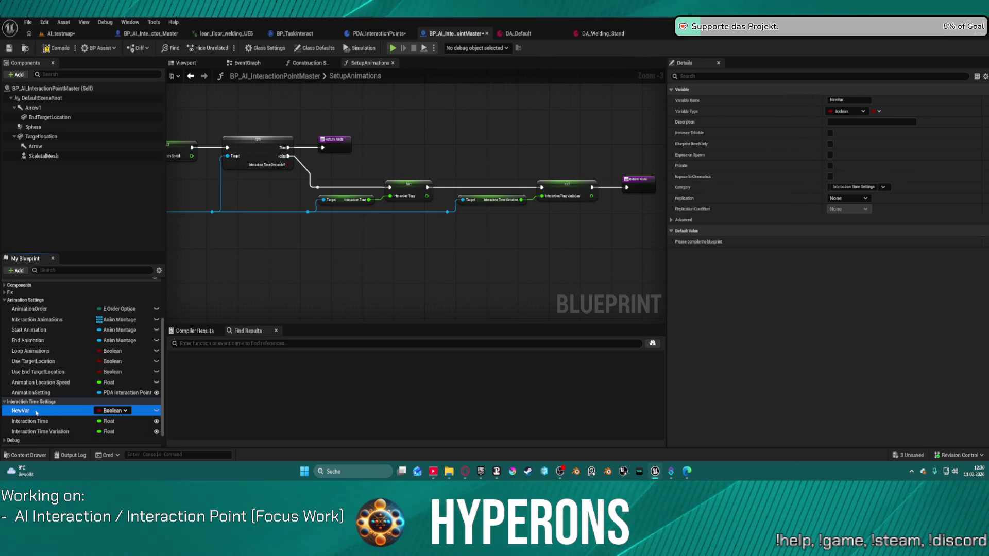
Step: Rename the variable InteractionTimeOverwrite? and make it instance editable
left_click(32, 411)
type("Interac")
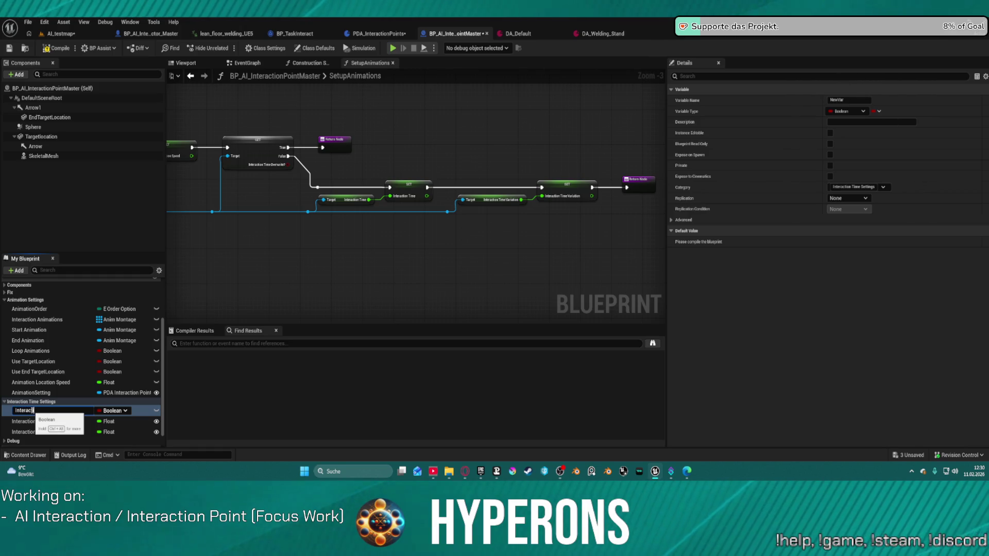
type("ionTimeOverwrite?")
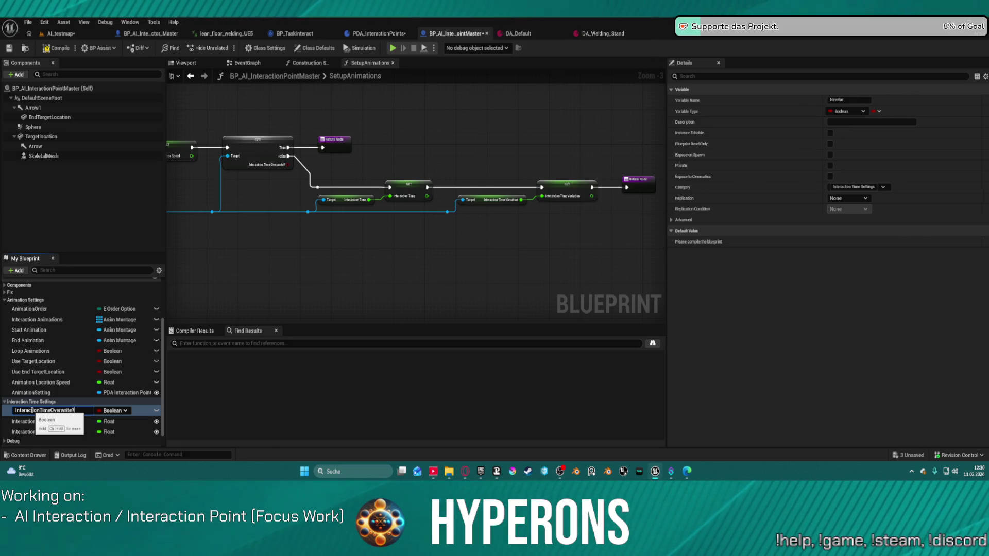
key("Return")
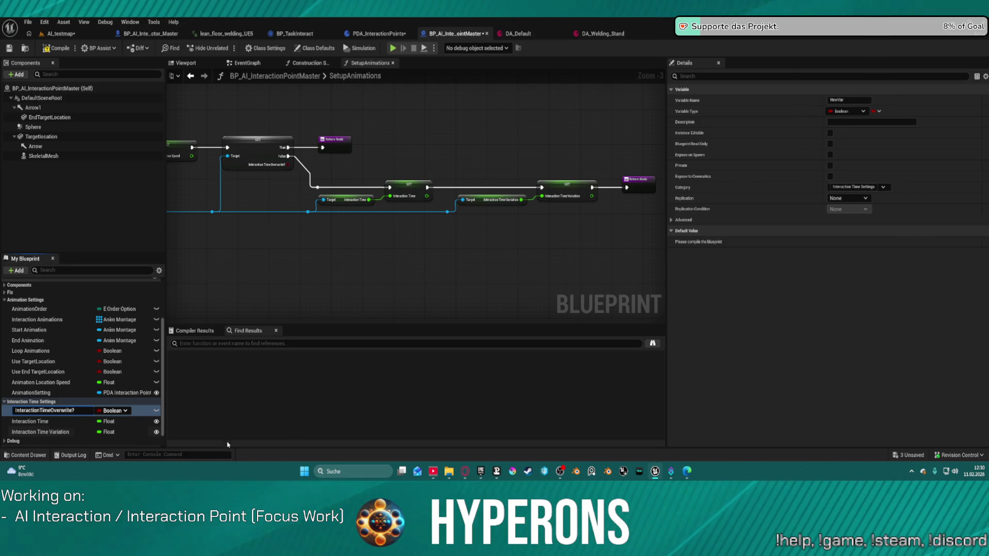
left_click(156, 410)
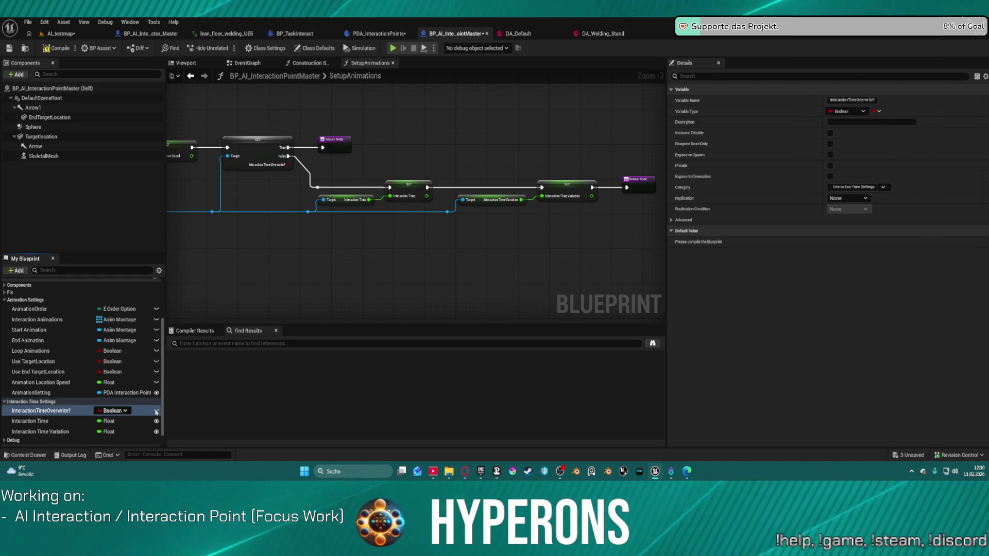
Step: Compile, then delete the broken Get node and the stray SET node in SetupAnimations
left_click(53, 49)
mouse_move(250, 213)
left_mouse_down()
mouse_move(371, 220)
mouse_move(399, 201)
left_mouse_up()
left_click(381, 180)
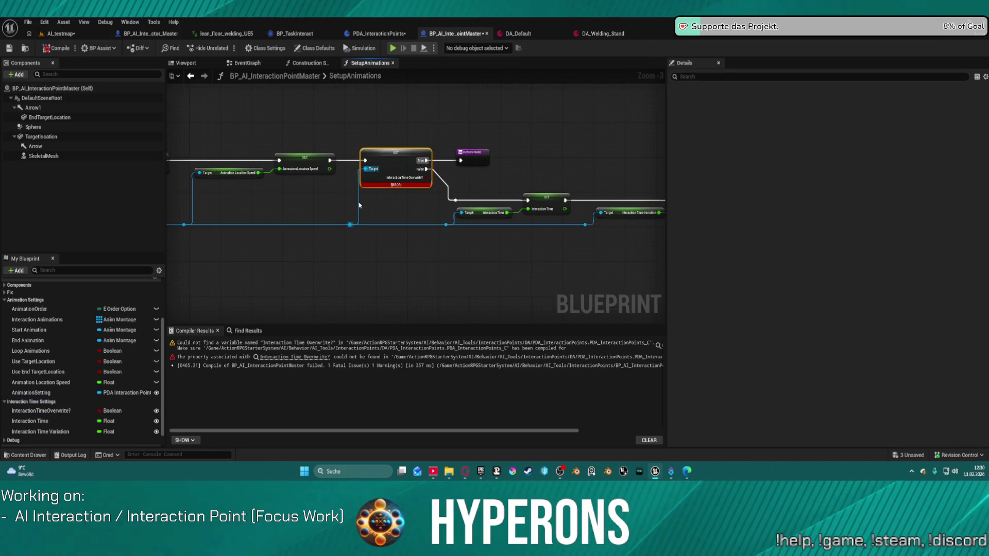
left_click_drag(41, 410, 387, 157)
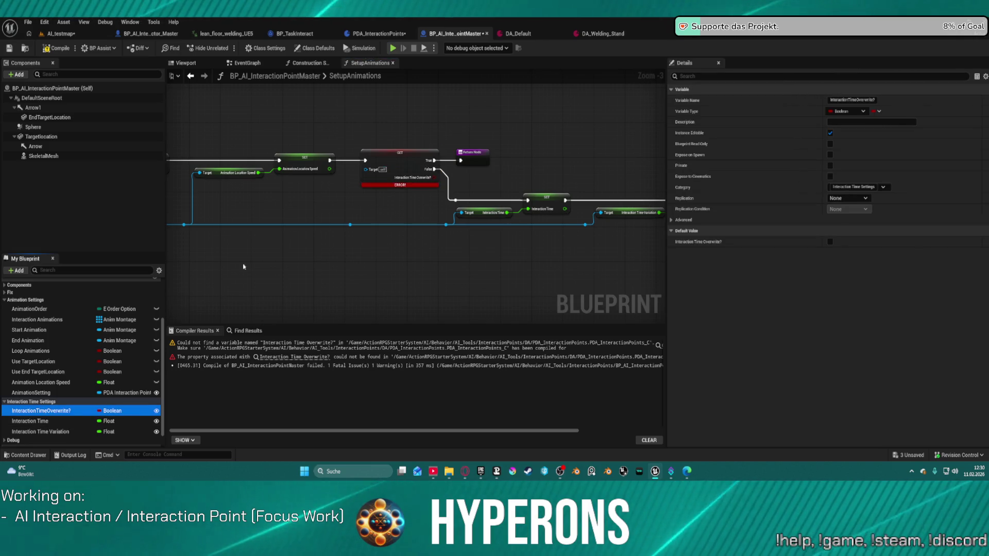
left_click_drag(395, 197, 396, 199)
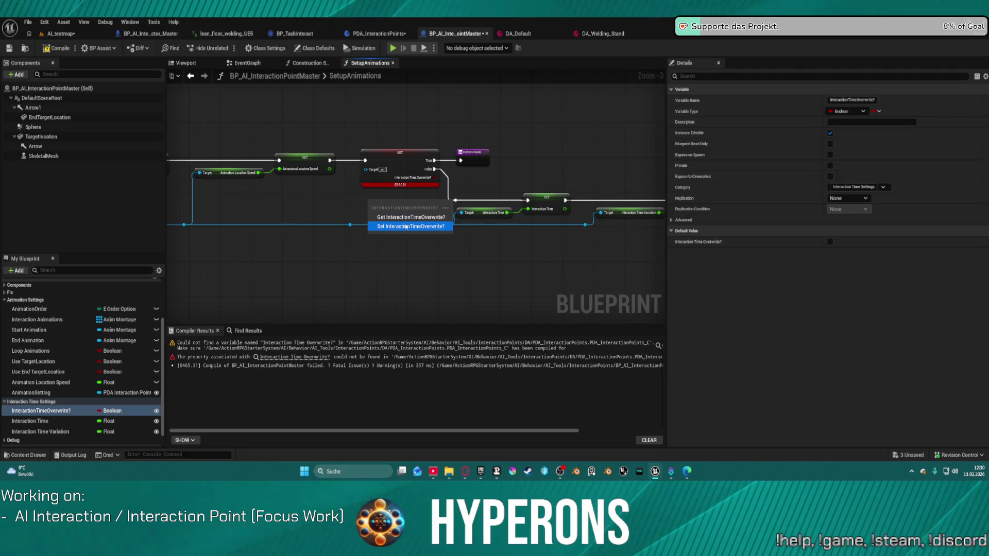
left_click(389, 160)
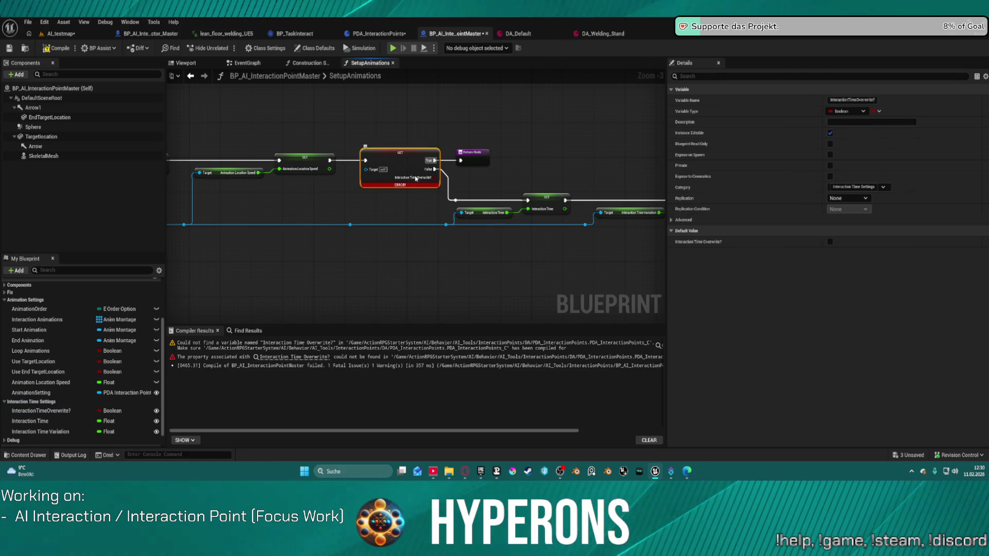
key("Delete")
mouse_move(41, 411)
left_mouse_down()
mouse_move(358, 210)
mouse_move(396, 148)
left_mouse_up()
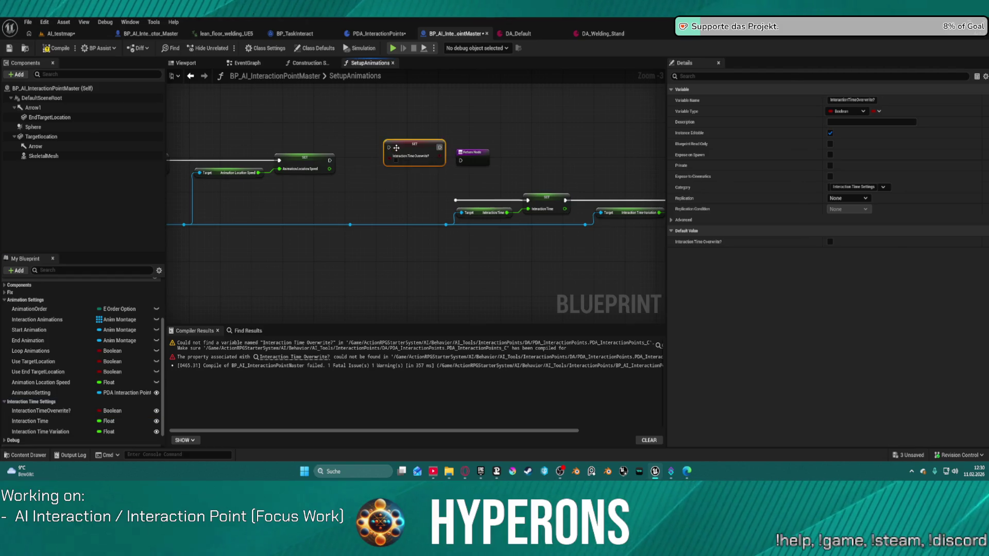
key("Delete")
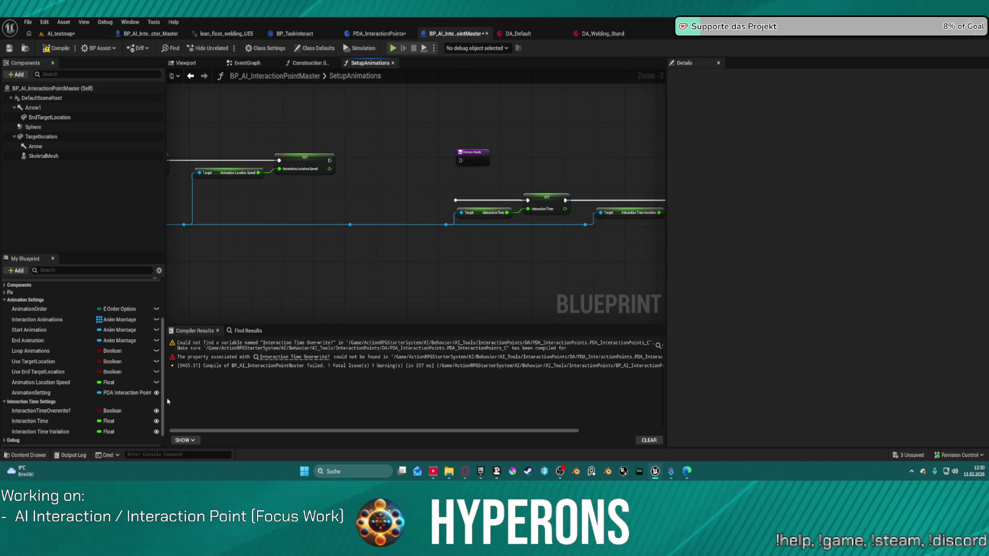
Step: Add an InteractionTimeOverwrite? branch that returns early on True, then compile
mouse_move(62, 415)
left_mouse_down()
mouse_move(433, 155)
mouse_move(391, 153)
left_mouse_up()
left_click(408, 166)
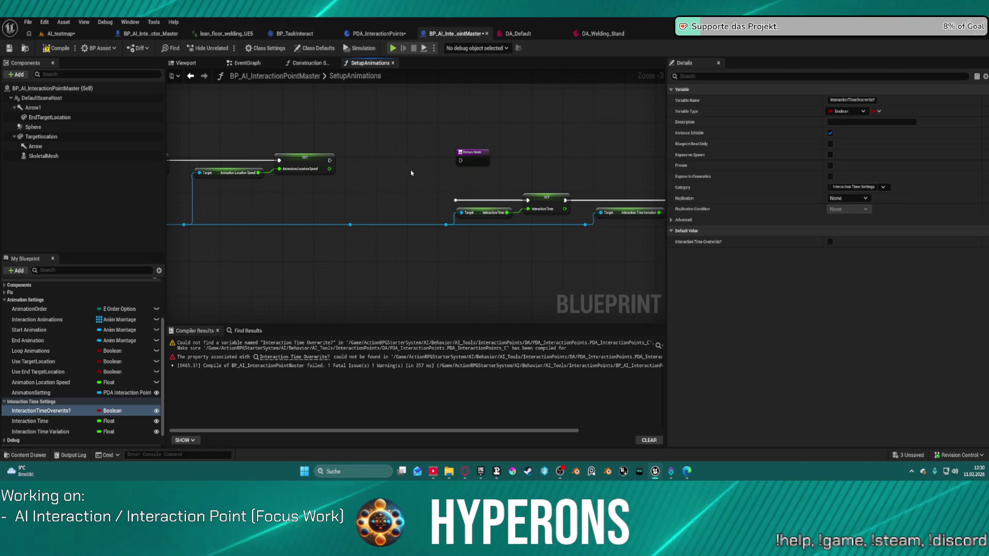
right_click(396, 160)
left_click(422, 428)
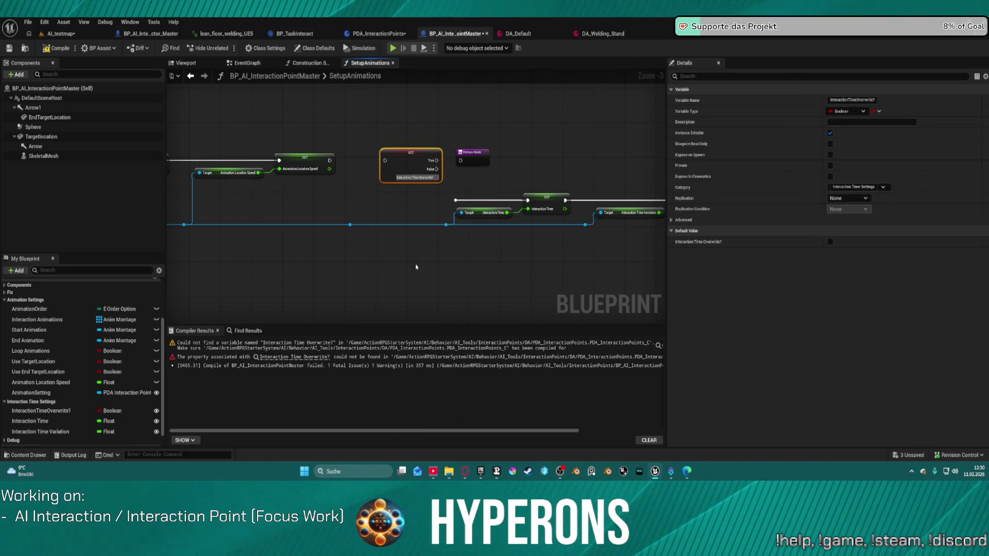
left_click_drag(386, 162, 330, 160)
mouse_move(436, 160)
left_mouse_down()
mouse_move(461, 163)
mouse_move(454, 200)
mouse_move(528, 200)
left_mouse_up()
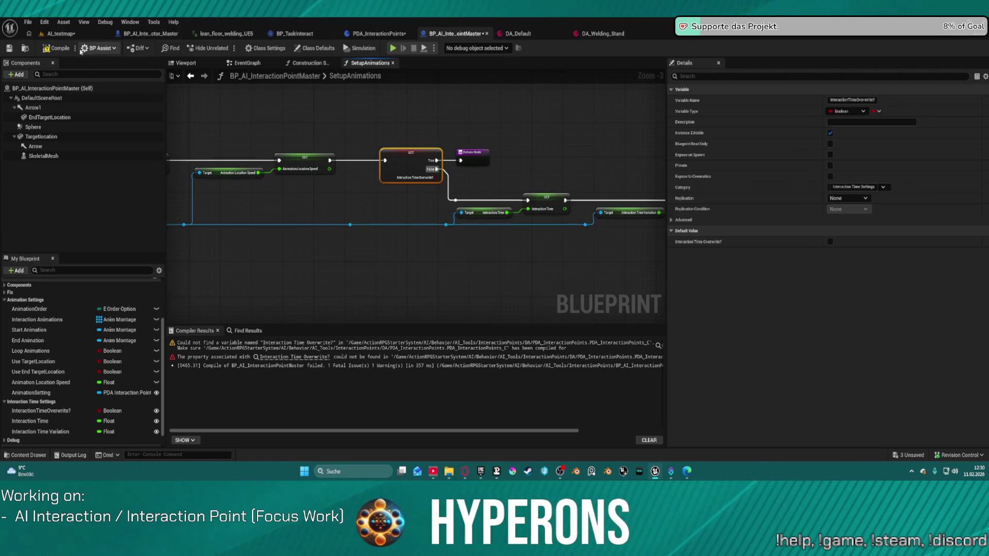
left_click(53, 49)
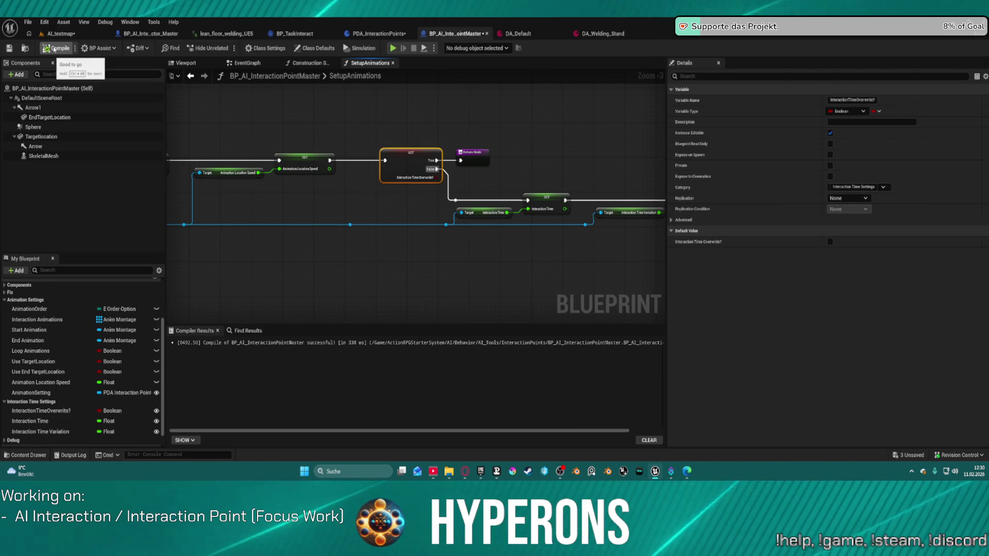
left_click(60, 33)
left_click(612, 35)
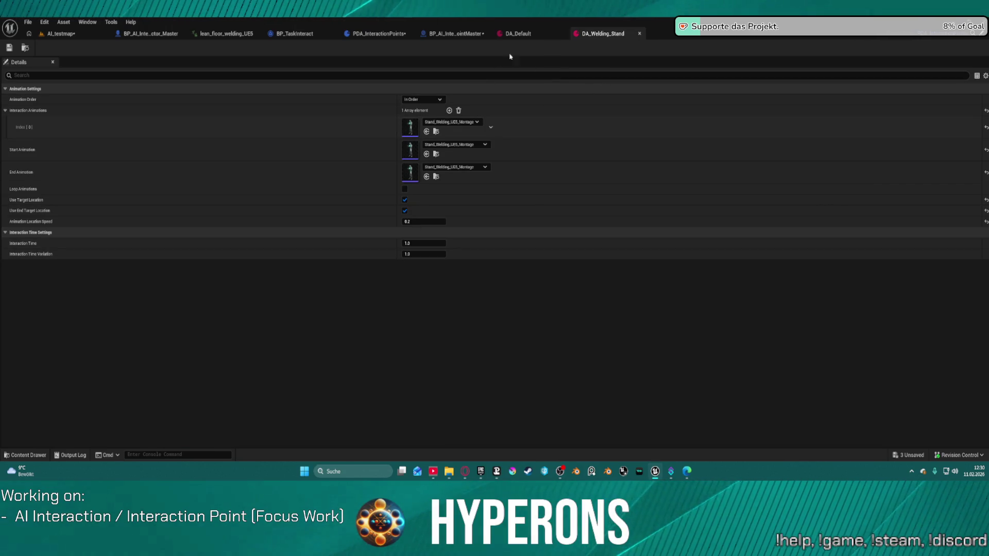
Step: Enable Interaction Time Overwrite? with time 10 and variation 2, then run and stop a play test
left_click(62, 36)
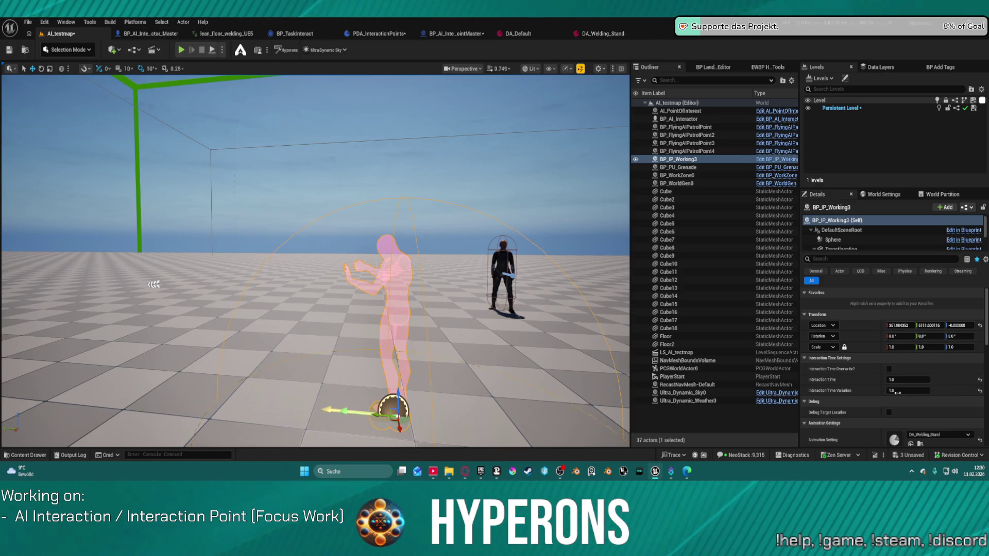
left_click(889, 369)
left_click(899, 379)
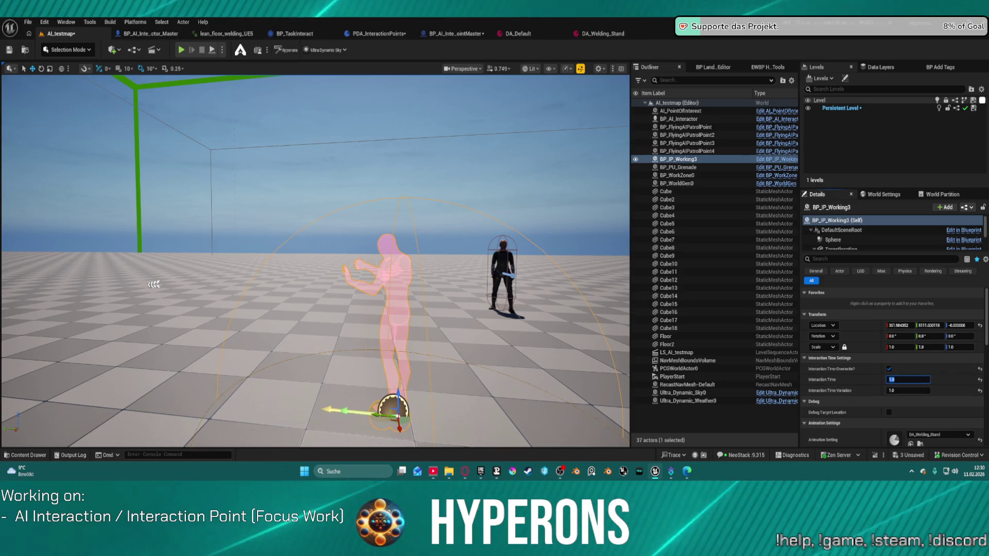
type("510")
key("Tab")
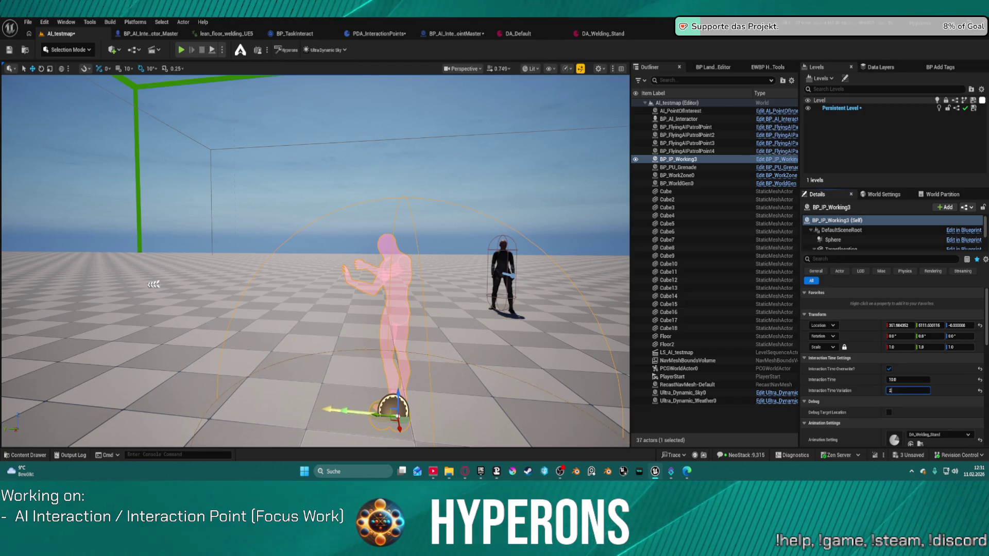
type("2")
key("Return")
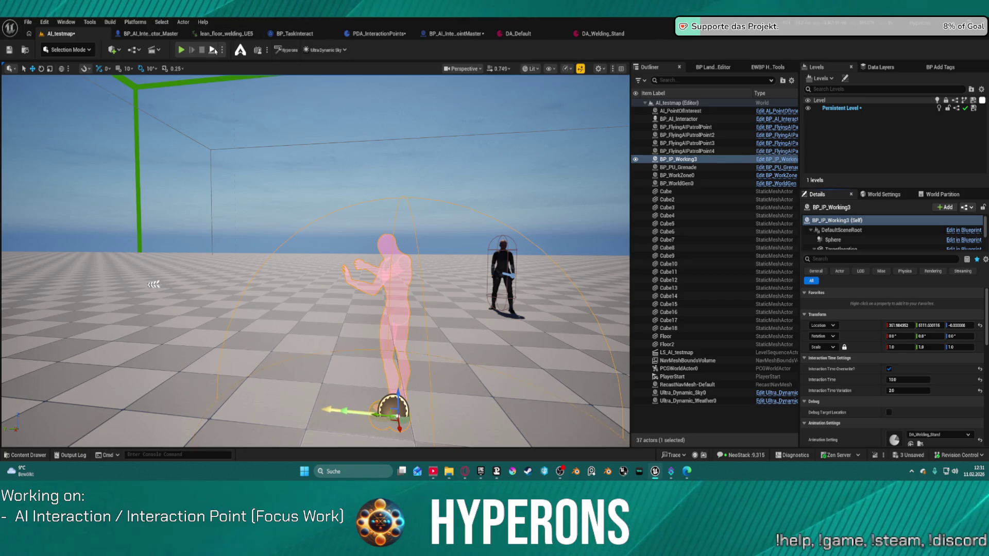
key("alt+p")
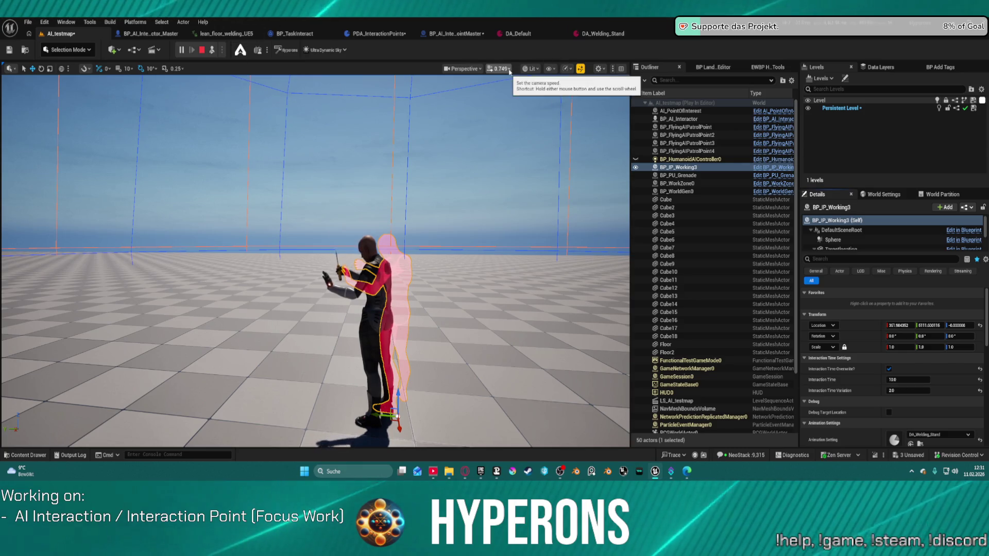
left_click(203, 51)
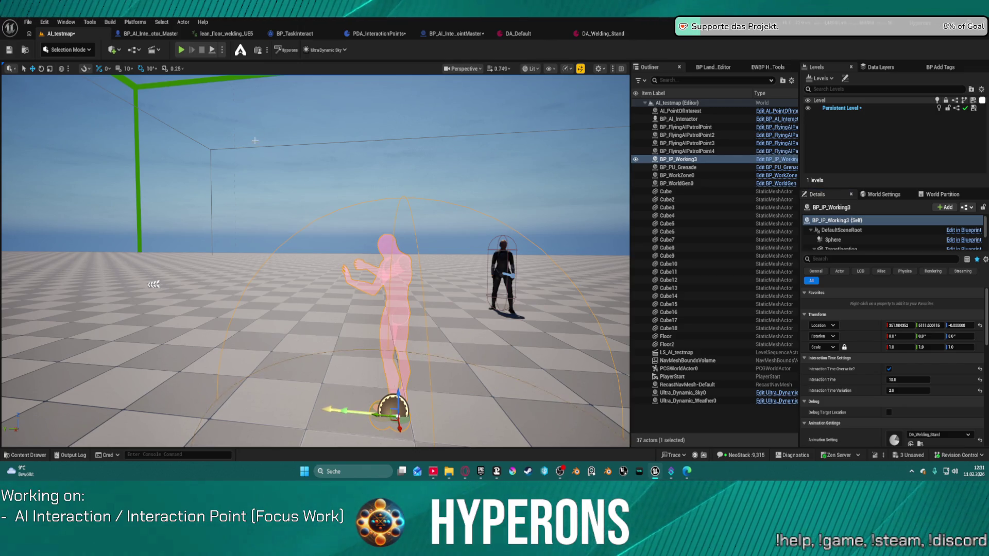
Step: Shift Arrow1 along Y, leaving EndTargetLocation unchanged, and start a play test
scroll(859, 237, "down", 3)
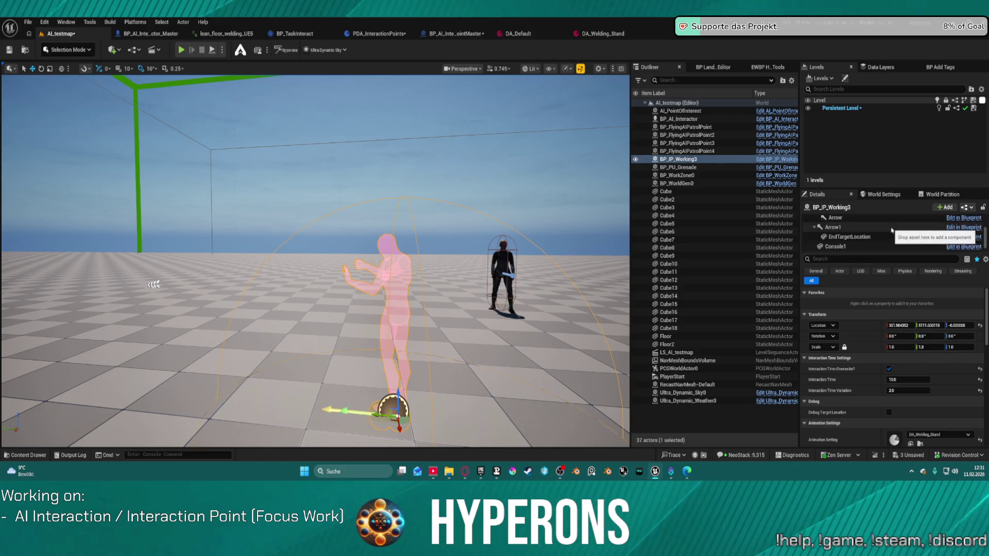
left_click(859, 238)
left_click_drag(362, 414, 374, 424)
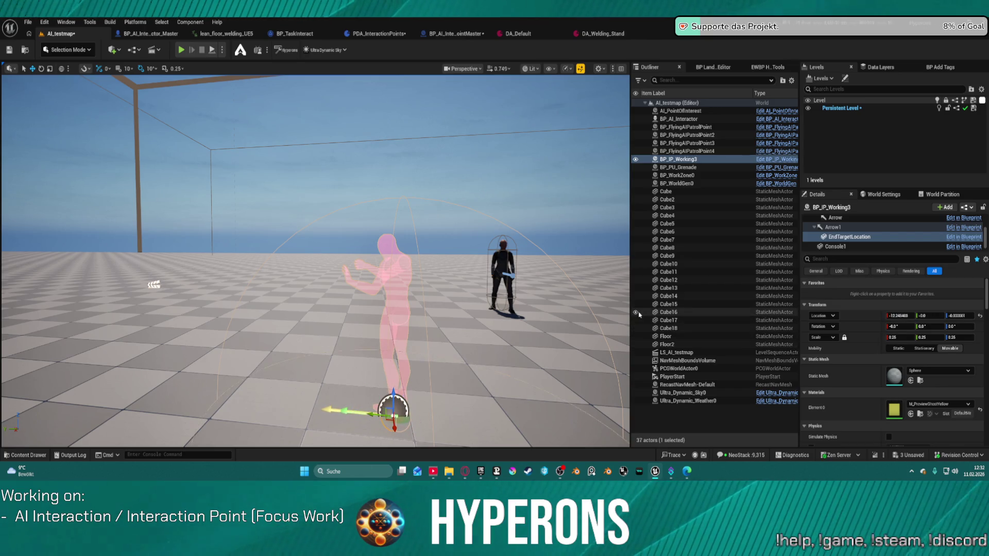
key("ctrl+z")
key("ctrl+z")
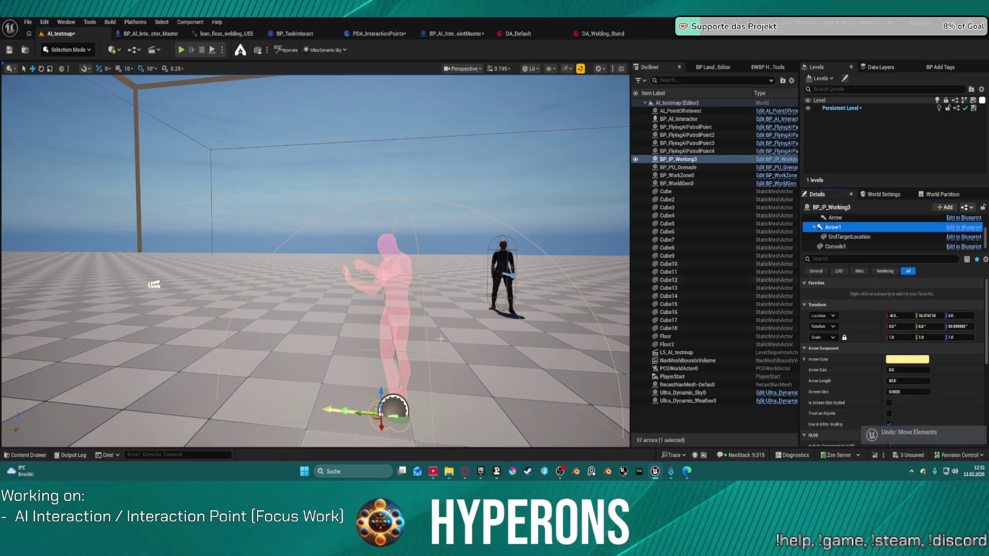
left_click_drag(361, 415, 368, 415)
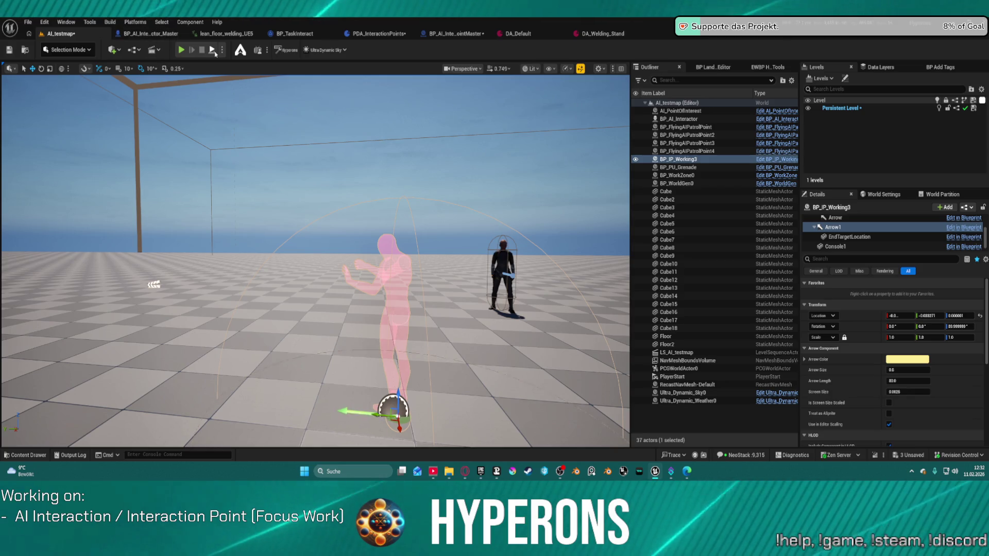
key("alt+p")
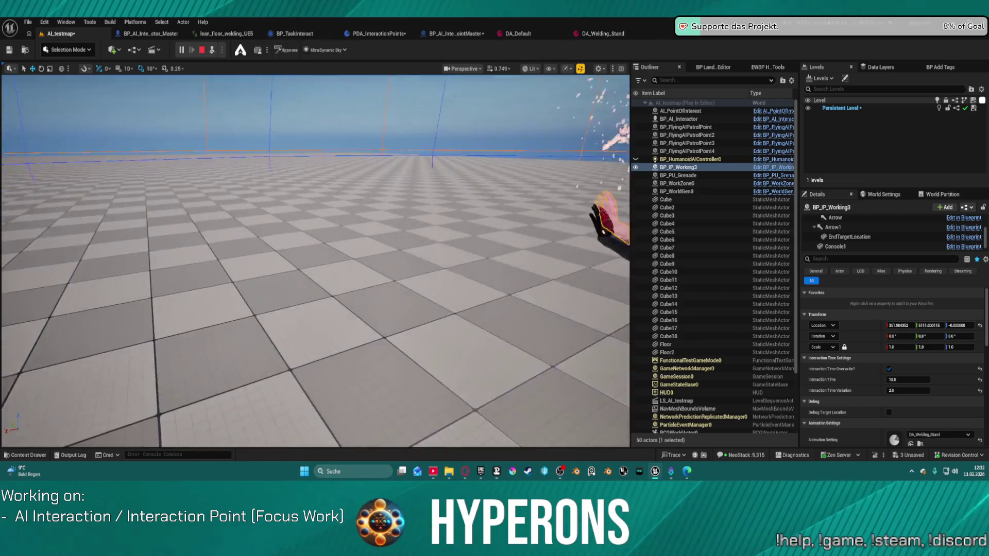
Step: Browse the Working animation assets and the Quick Add list, then stop the play test
key("ctrl+space")
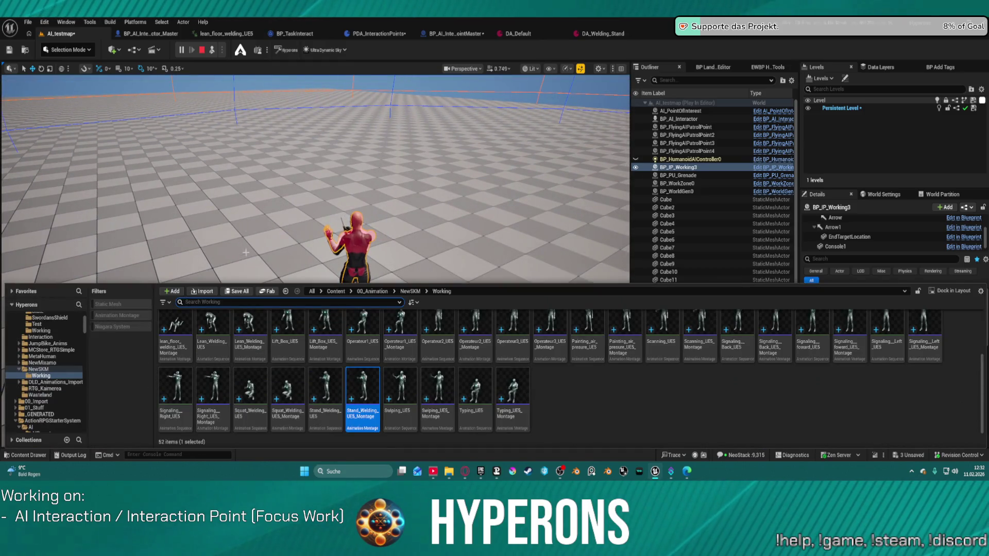
left_click(112, 50)
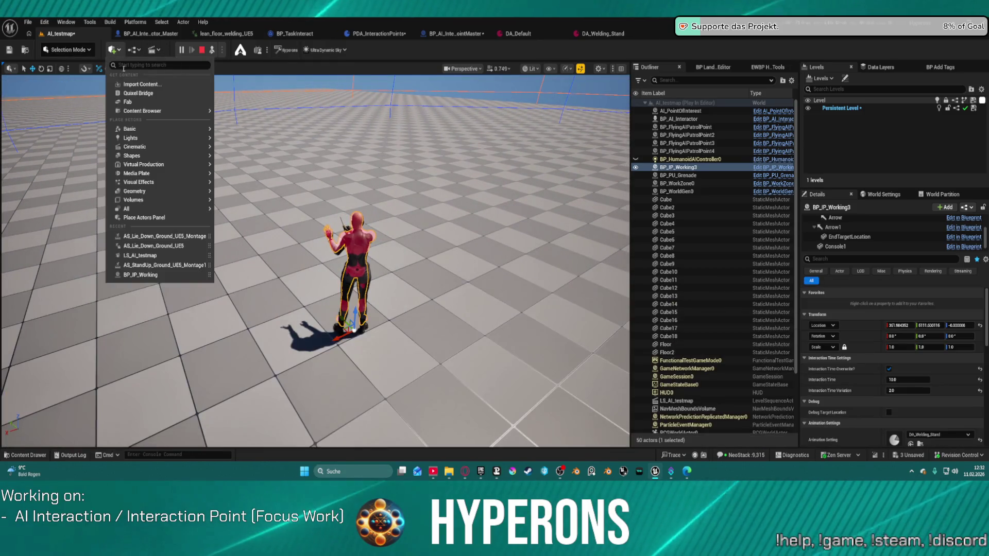
mouse_move(189, 151)
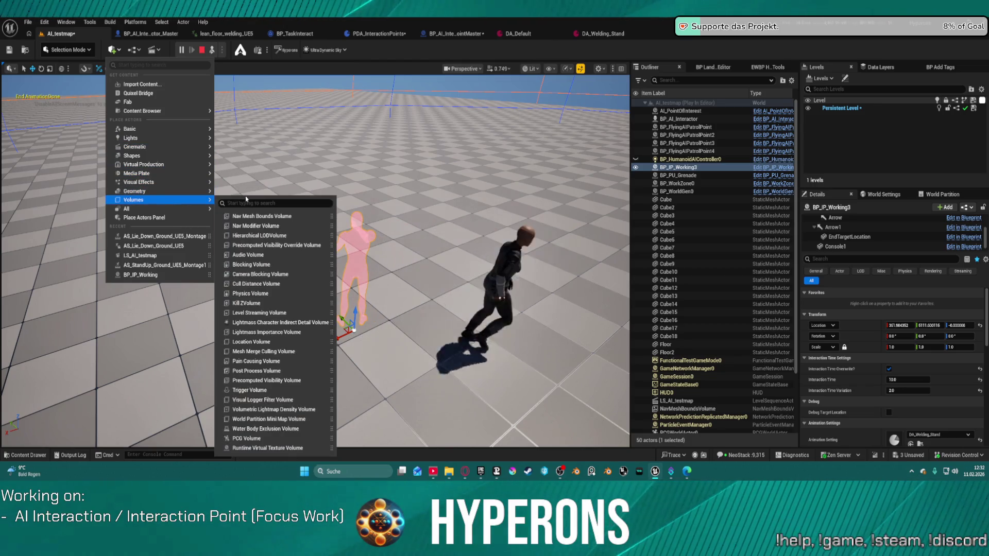
mouse_move(155, 173)
left_click(201, 50)
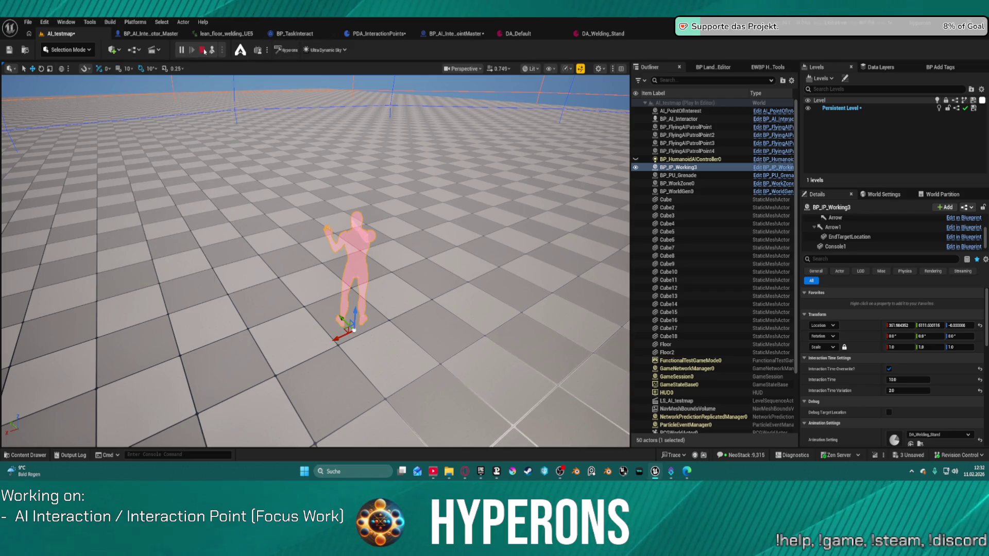
Step: Place a Shapes cube beside the interaction point and scale it into a tall wall
left_click(124, 52)
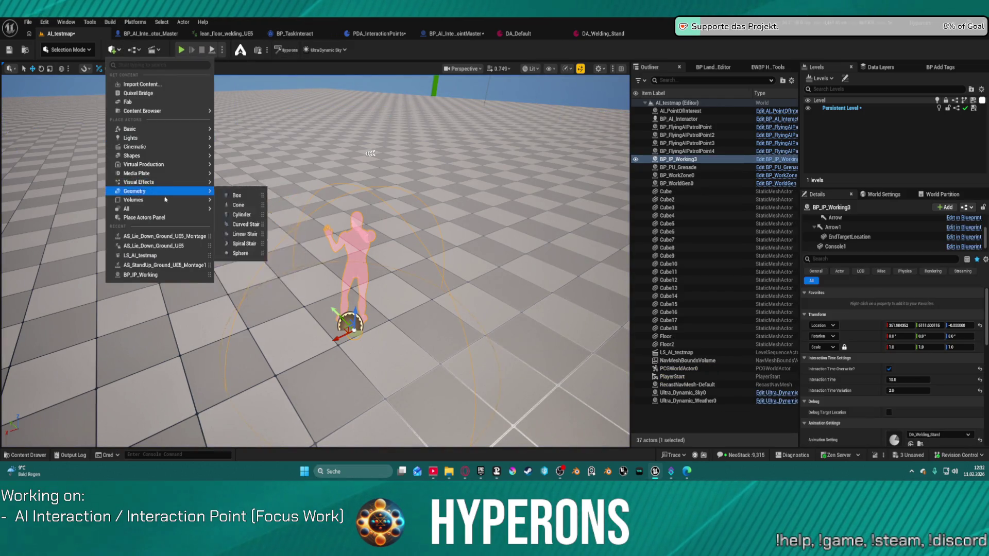
mouse_move(165, 203)
mouse_move(170, 155)
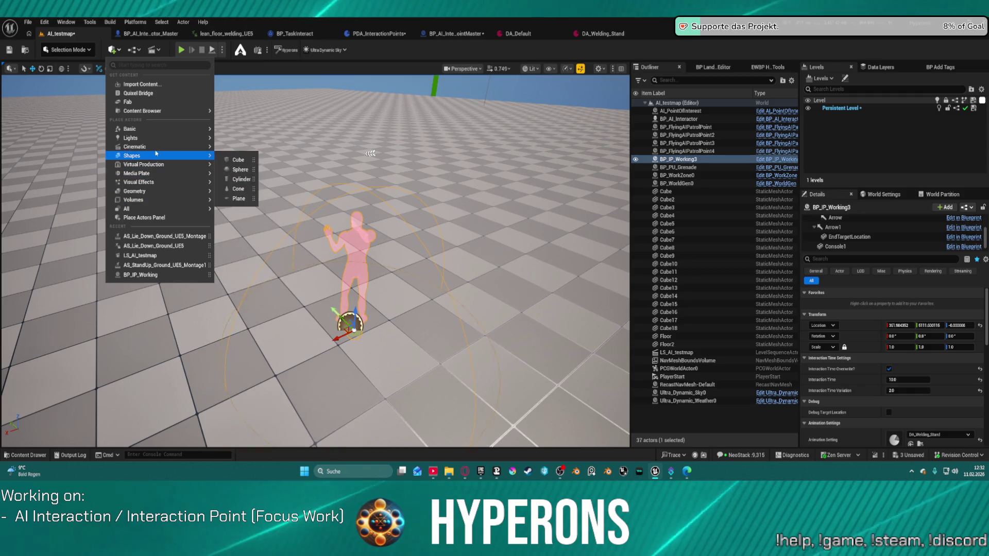
left_click(241, 161)
mouse_move(241, 162)
left_mouse_down()
mouse_move(309, 247)
mouse_move(301, 268)
mouse_move(304, 222)
mouse_move(300, 303)
mouse_move(281, 284)
mouse_move(287, 276)
left_mouse_up()
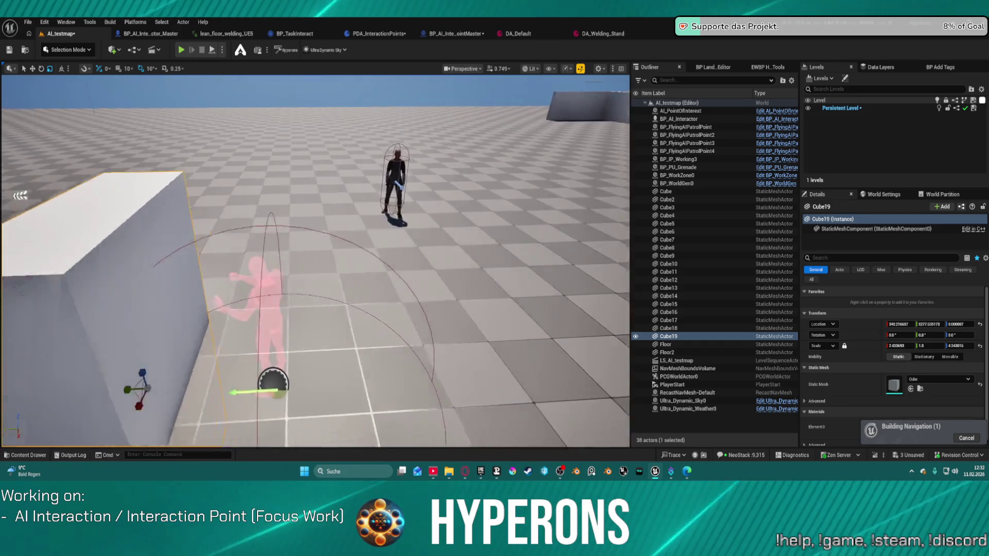
key("e")
key("w")
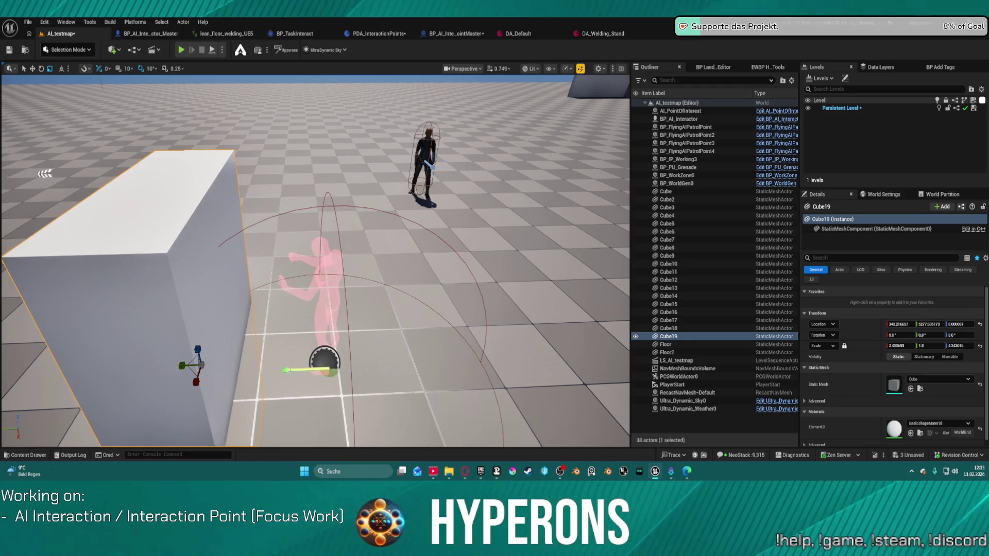
Step: Select BP_IP_Working3's Targetlocation component
left_click(325, 359)
scroll(860, 234, "down", 3)
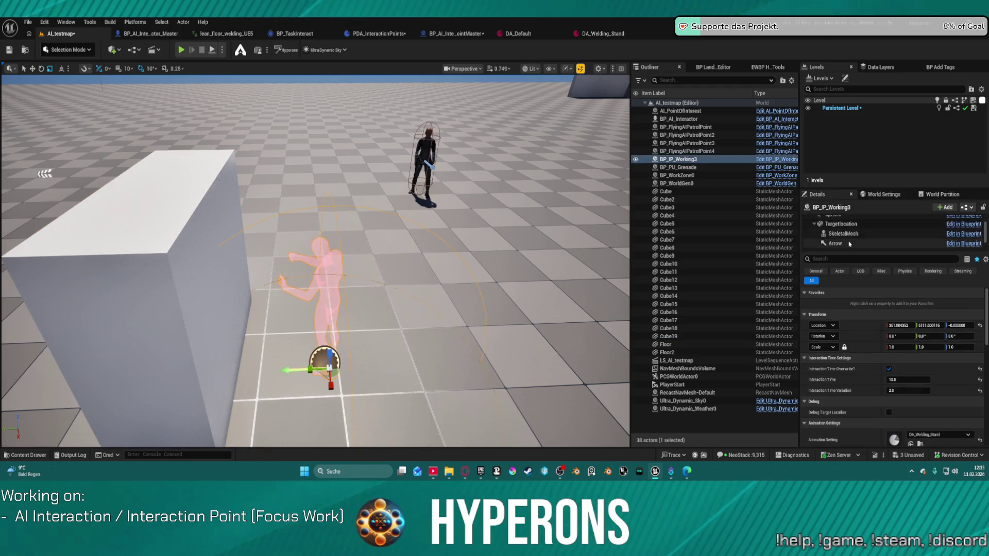
scroll(860, 235, "up", 3)
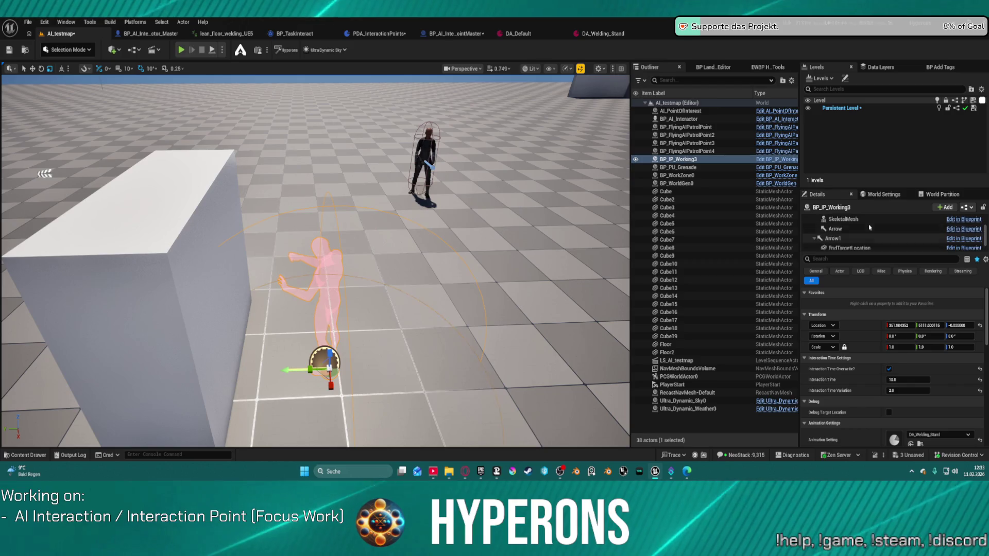
left_click(858, 224)
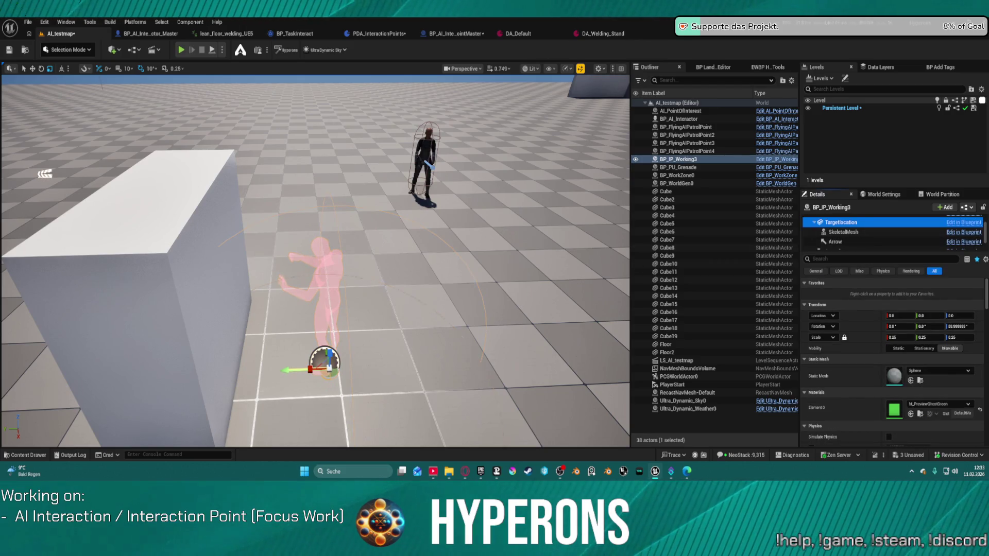
Step: Move the target figure and Arrow1 toward the wall along Y, then run and stop a play test
left_click_drag(286, 369, 230, 371)
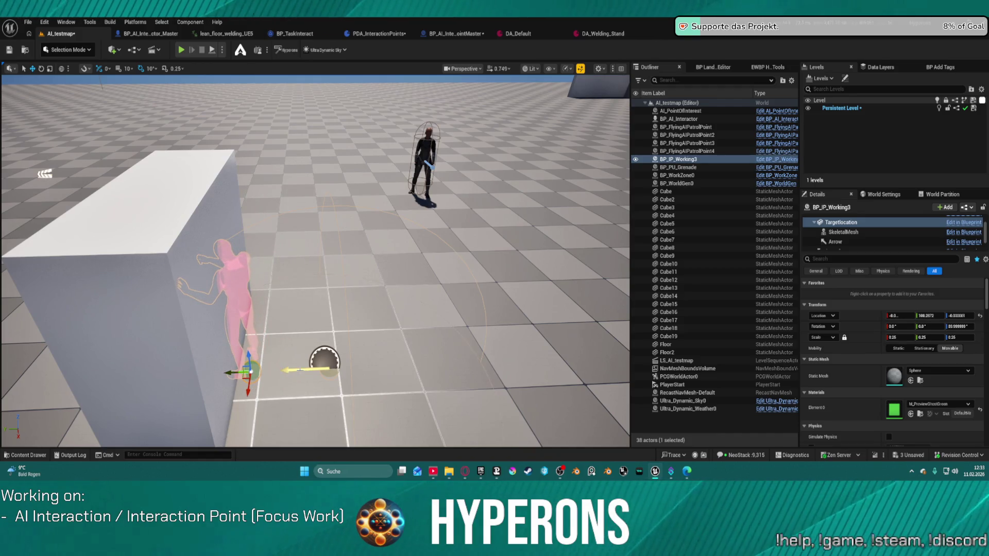
left_click(300, 370)
scroll(860, 232, "down", 2)
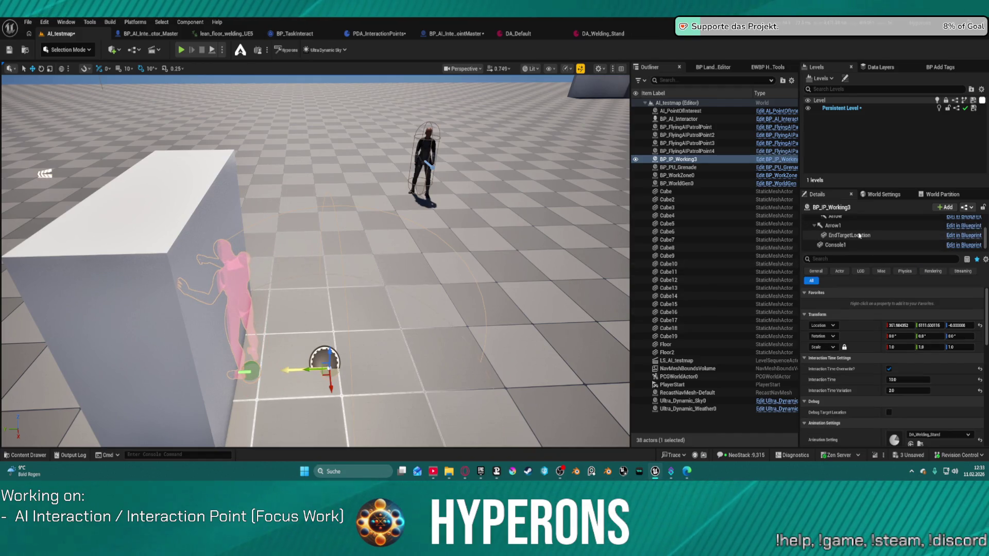
left_click(861, 225)
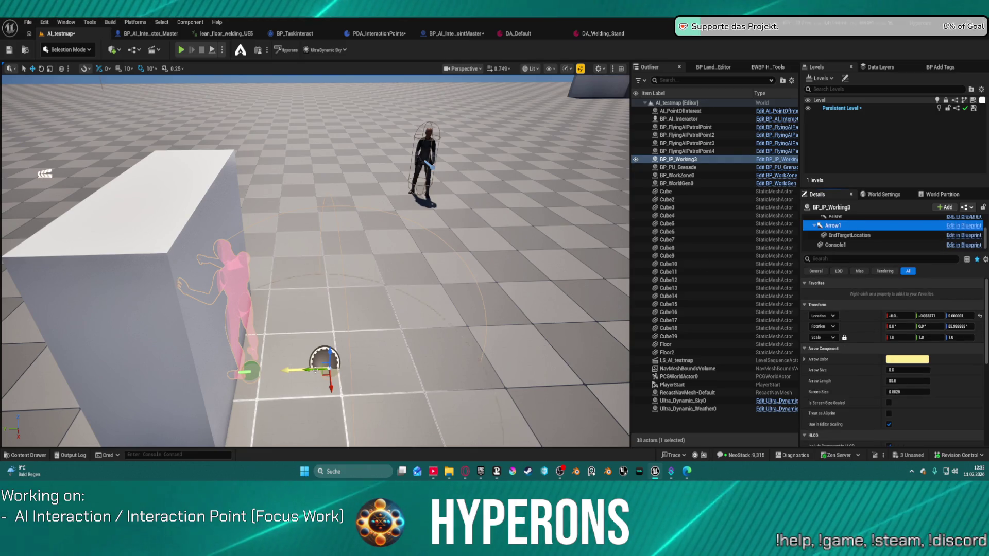
left_click_drag(277, 365, 253, 365)
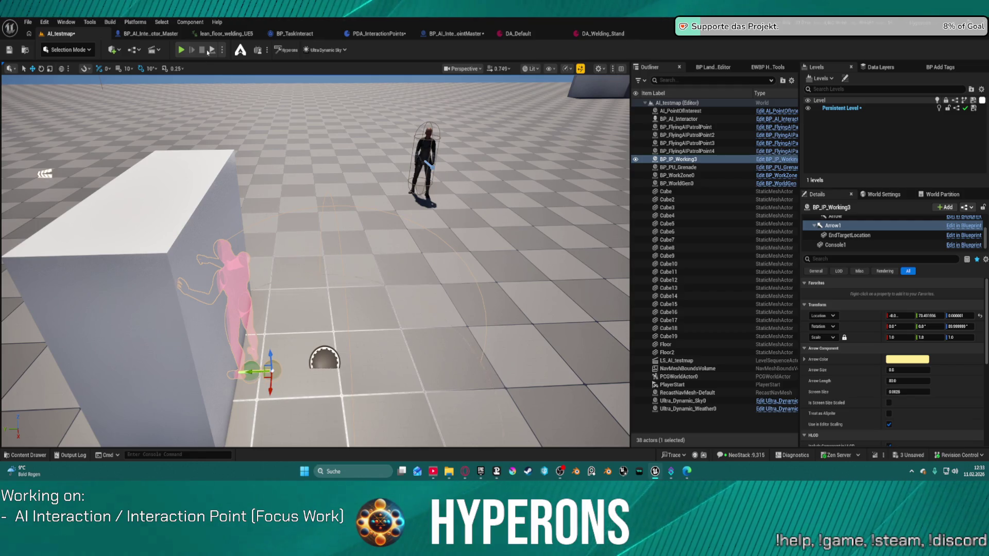
key("alt+p")
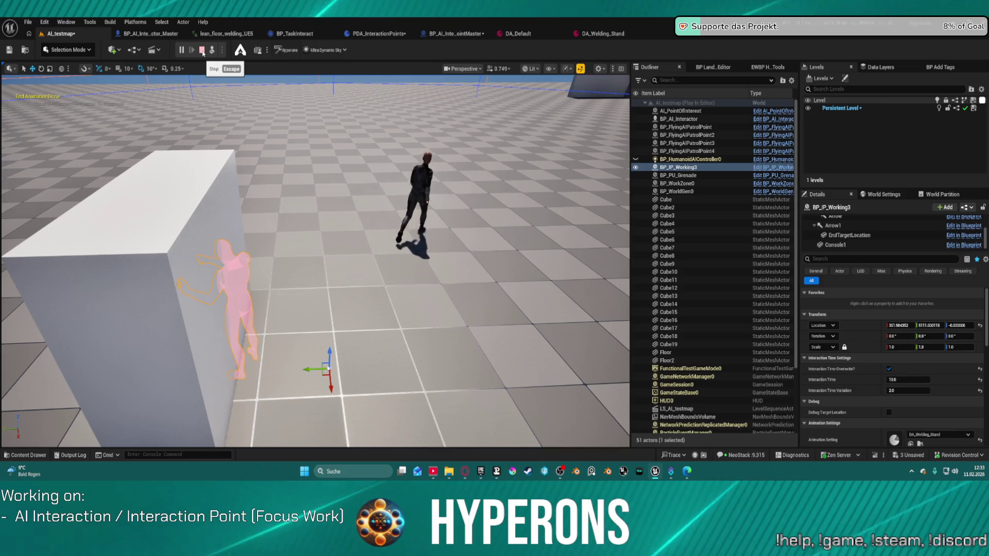
left_click(202, 52)
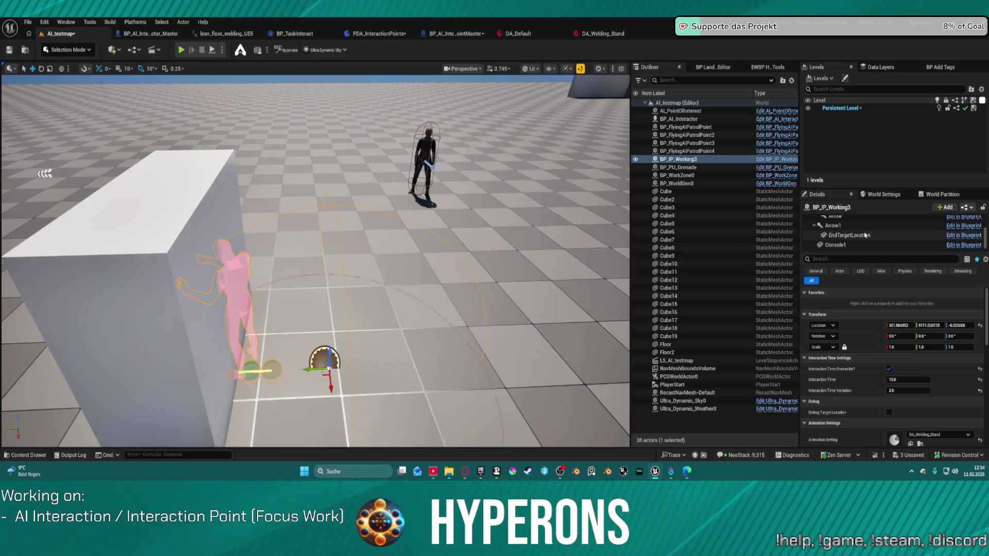
Step: Undo the figure move, drag BP_IP_Working3 against the wall, and play test the welding
left_click(978, 326)
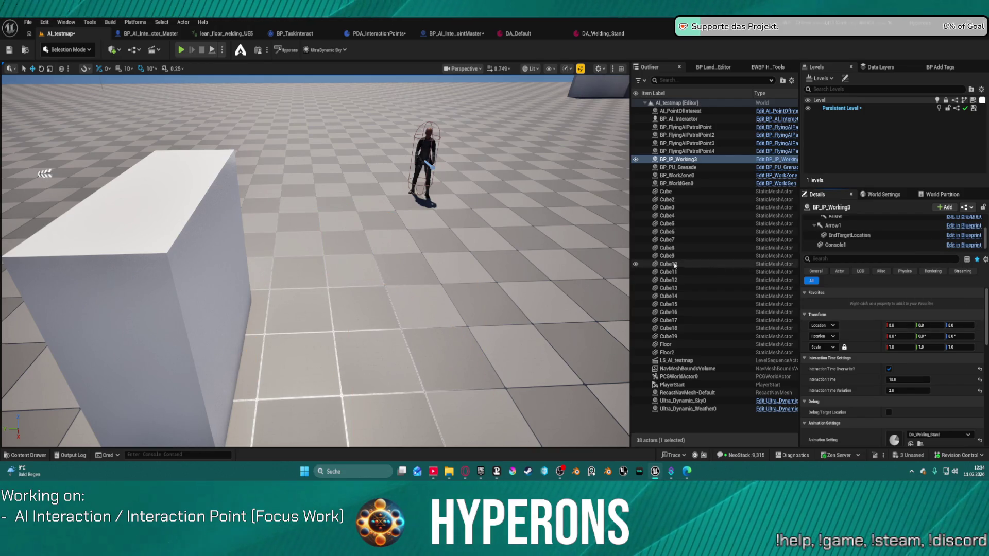
key("ctrl+z")
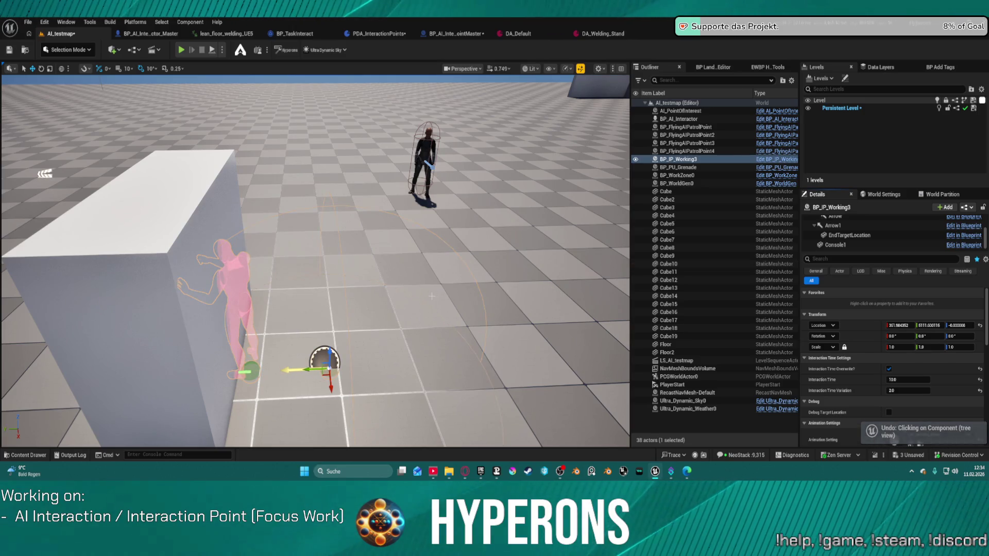
key("ctrl+z")
left_click_drag(309, 366, 260, 376)
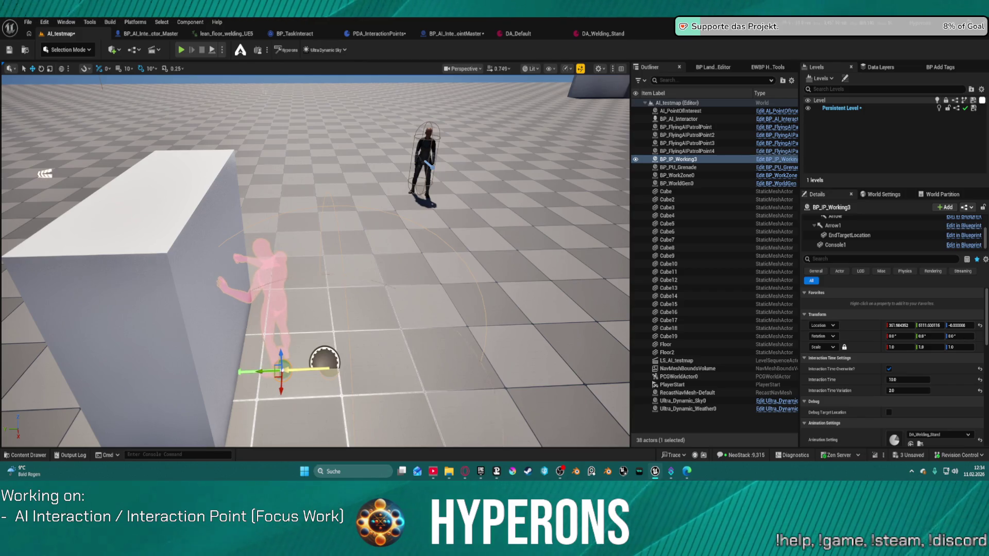
key("alt+p")
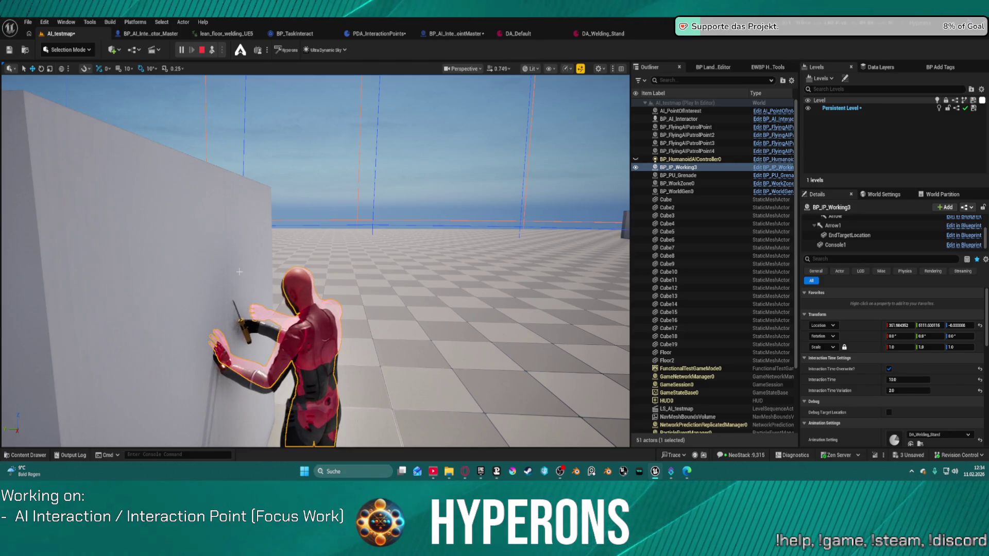
left_click(669, 344)
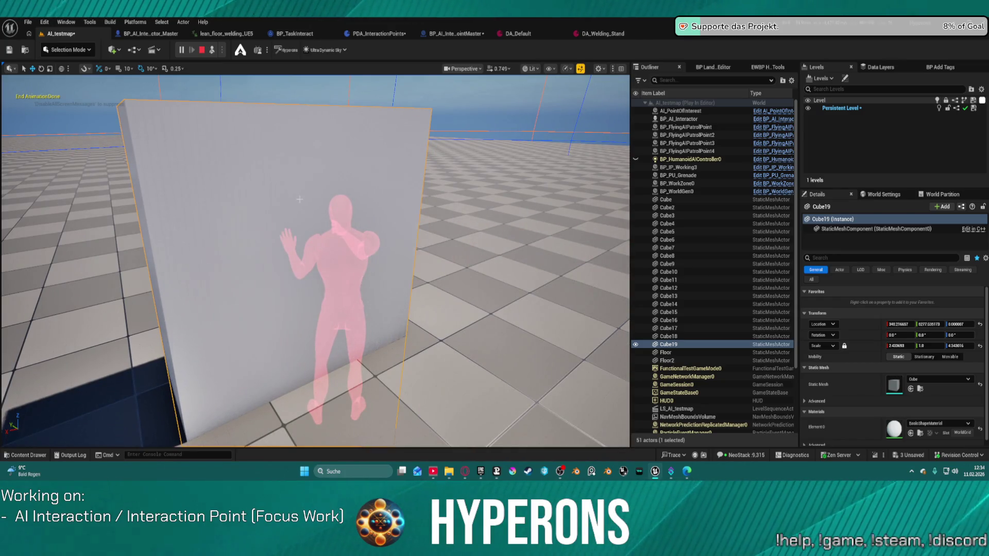
Step: Delete the Cube19 wall and open the DA_Welding_Stand data asset
key("Delete")
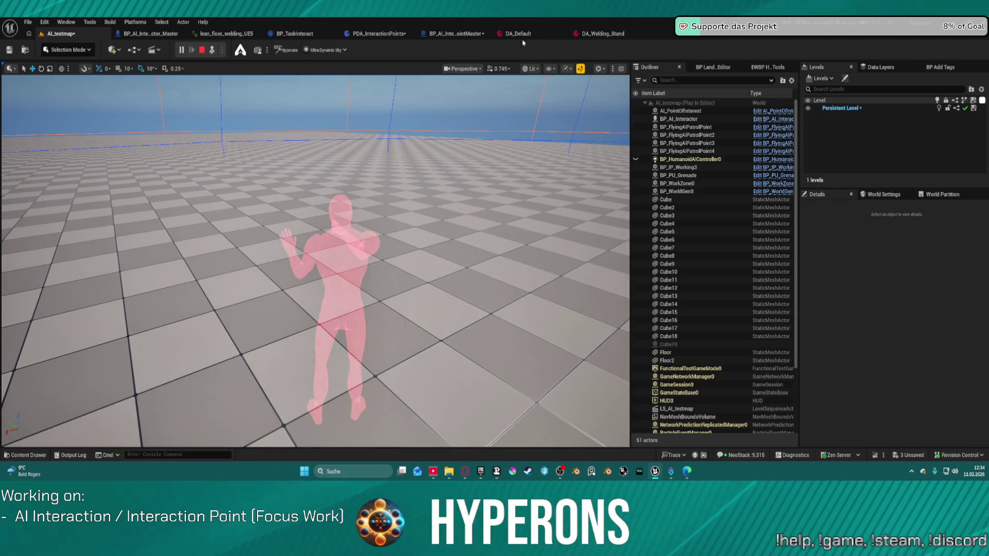
left_click(602, 34)
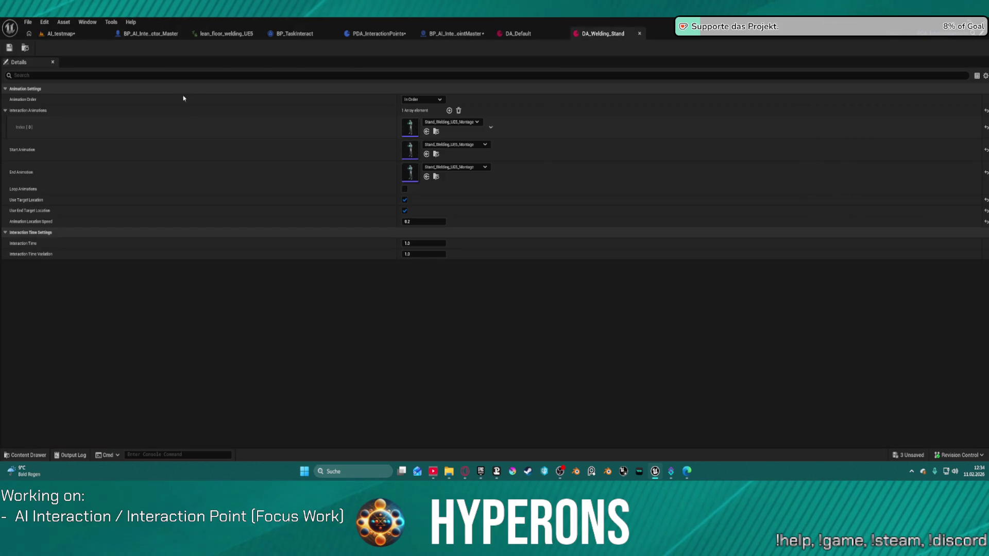
Step: Locate DA_Welding_Stand in its content folder and make two duplicates of it
left_click(25, 48)
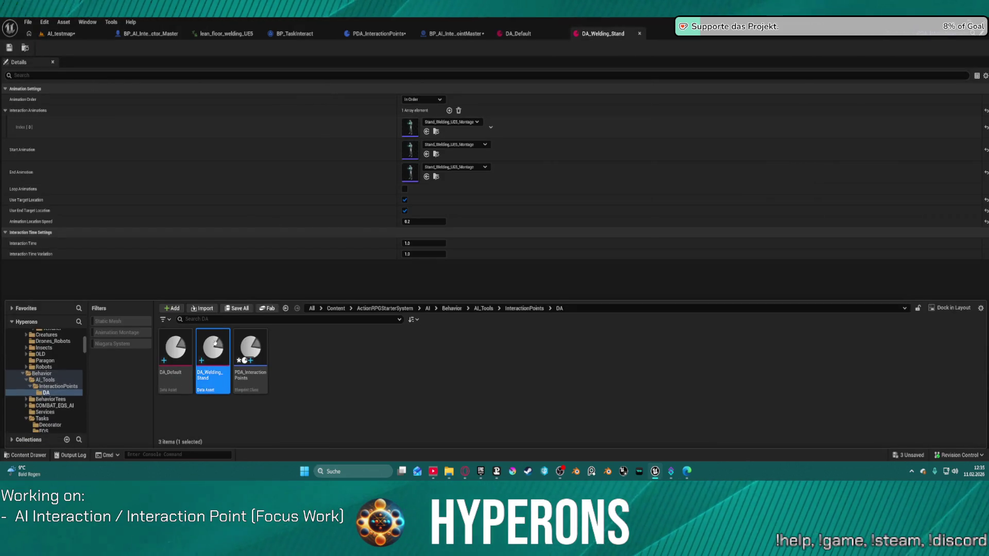
key("ctrl+d")
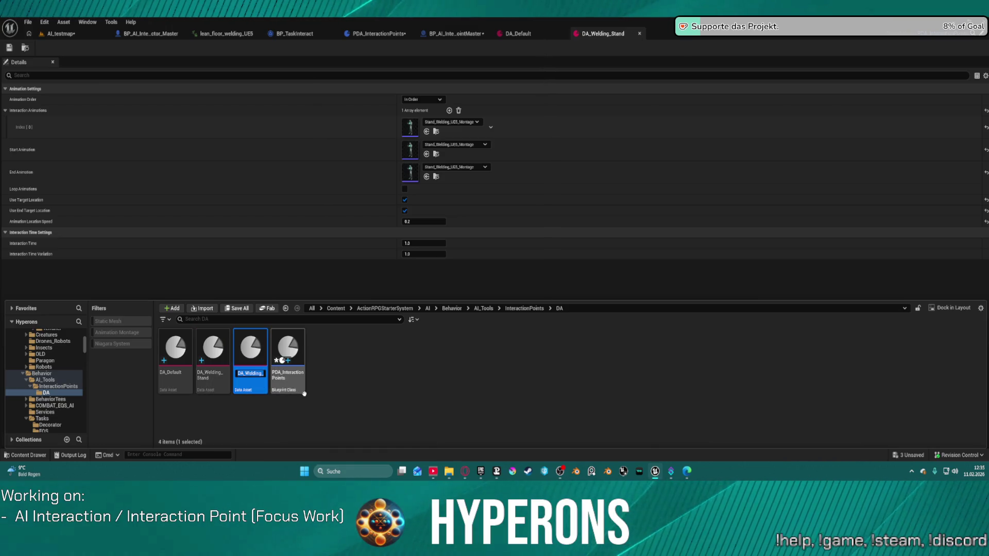
key("Return")
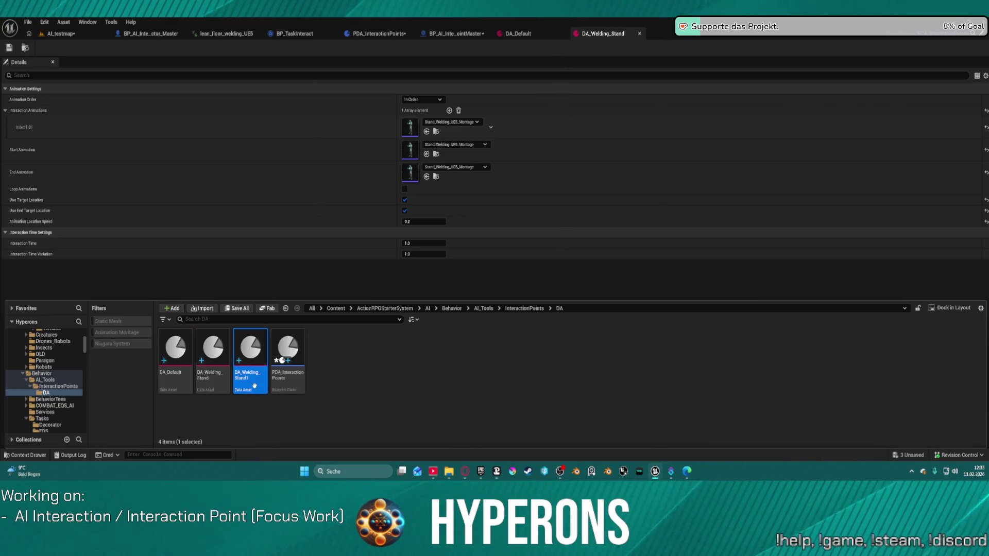
key("ctrl+d")
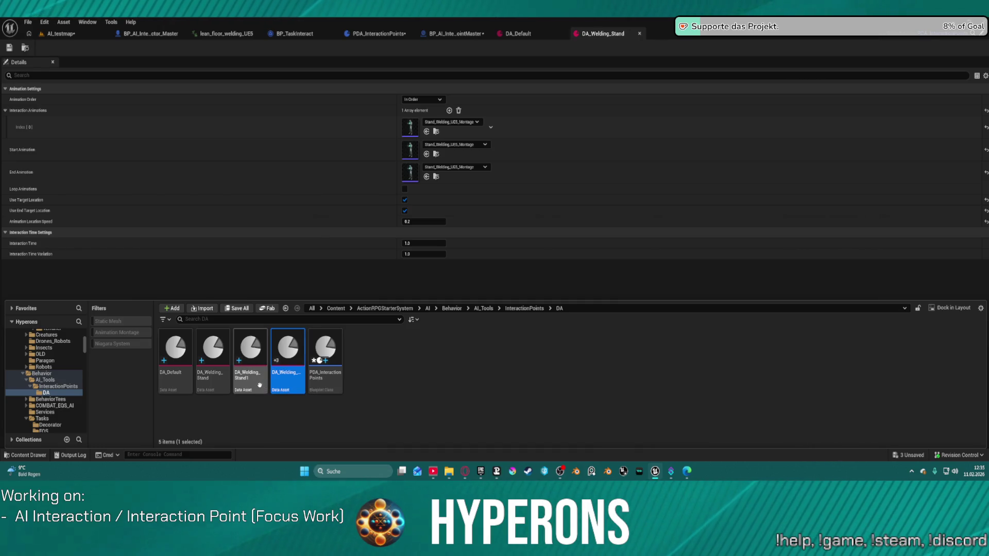
Step: Rename the two copies to DA_Welding_Lean and DA_Welding_Floor
left_click(266, 381)
type("DA_Welding_Sta")
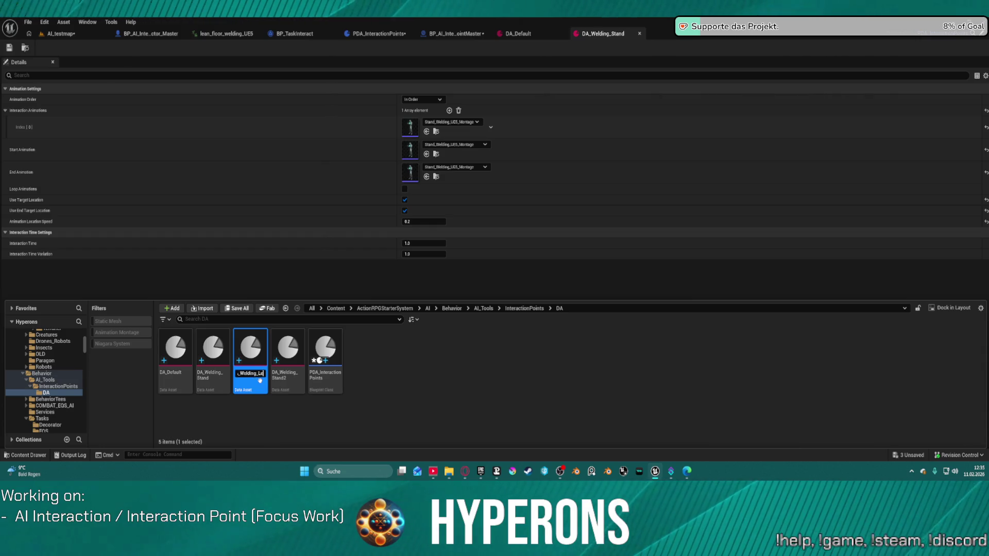
type("n")
key("Return")
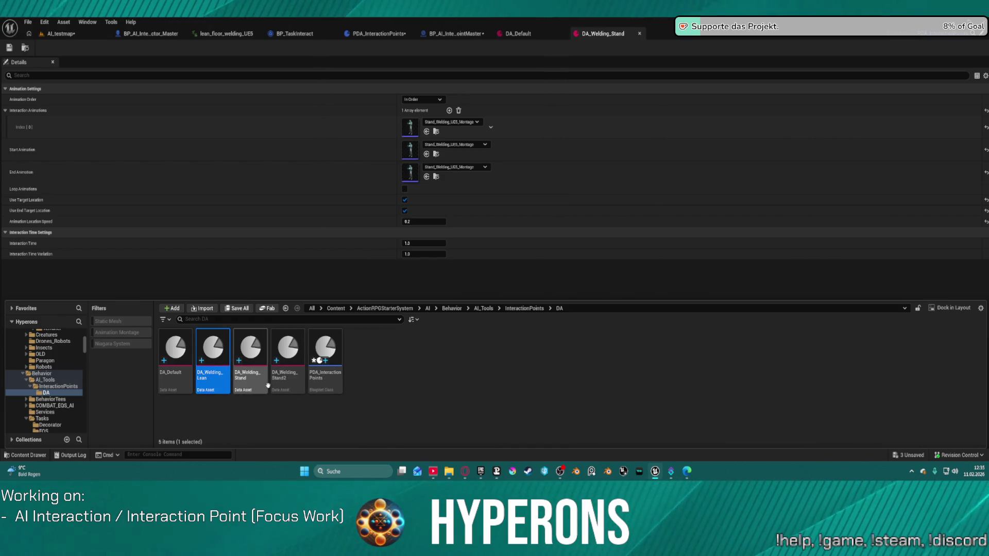
left_click(283, 382)
left_click(283, 382)
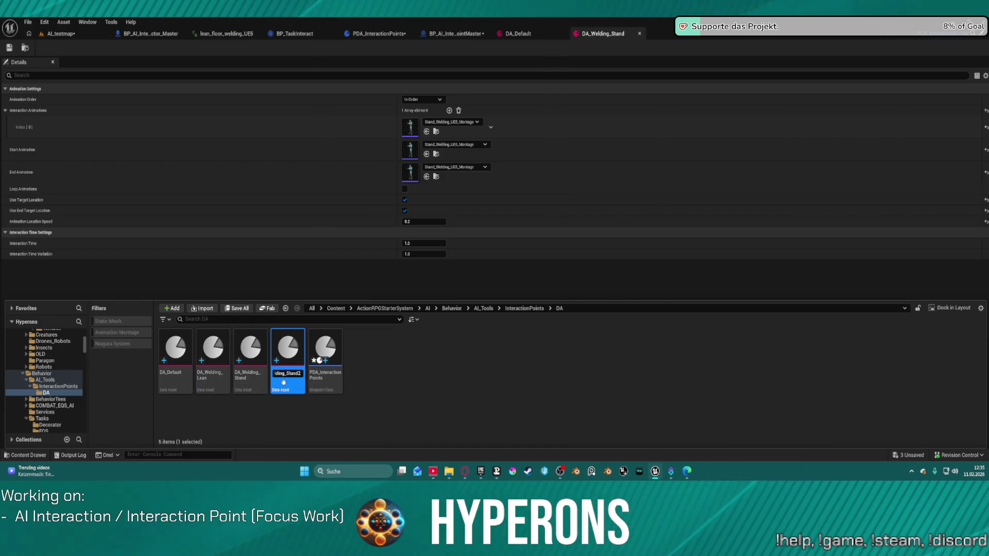
key("BackSpace")
type("F")
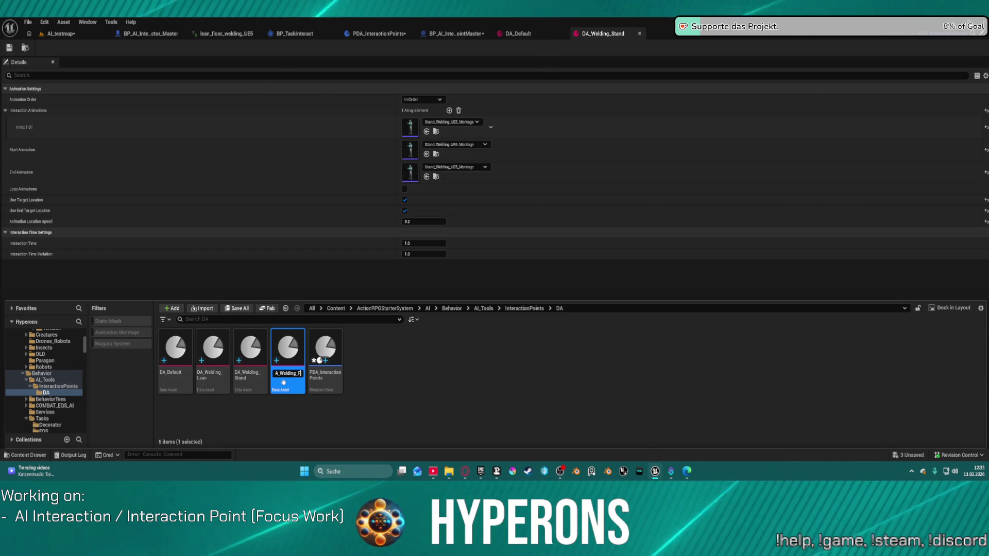
type("loor")
key("Return")
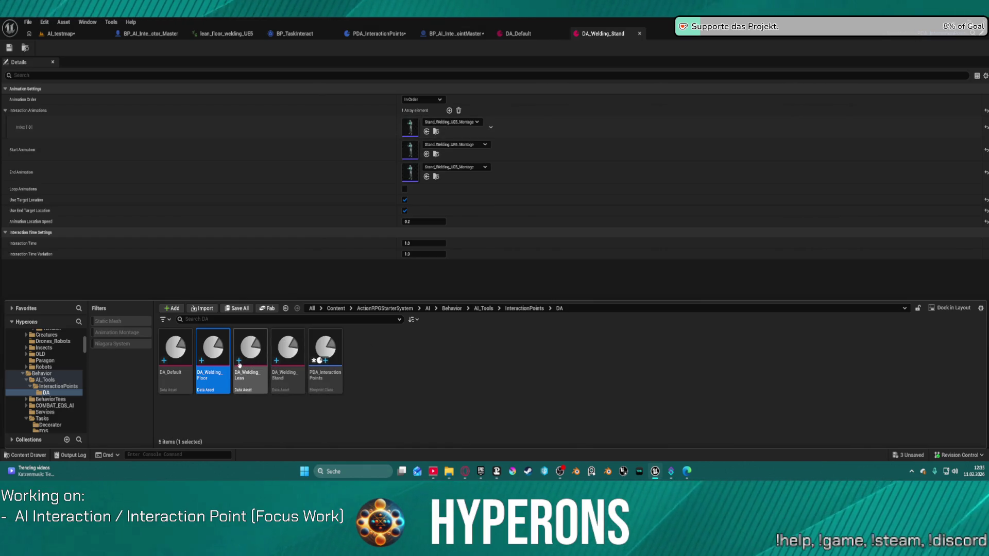
Step: Open DA_Welding_Floor and browse the project's animation folders for a floor-welding montage
double_click(212, 356)
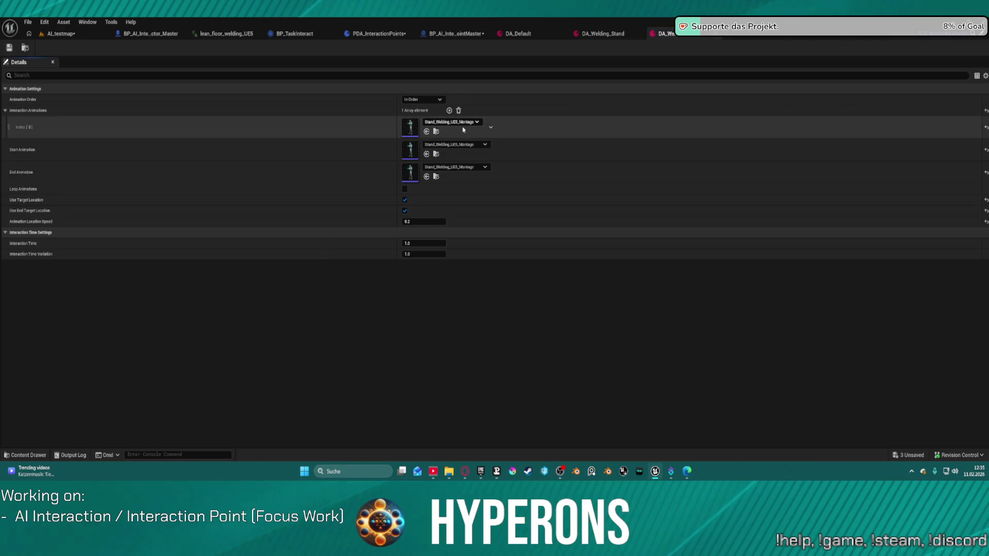
key("ctrl+space")
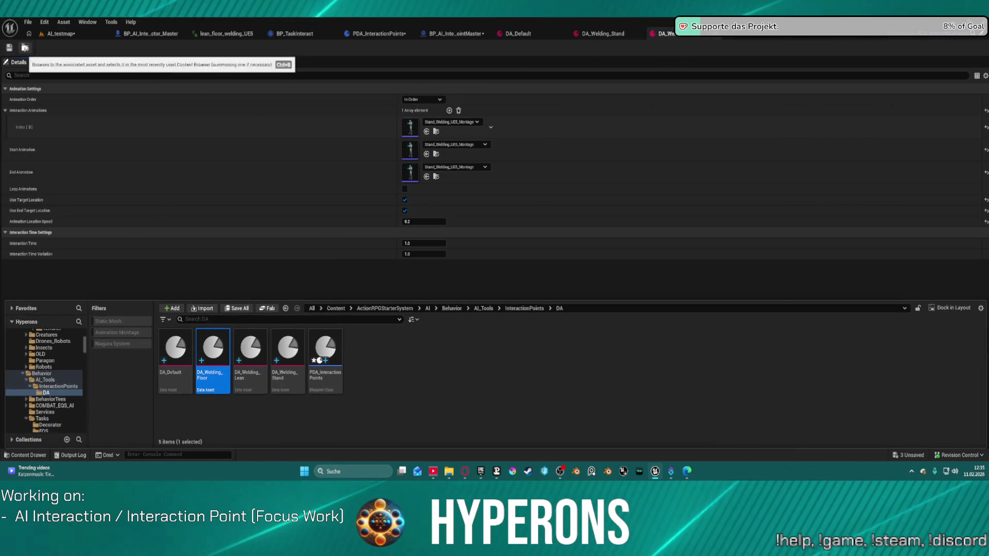
left_click(435, 131)
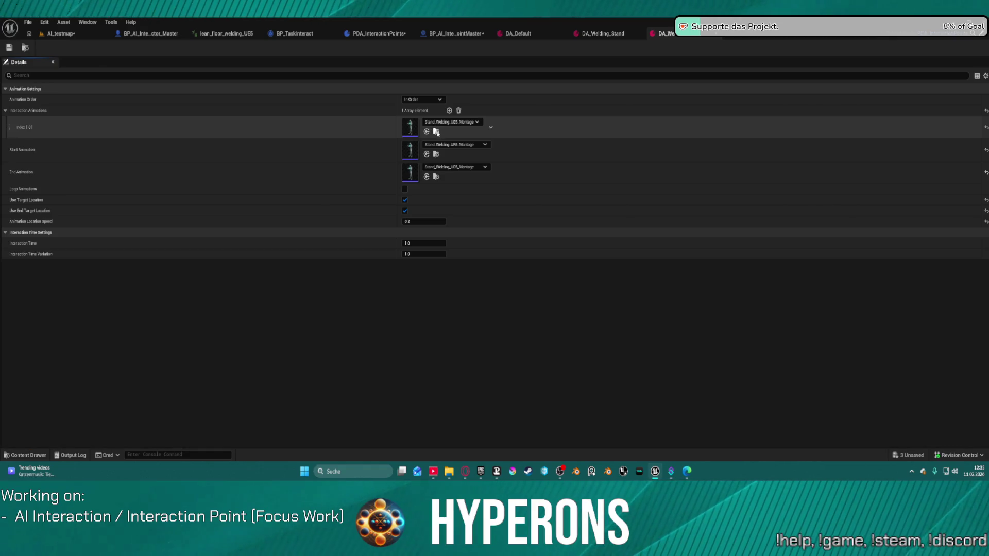
left_click(56, 33)
scroll(430, 155, "up", 5)
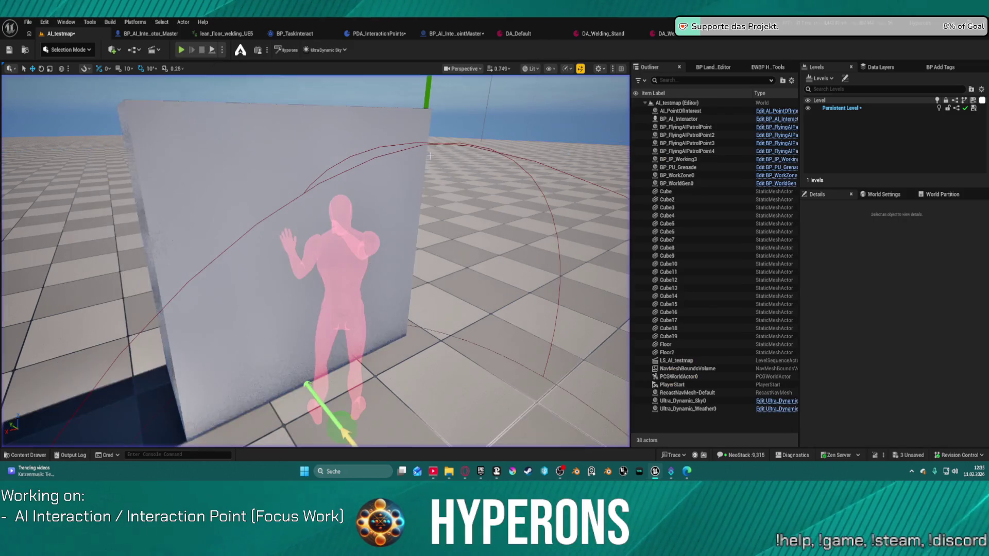
left_click(662, 34)
key("ctrl+space")
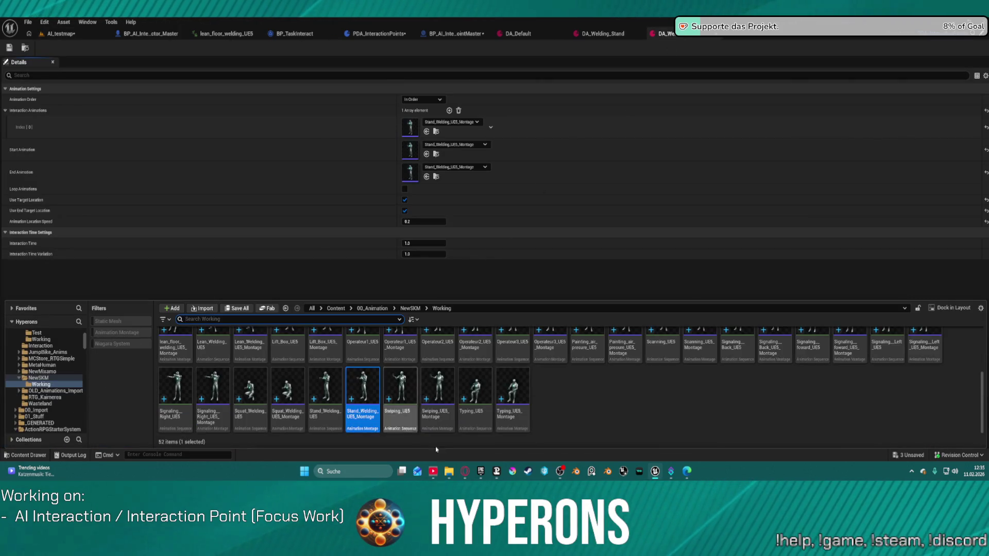
scroll(515, 396, "up", 1)
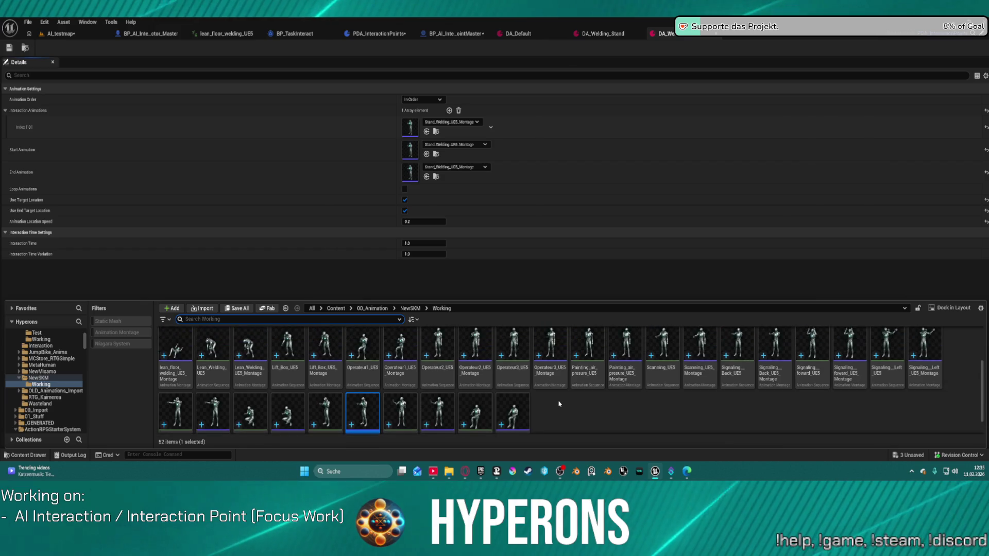
scroll(623, 371, "up", 2)
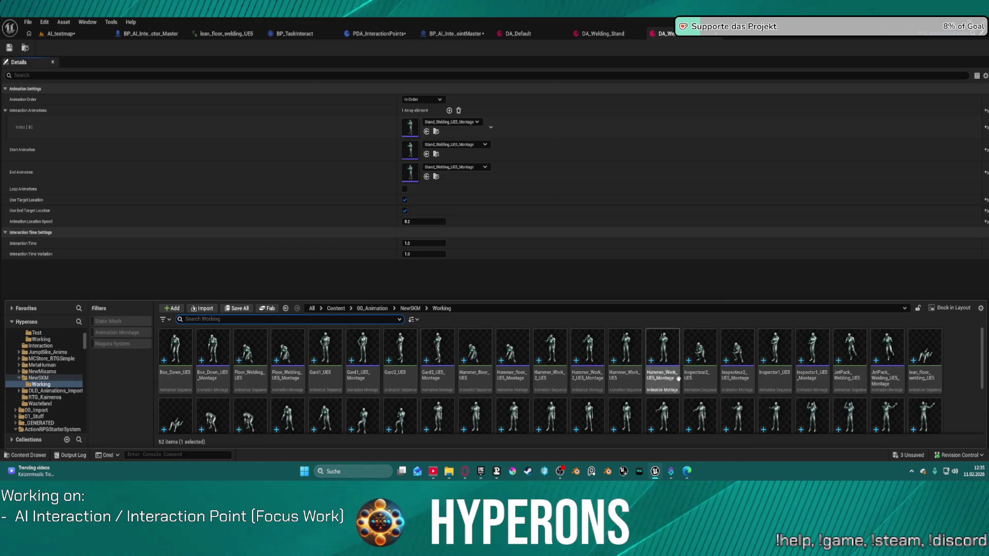
Step: Set Index[0] of the interaction animations to lean_floor_welding_UE5_Montage
left_click(850, 356)
left_click(933, 375)
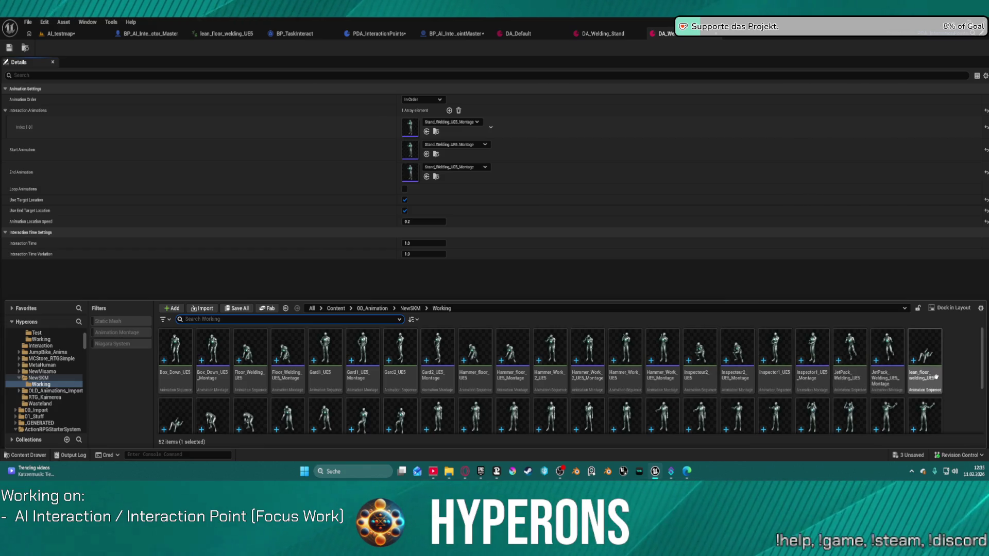
left_click(426, 133)
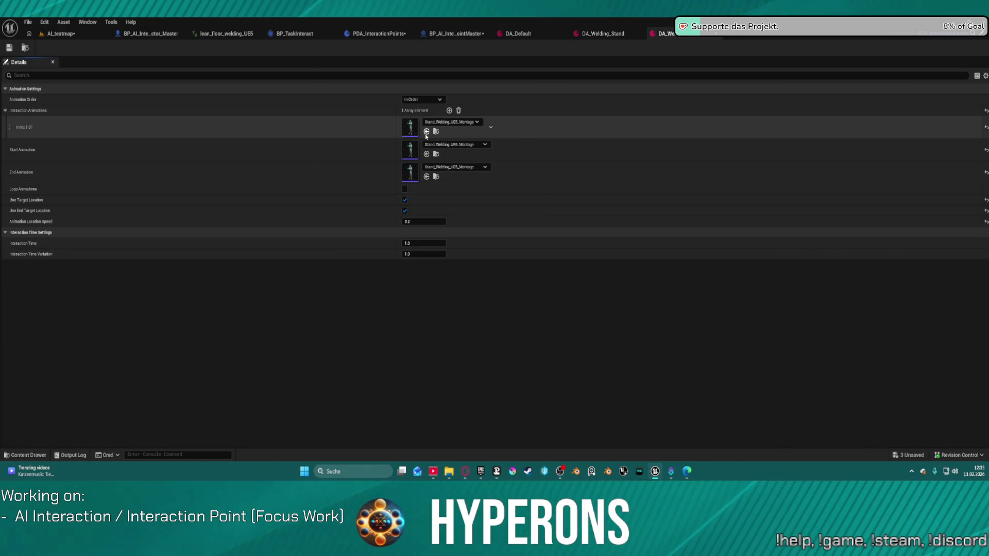
key("ctrl+space")
left_click(887, 350)
left_click(170, 420)
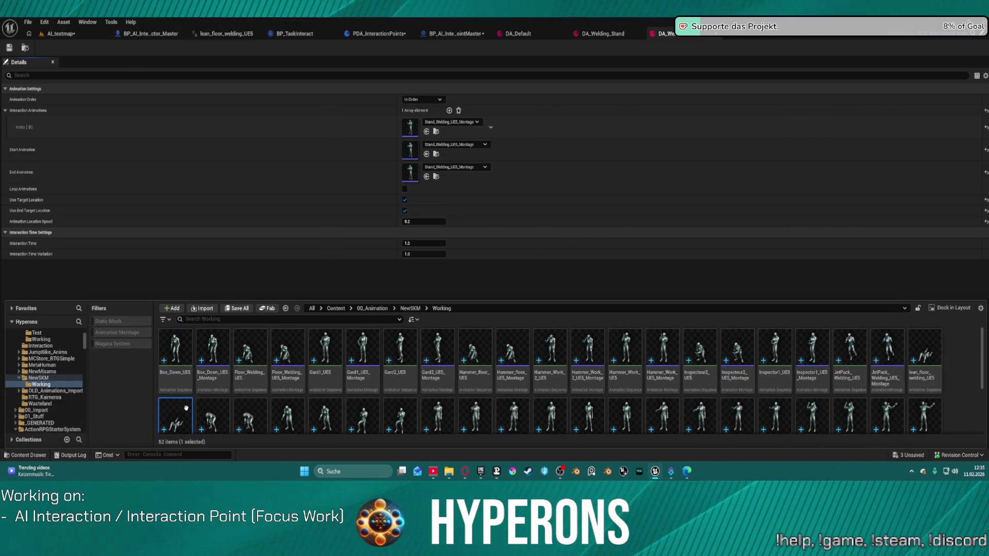
left_click(427, 131)
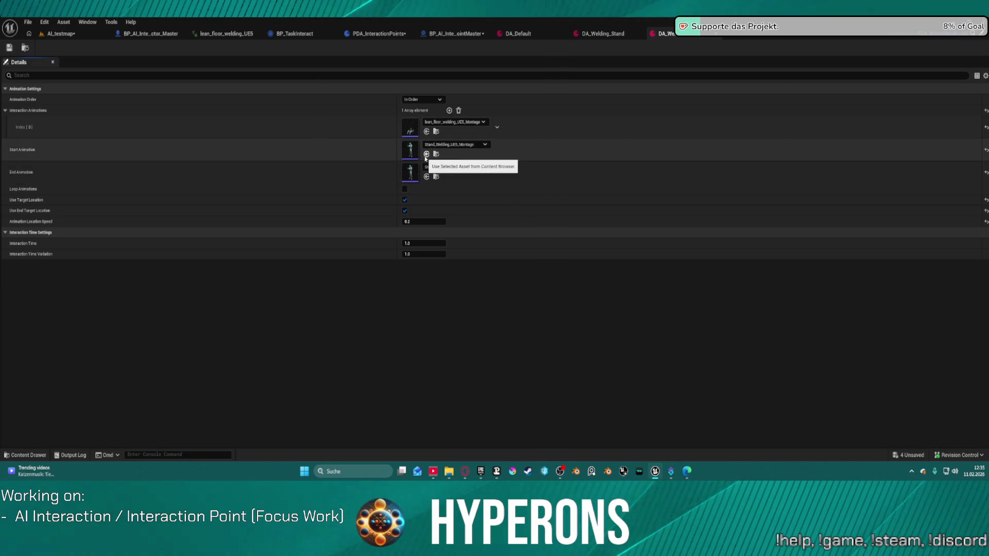
Step: Set Start Animation to AS_Lie_Down_Ground_UE5_Montage, then search 'stand up' for the End Animation
left_click(437, 145)
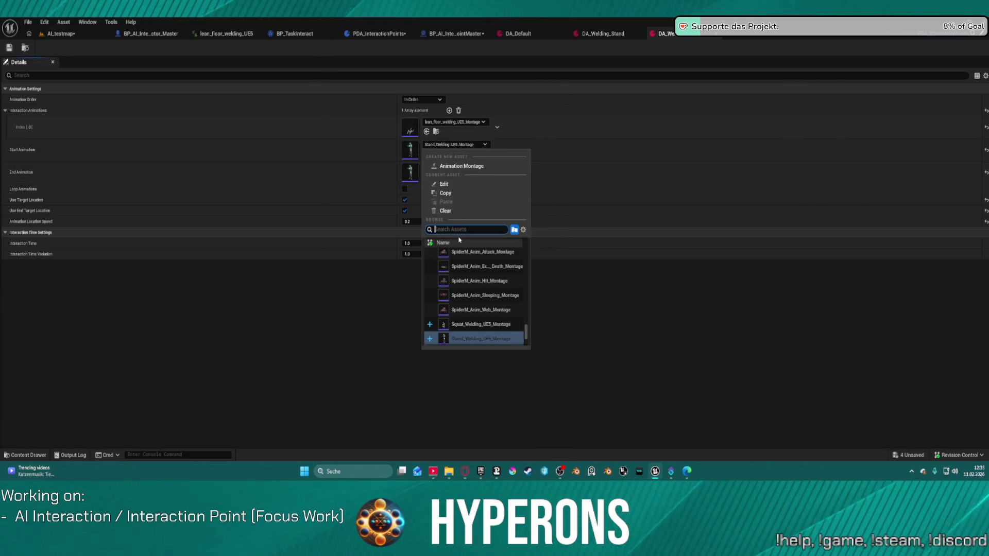
type("lie")
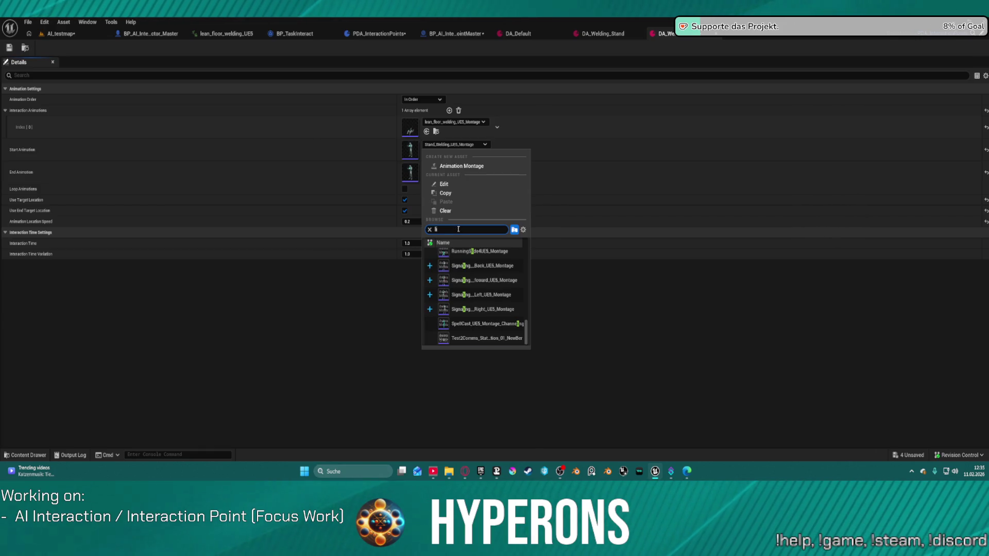
type(" d")
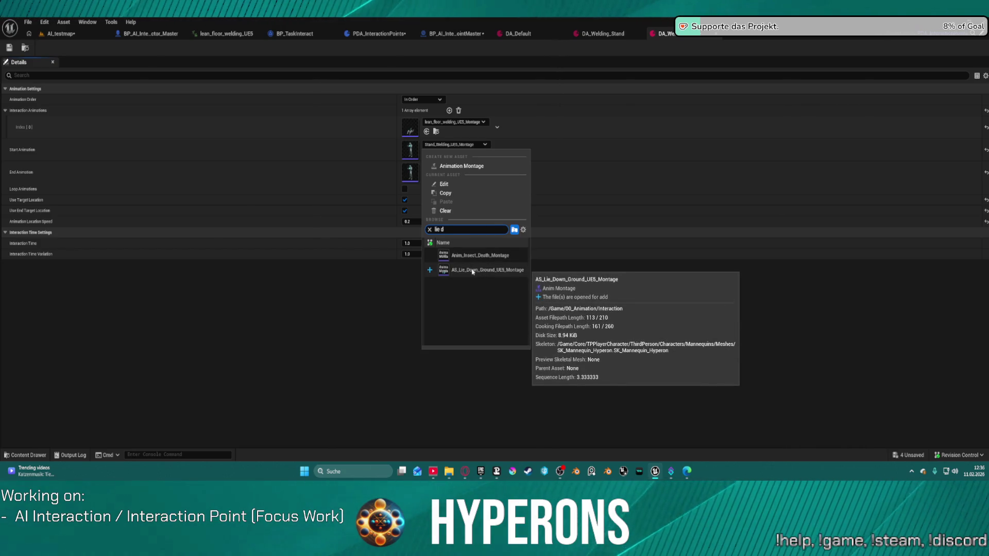
left_click(473, 269)
left_click(447, 168)
type("s")
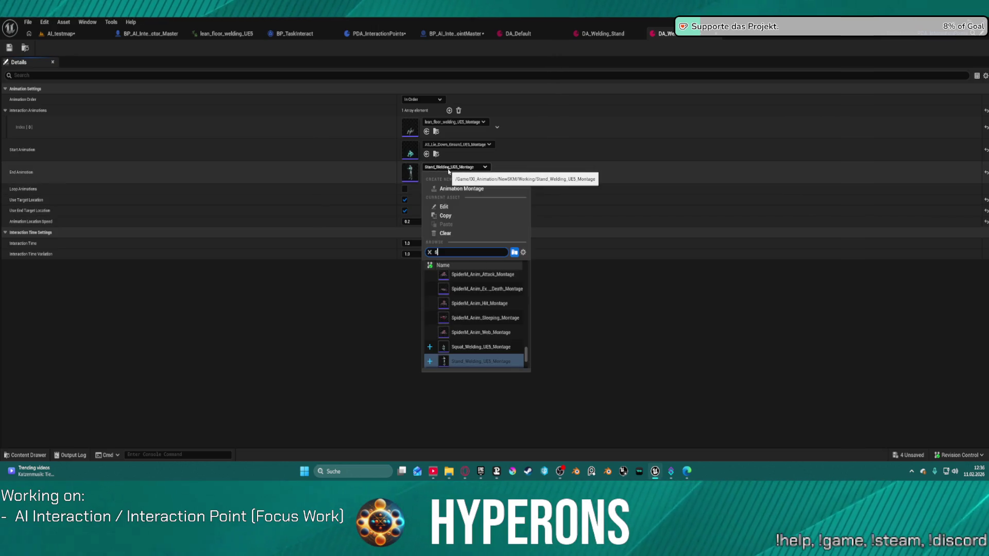
type("tand up")
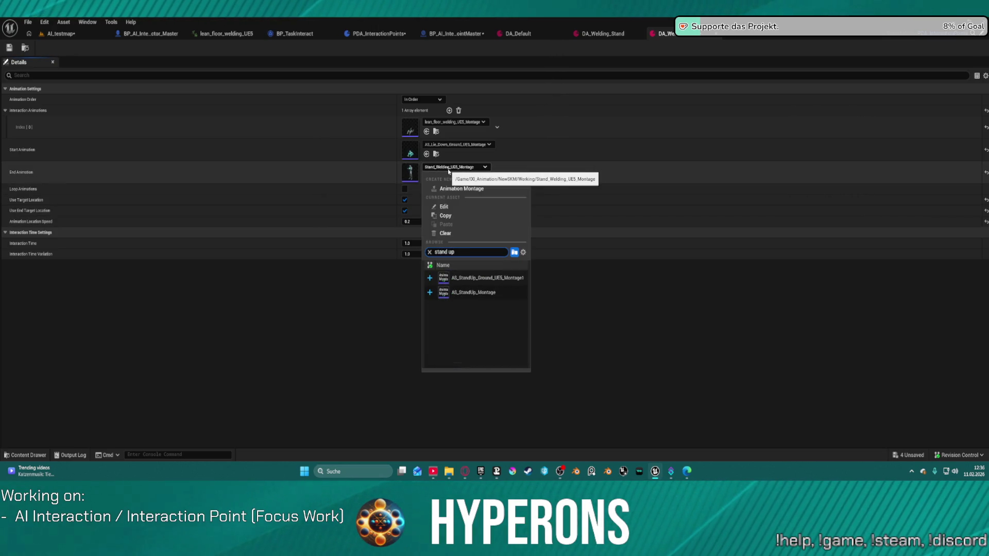